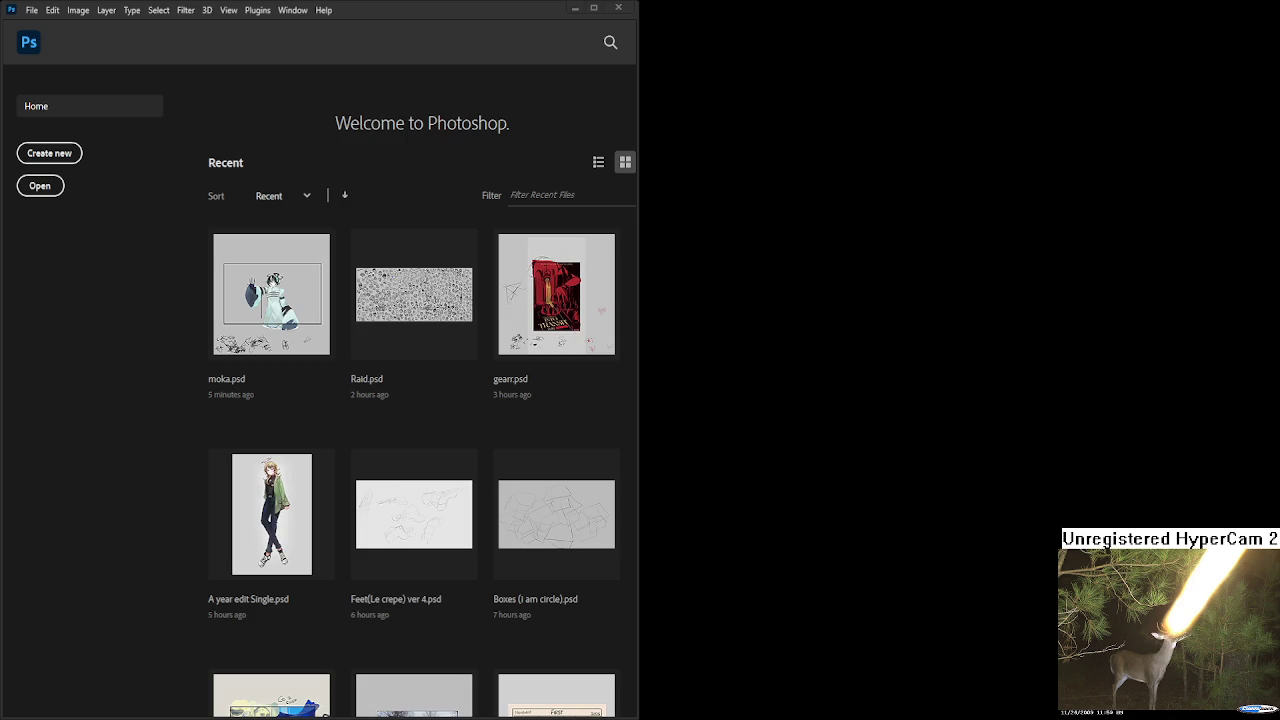
Maximize Photoshop and open moka.psd, the robed masked figure, from the Recent list.
left_click(593, 8)
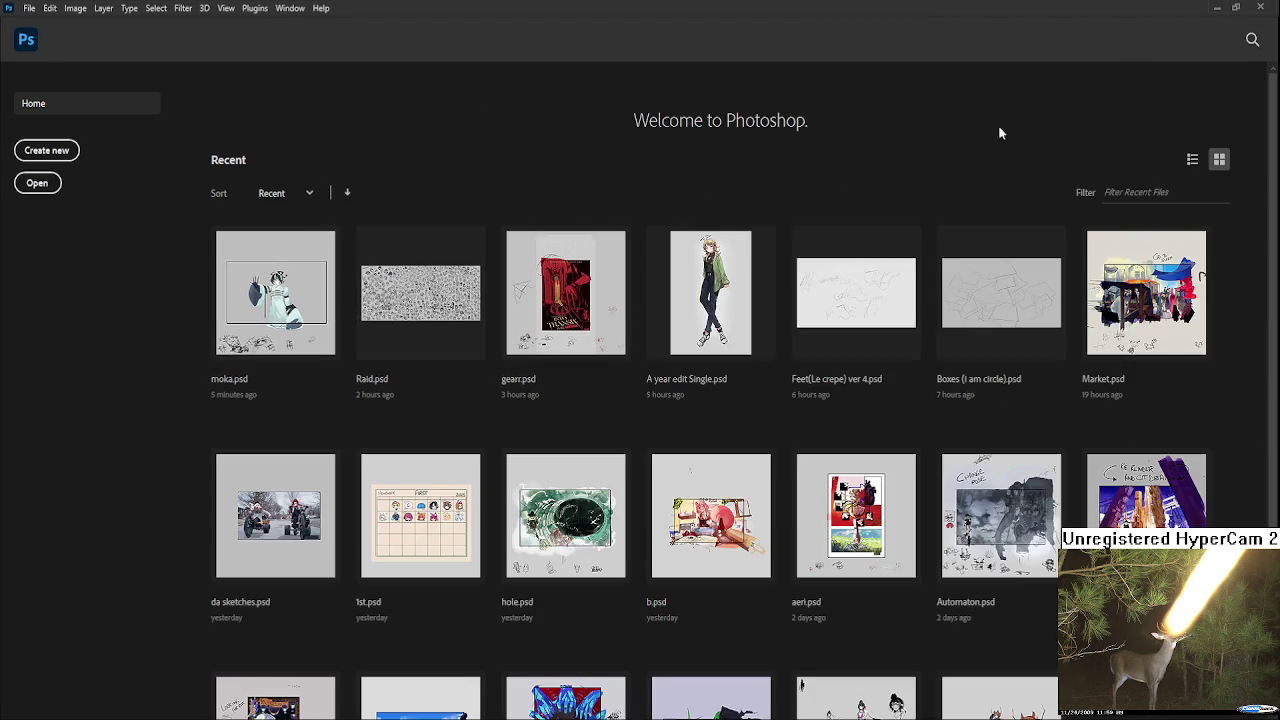
left_click(264, 216)
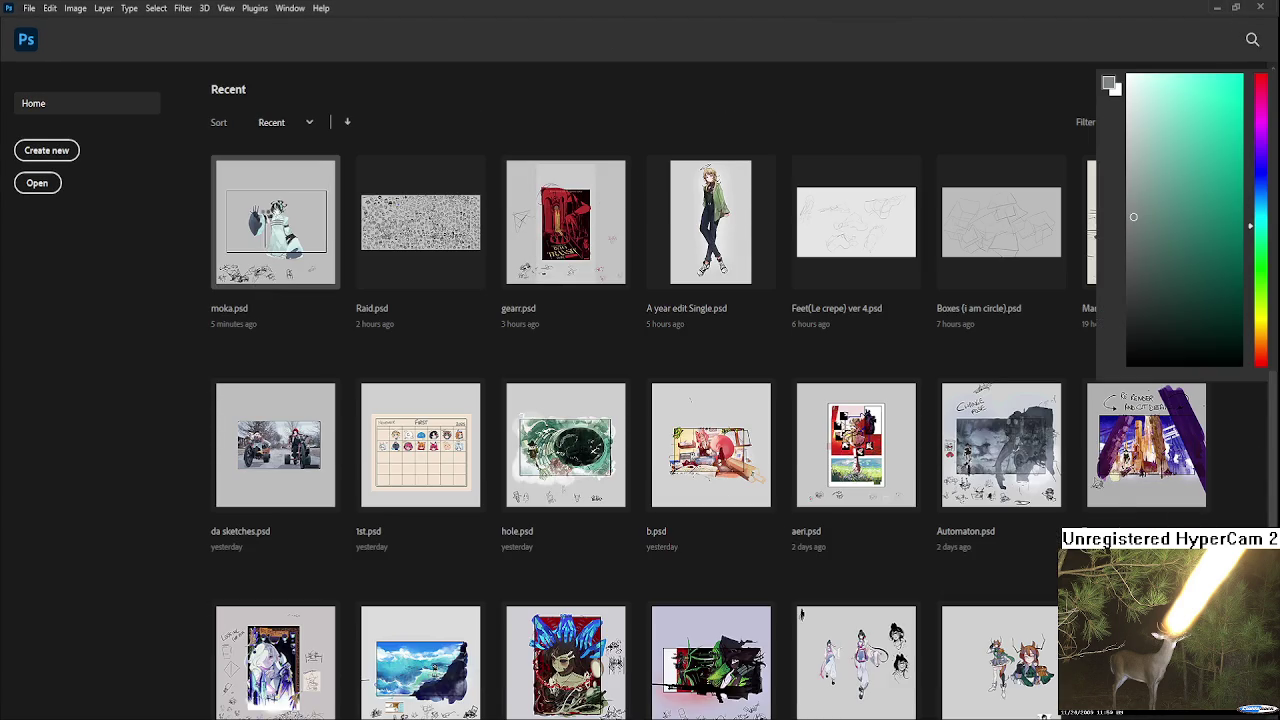
scroll(607, 397, "up", 2)
scroll(591, 392, "up", 2)
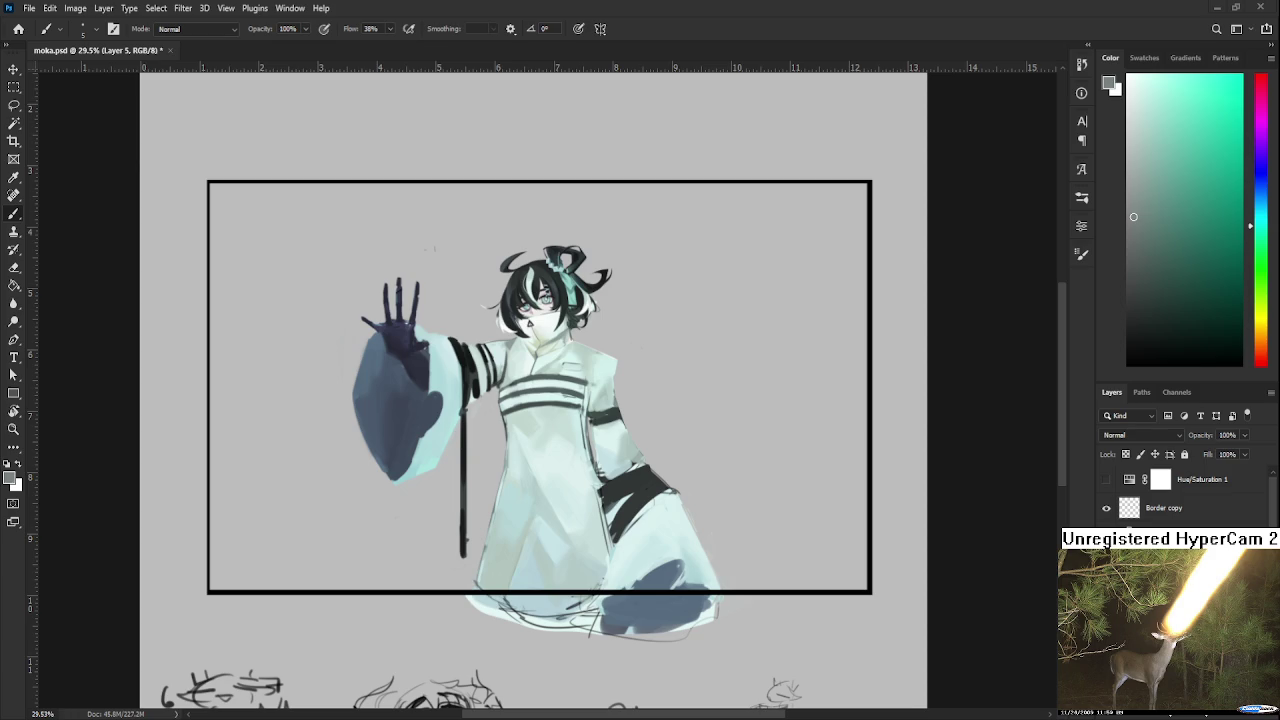
scroll(575, 354, "up", 3)
scroll(580, 356, "up", 2)
scroll(600, 360, "up", 1)
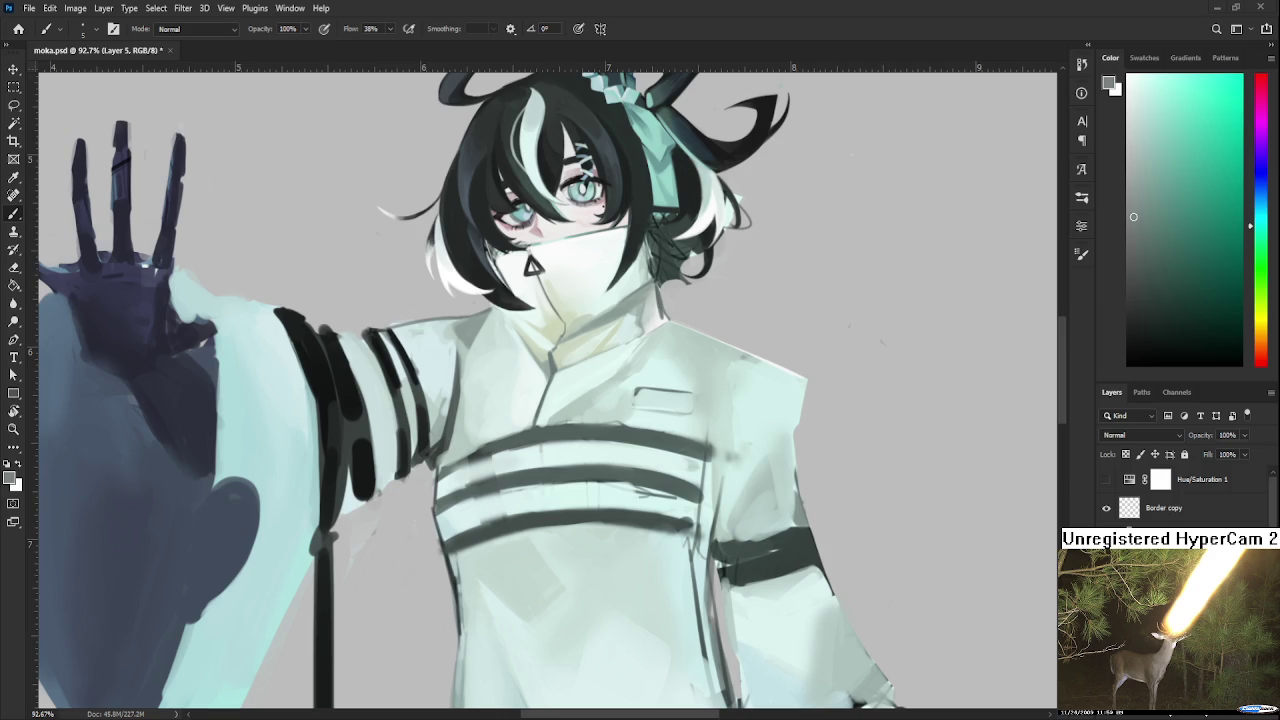
Paint the neck and collar with dark grey, near-white and light greys sampled from the figure.
scroll(634, 490, "up", 2)
scroll(600, 606, "up", 2)
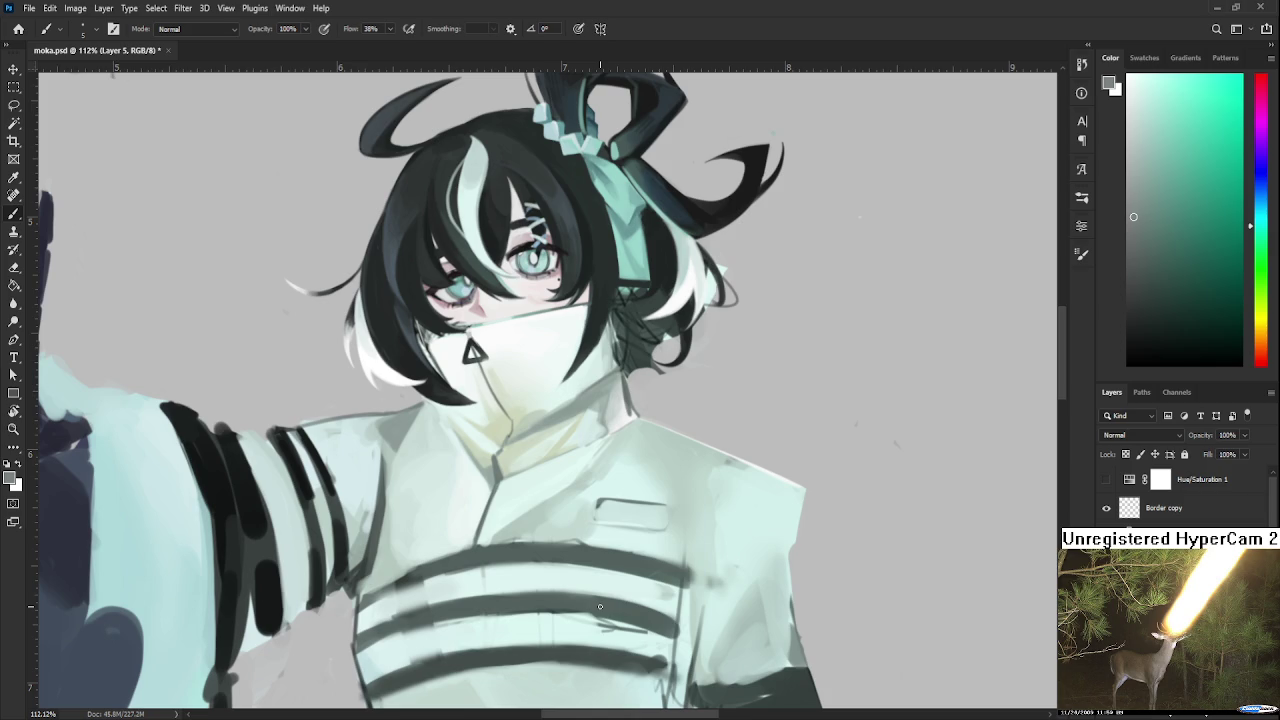
left_click_drag(493, 477, 537, 459)
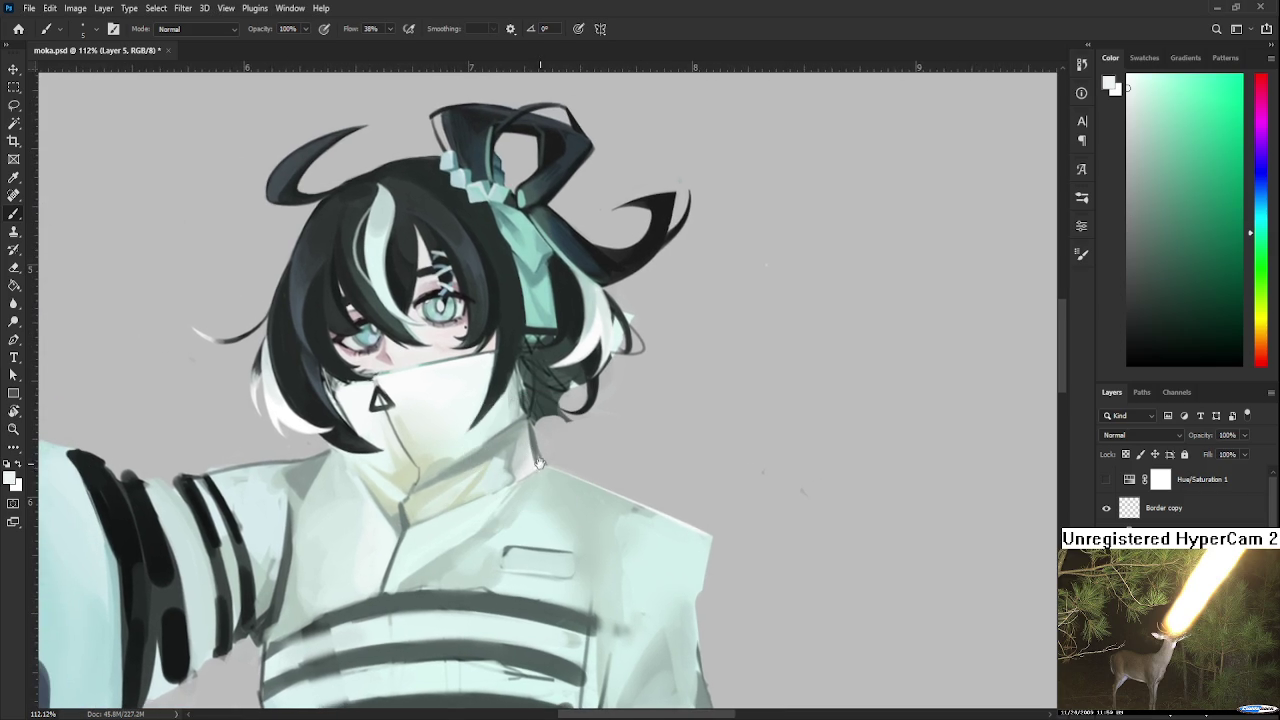
scroll(541, 464, "down", 1)
left_click(547, 422, "alt")
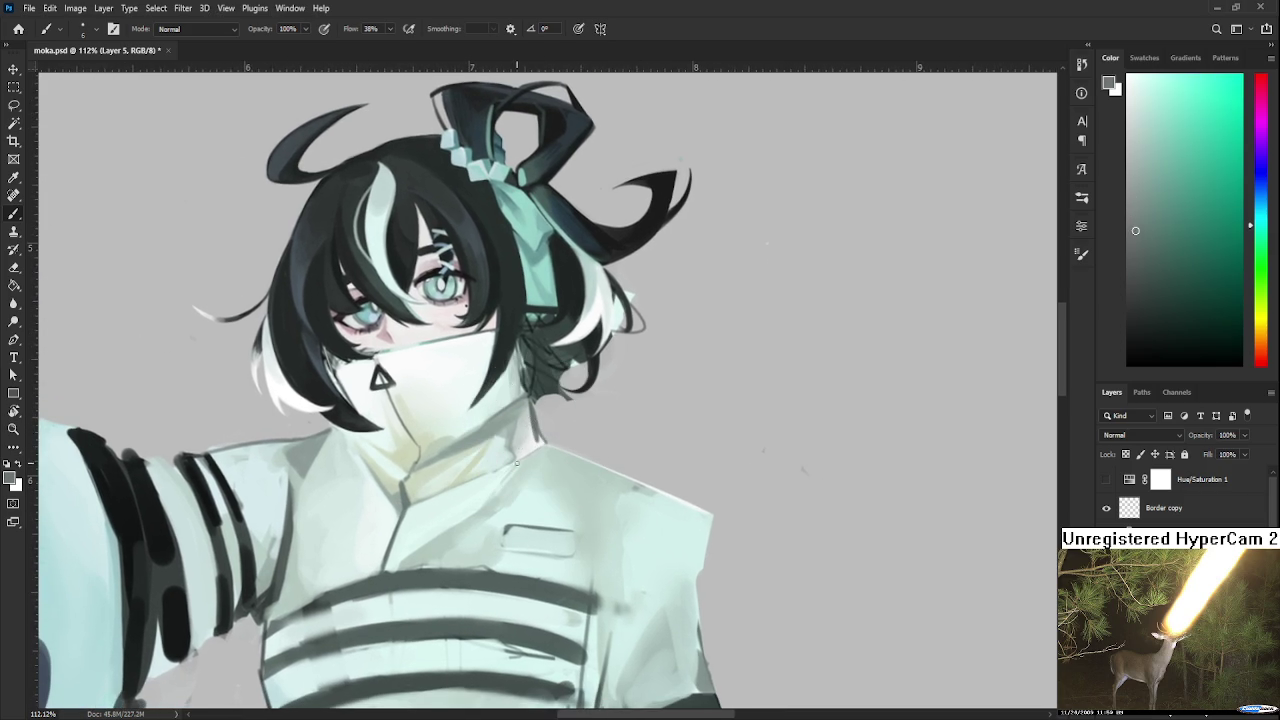
left_click(528, 447, "alt")
left_click(519, 452, "alt")
left_click(533, 448, "alt")
left_click(514, 449, "alt")
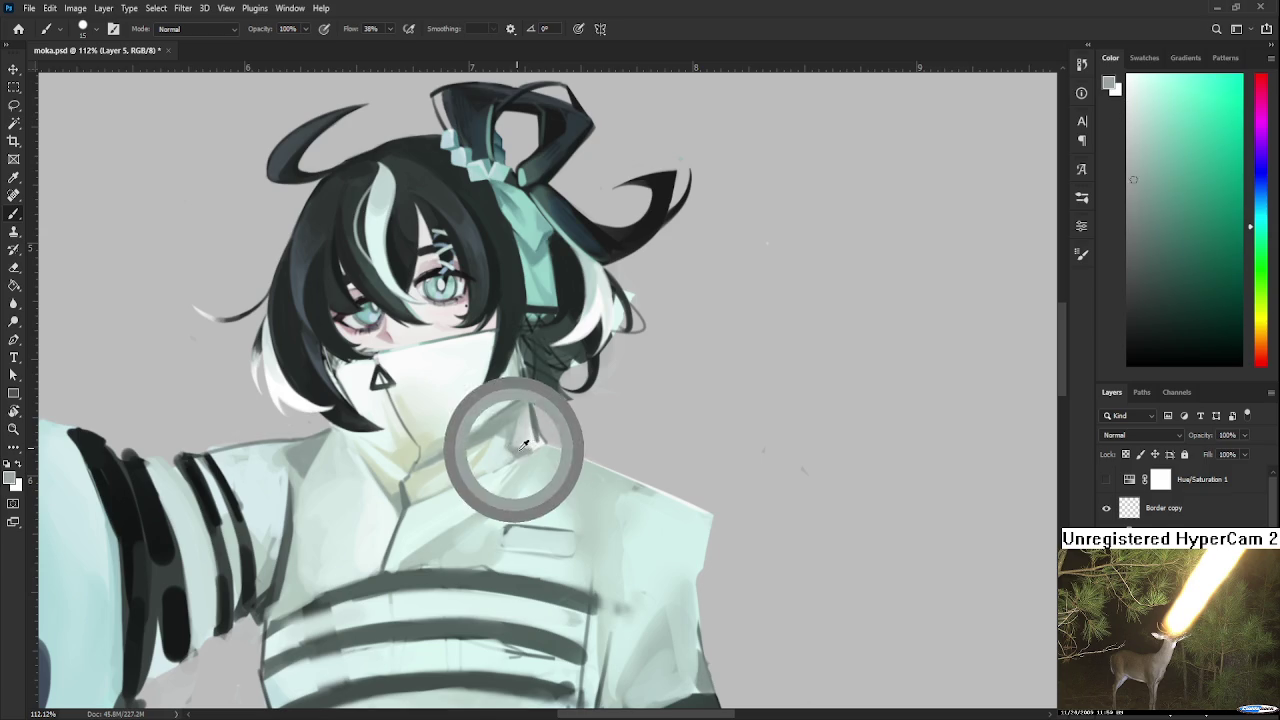
left_click(519, 446, "alt")
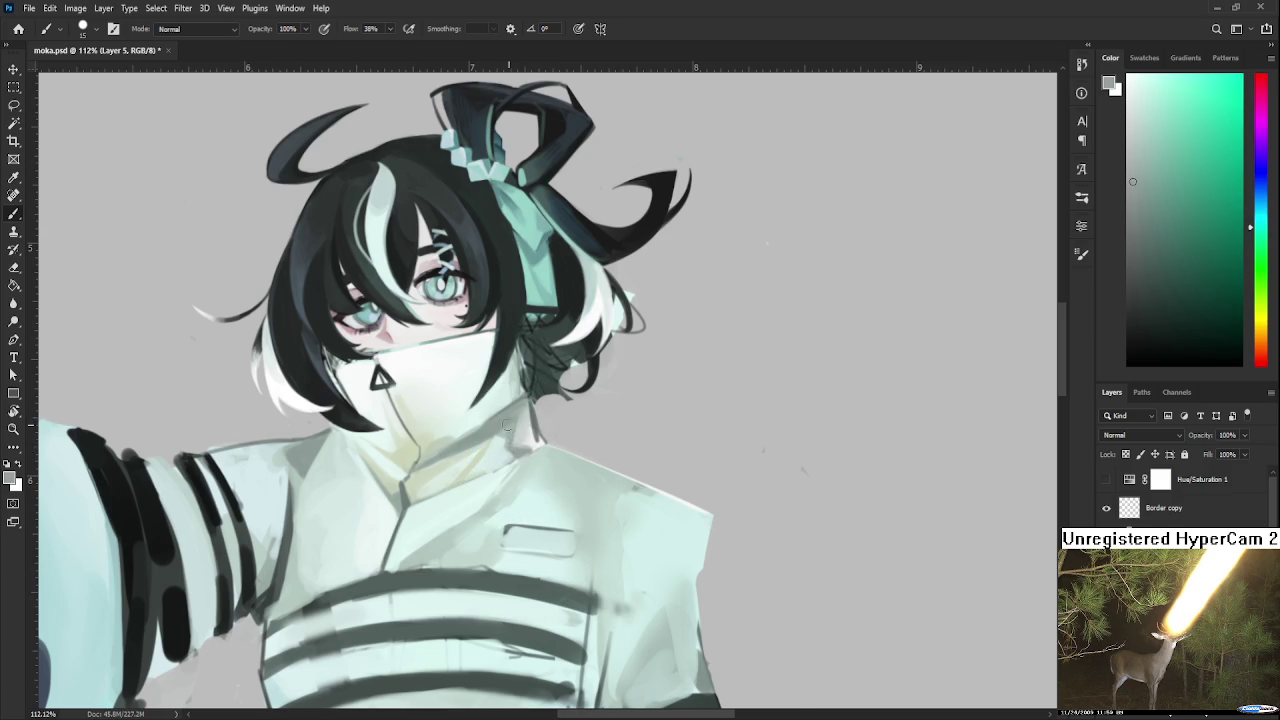
left_click_drag(510, 440, 508, 462)
left_click(390, 574, "alt")
left_click_drag(390, 574, 314, 600, "alt")
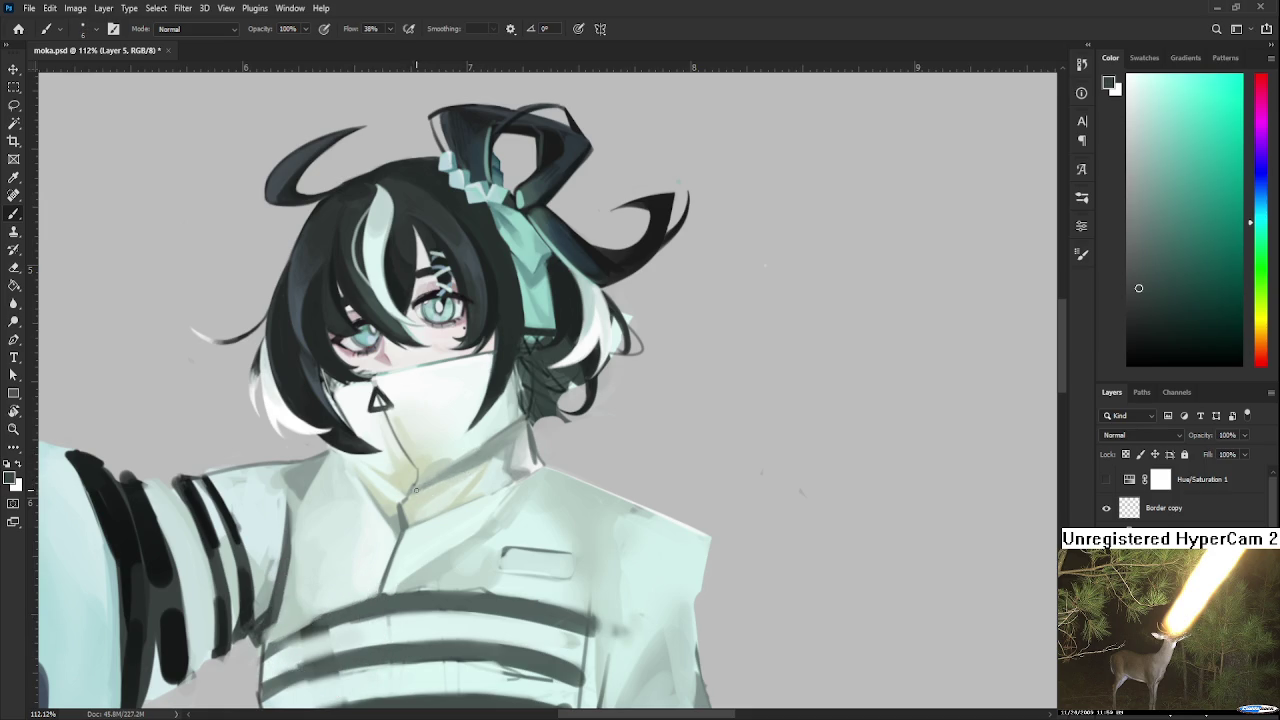
Re-centre the view on the head and shade the collar with a light sampled tone.
left_click_drag(490, 457, 470, 480)
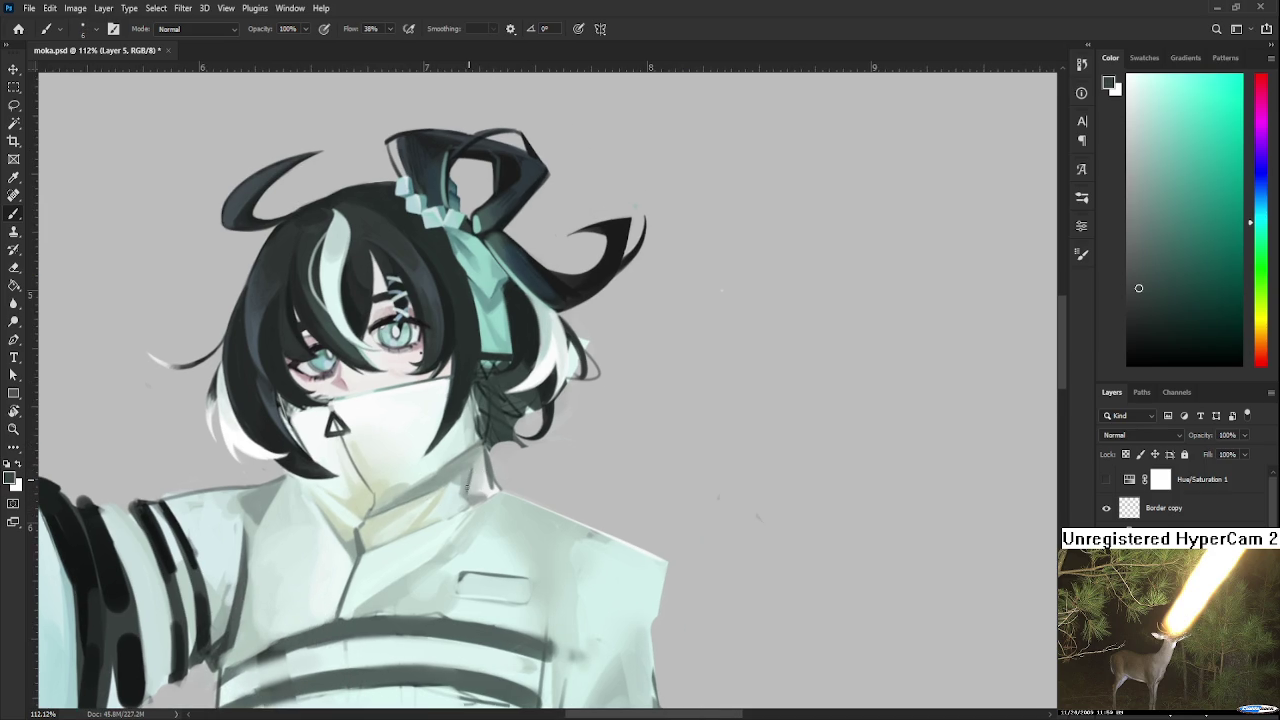
scroll(468, 490, "up", 1)
left_click(471, 500, "alt")
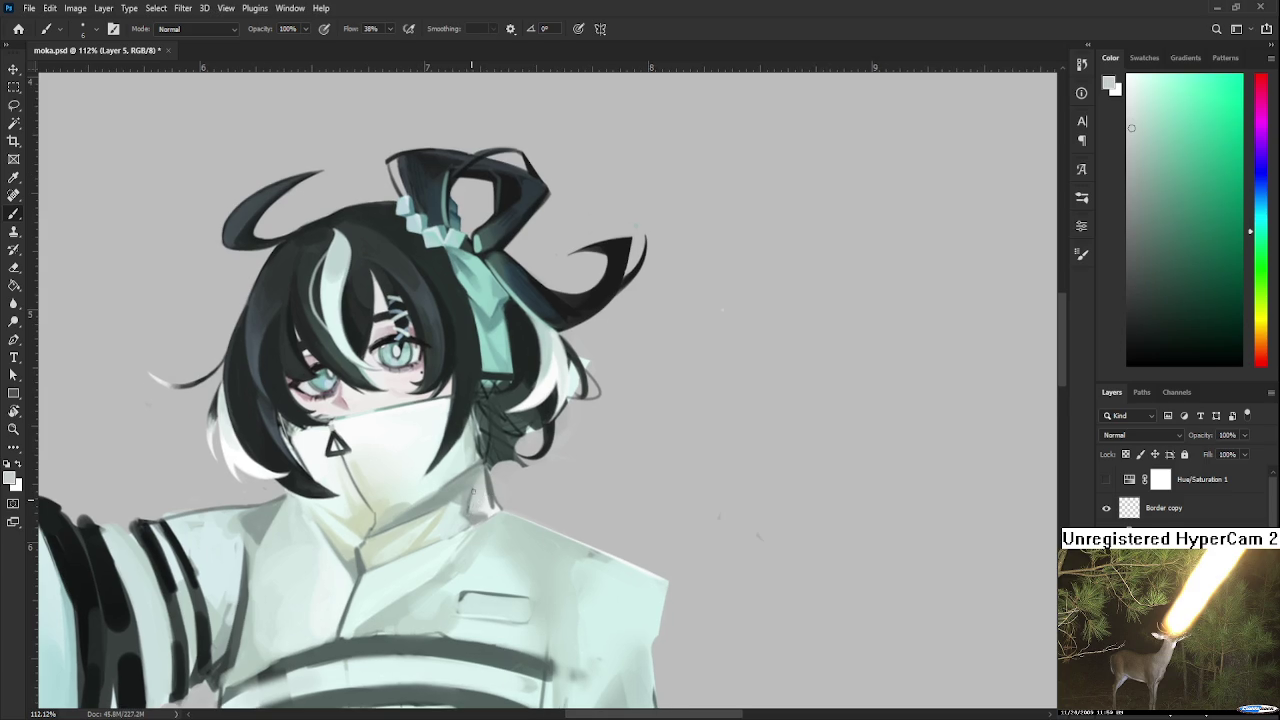
scroll(534, 379, "down", 3)
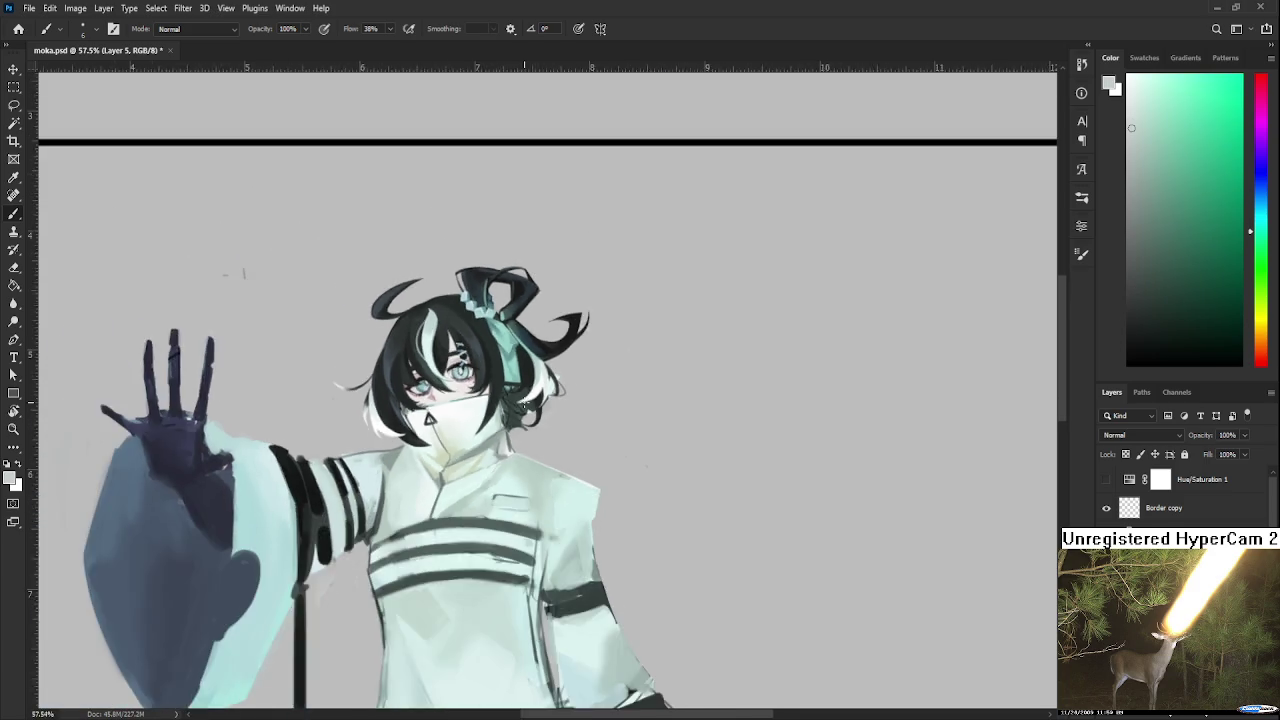
scroll(530, 400, "down", 2)
scroll(520, 440, "up", 2)
scroll(514, 468, "up", 2)
Tilt the view to -49° and brush sampled collar tones along the shoulder edge.
key("r")
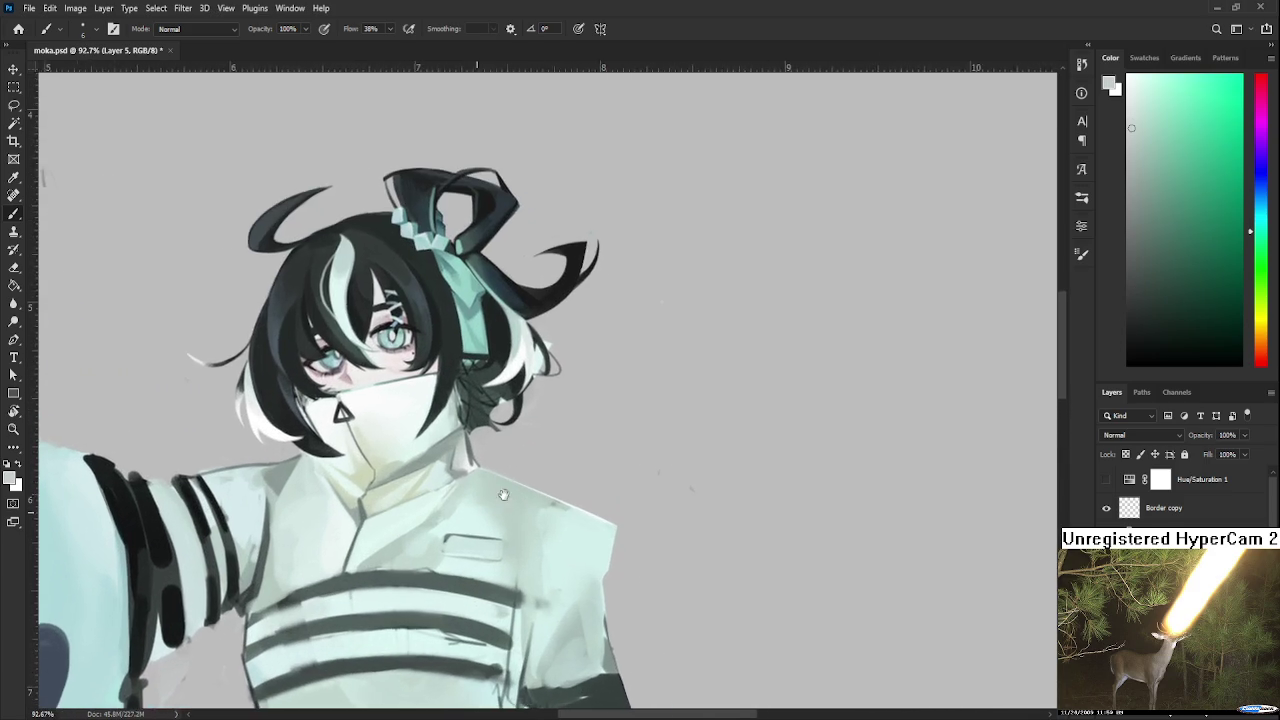
left_click_drag(514, 468, 563, 447)
key("b")
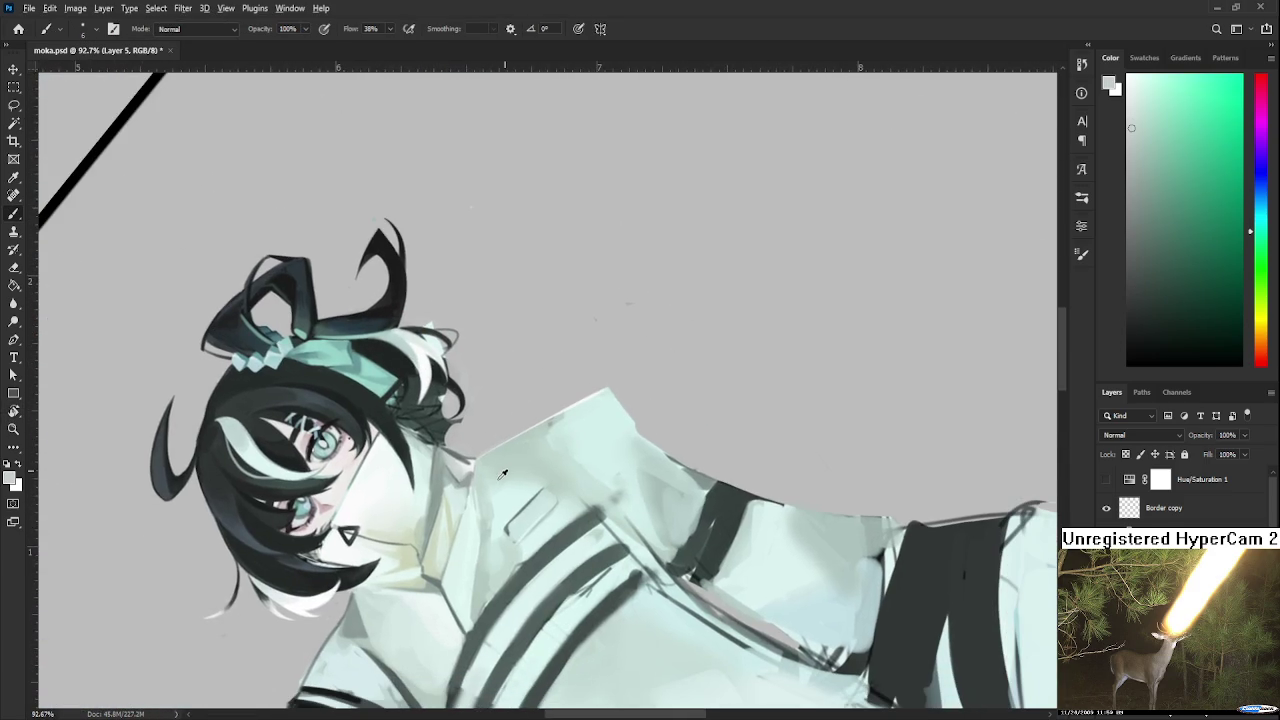
mouse_move(530, 460)
left_mouse_down()
mouse_move(470, 468)
mouse_move(452, 445)
left_mouse_up()
scroll(398, 434, "down", 1)
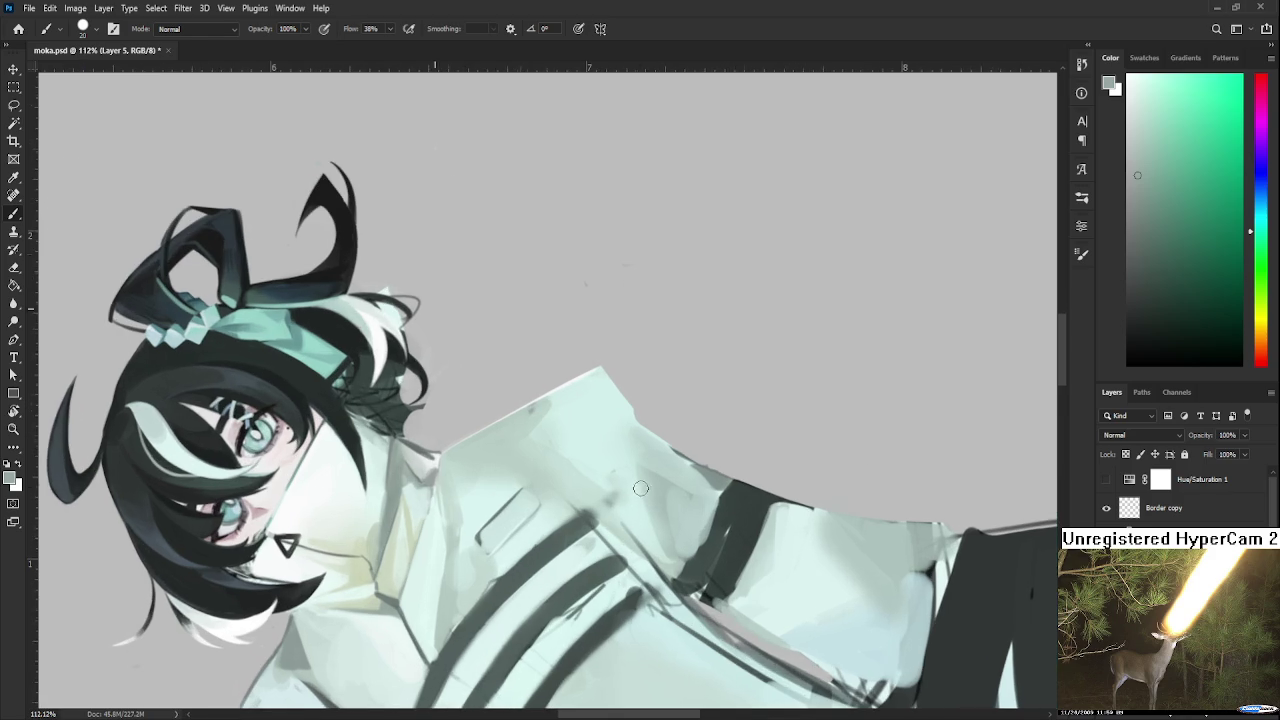
scroll(466, 420, "up", 2)
scroll(461, 465, "up", 2)
Tilt the canvas counter-clockwise and smooth the shoulder top with pale sampled mint tones.
key("r")
mouse_move(461, 465)
left_mouse_down()
mouse_move(369, 447)
mouse_move(457, 427)
left_mouse_up()
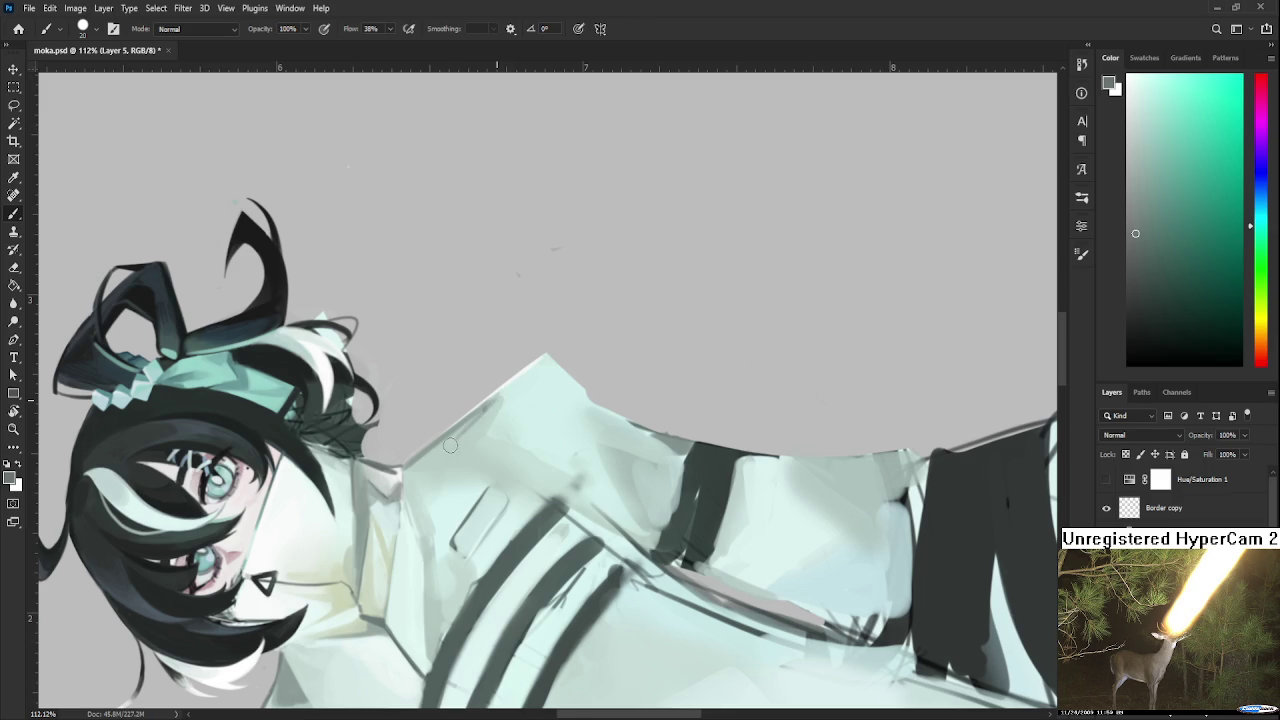
left_click(487, 404, "alt")
left_click_drag(487, 404, 457, 414)
left_click(461, 410, "alt")
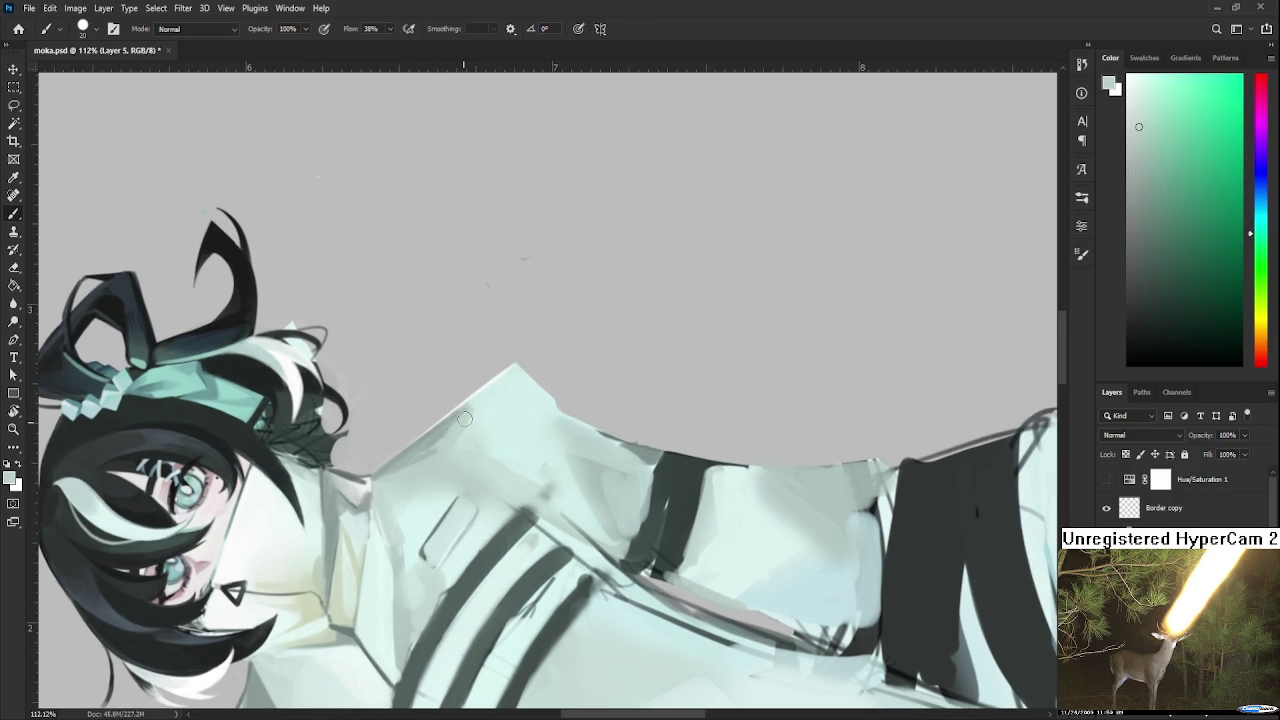
left_click(429, 450, "alt")
left_click(431, 452, "alt")
left_click(457, 413, "alt")
left_click(432, 452, "alt")
left_click(406, 466, "alt")
Reset the view rotation to 0° and close moka.psd back to the Home screen.
scroll(443, 475, "down", 5)
key("r")
left_click_drag(443, 475, 326, 496)
left_click_drag(439, 567, 498, 568)
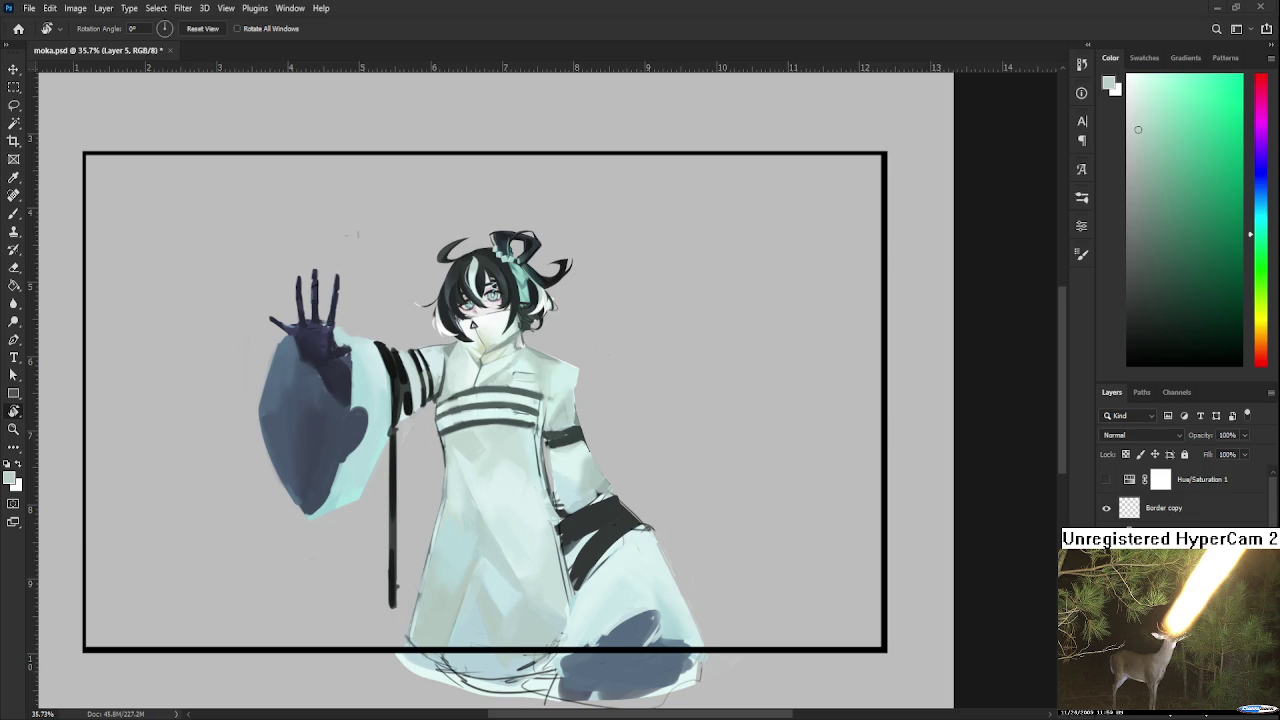
left_click(18, 28)
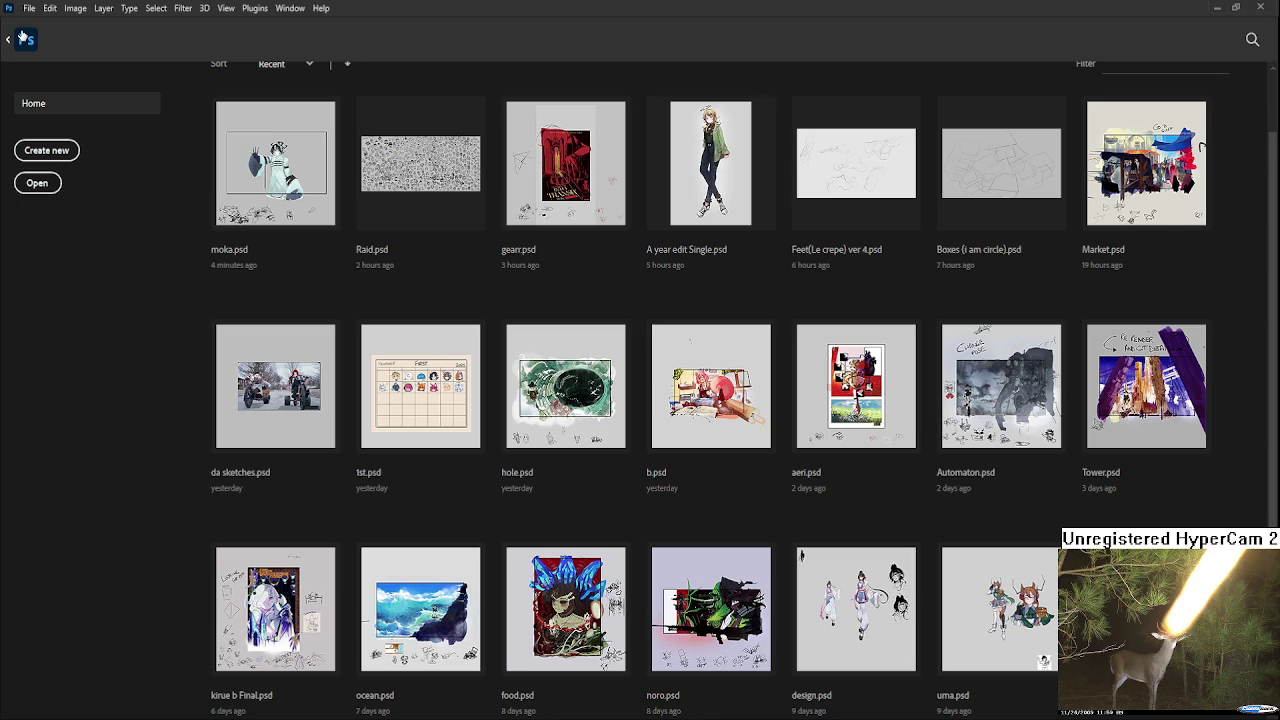
left_click(583, 211)
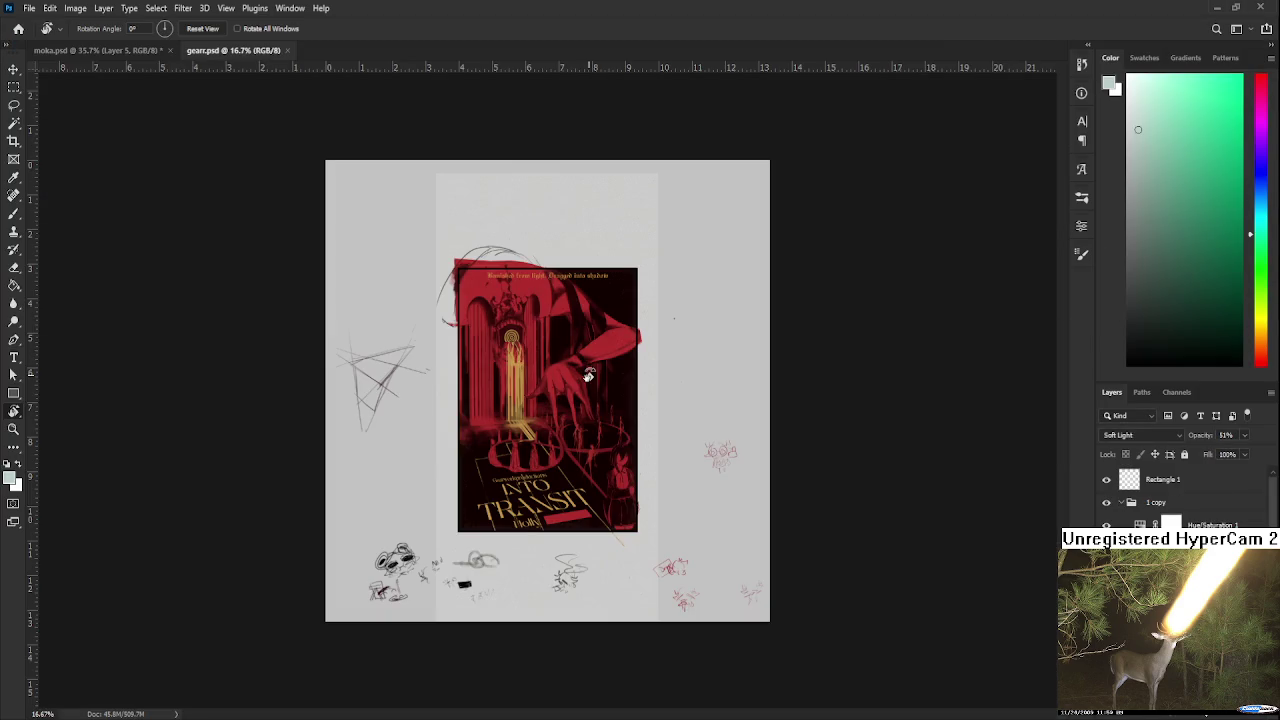
scroll(560, 378, "up", 2)
scroll(565, 378, "up", 2)
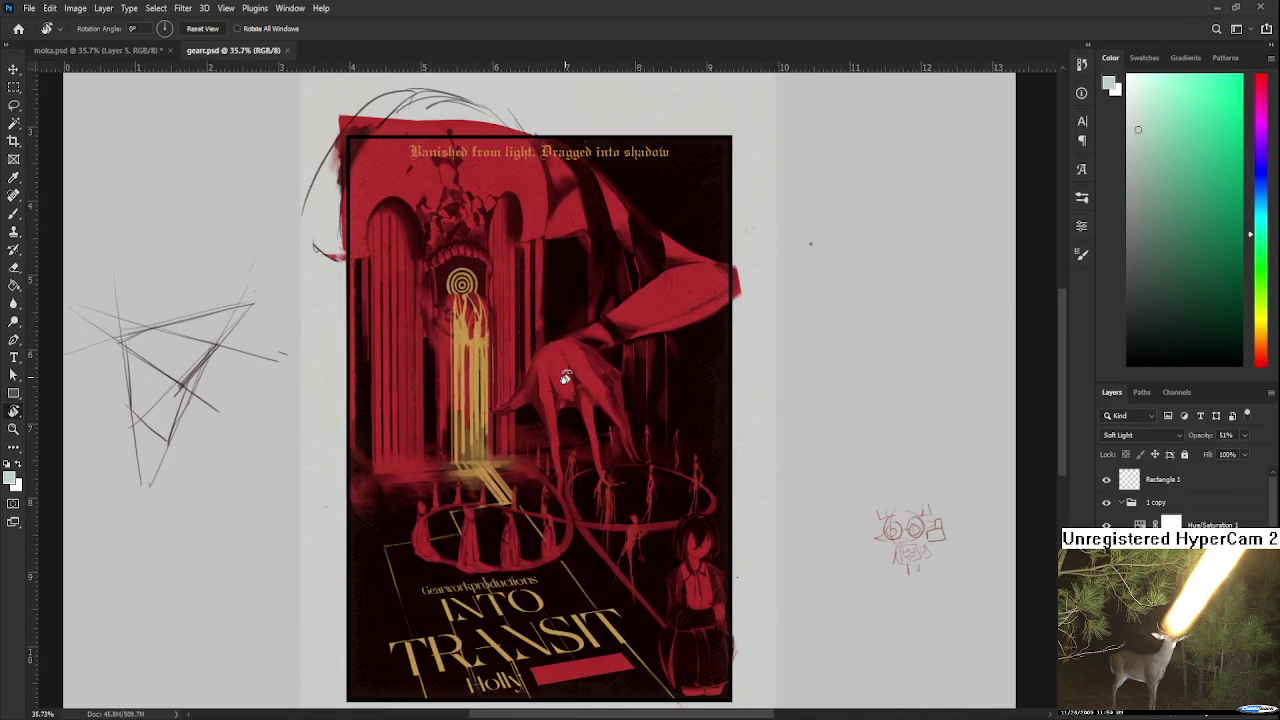
scroll(565, 378, "up", 1)
scroll(566, 372, "down", 2)
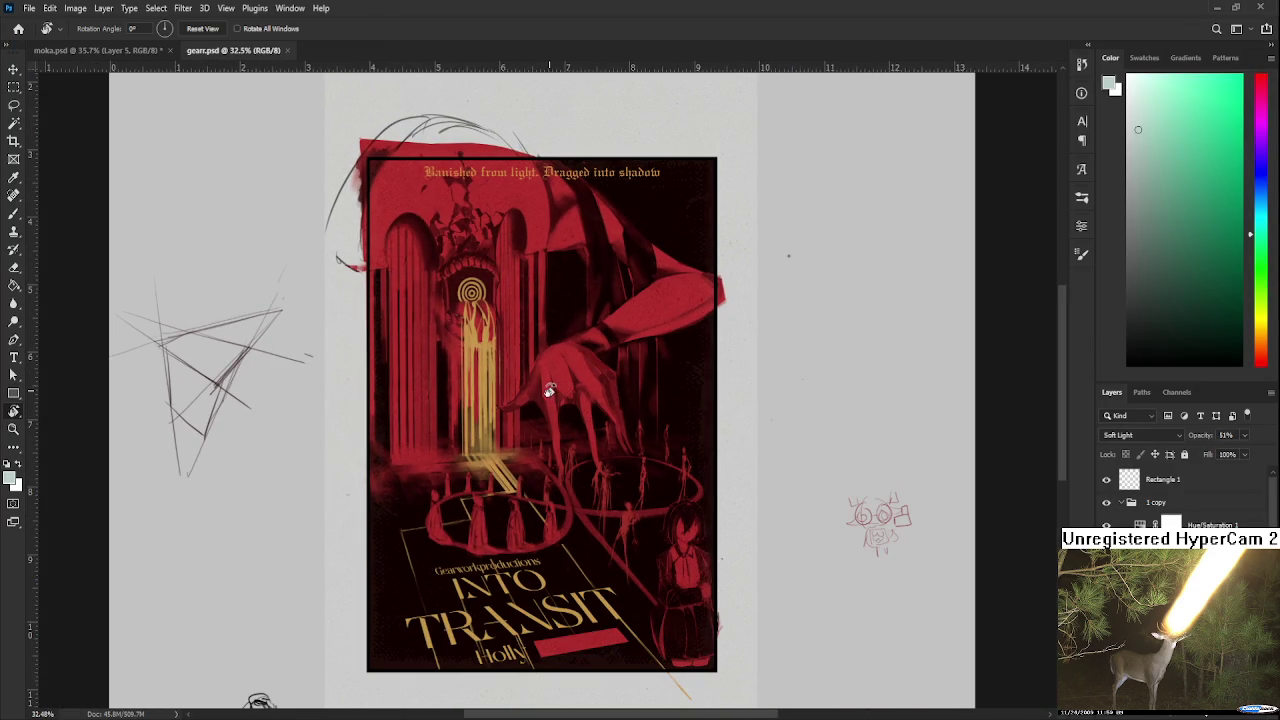
left_click(288, 50)
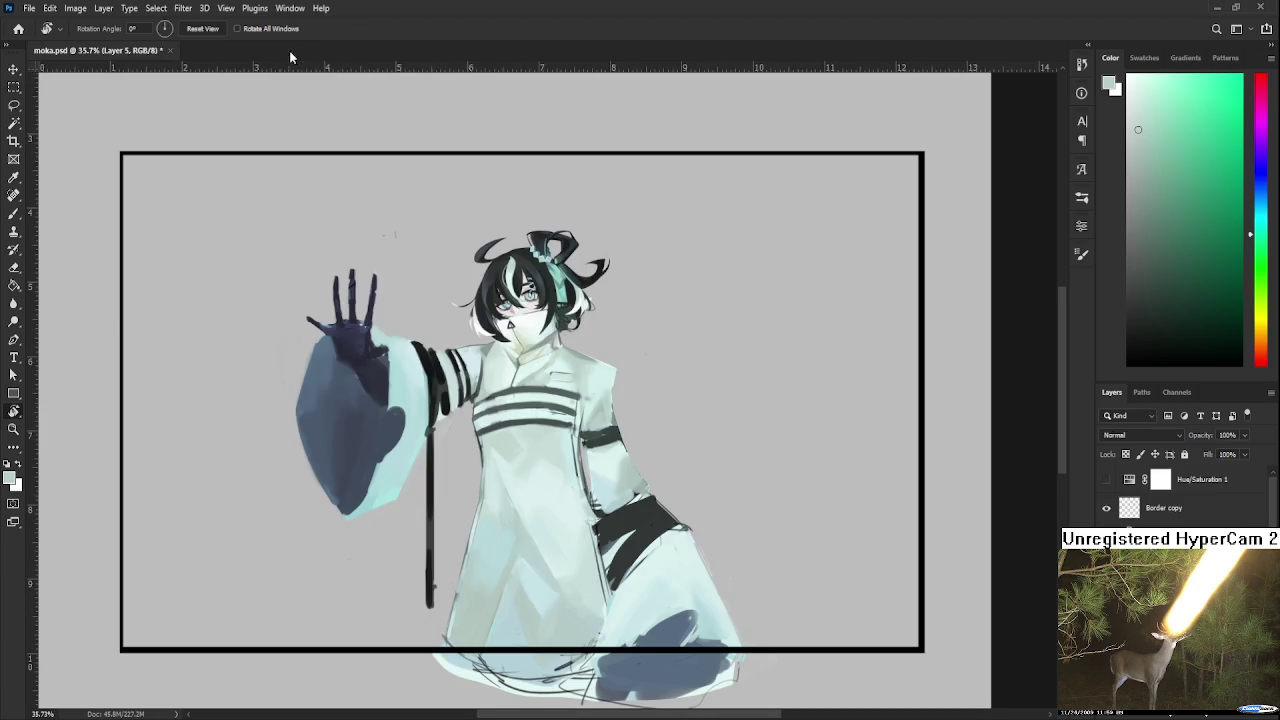
Zoom in and rotate the canvas view about 103° to reach the coat's shoulder.
scroll(470, 383, "up", 2)
scroll(493, 363, "up", 2)
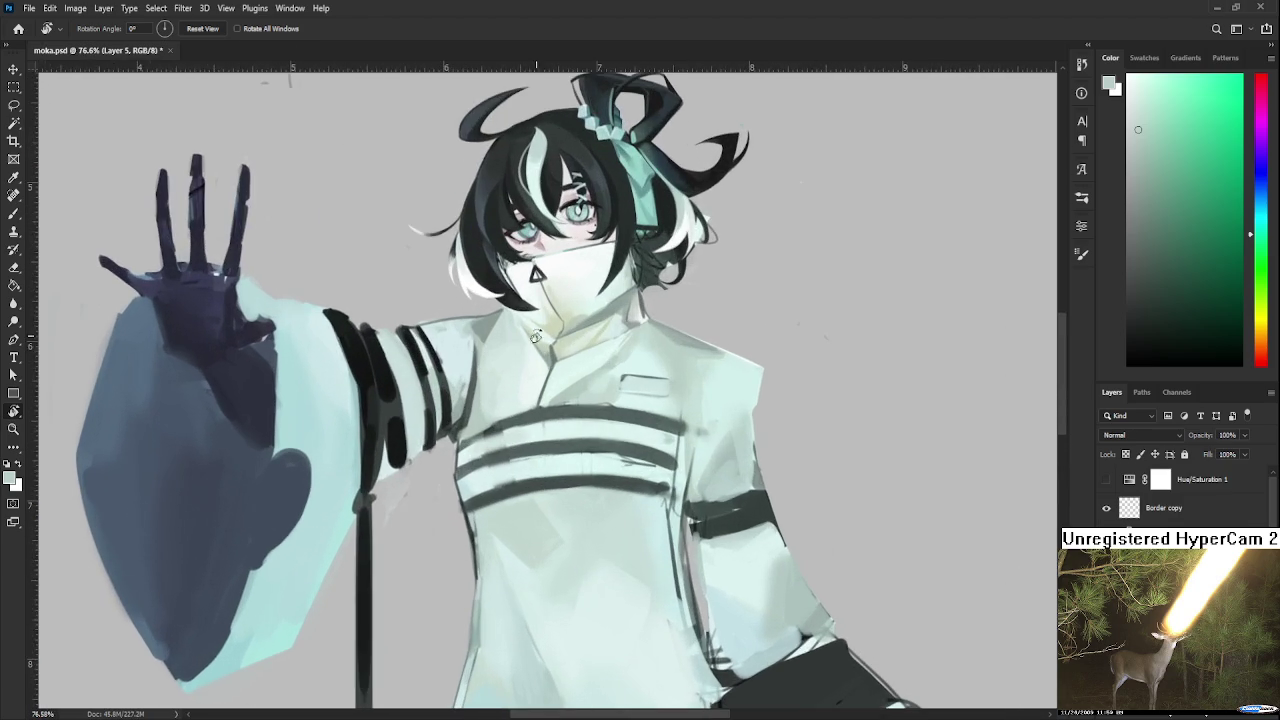
scroll(560, 350, "up", 1)
scroll(555, 357, "up", 2)
scroll(555, 357, "down", 1)
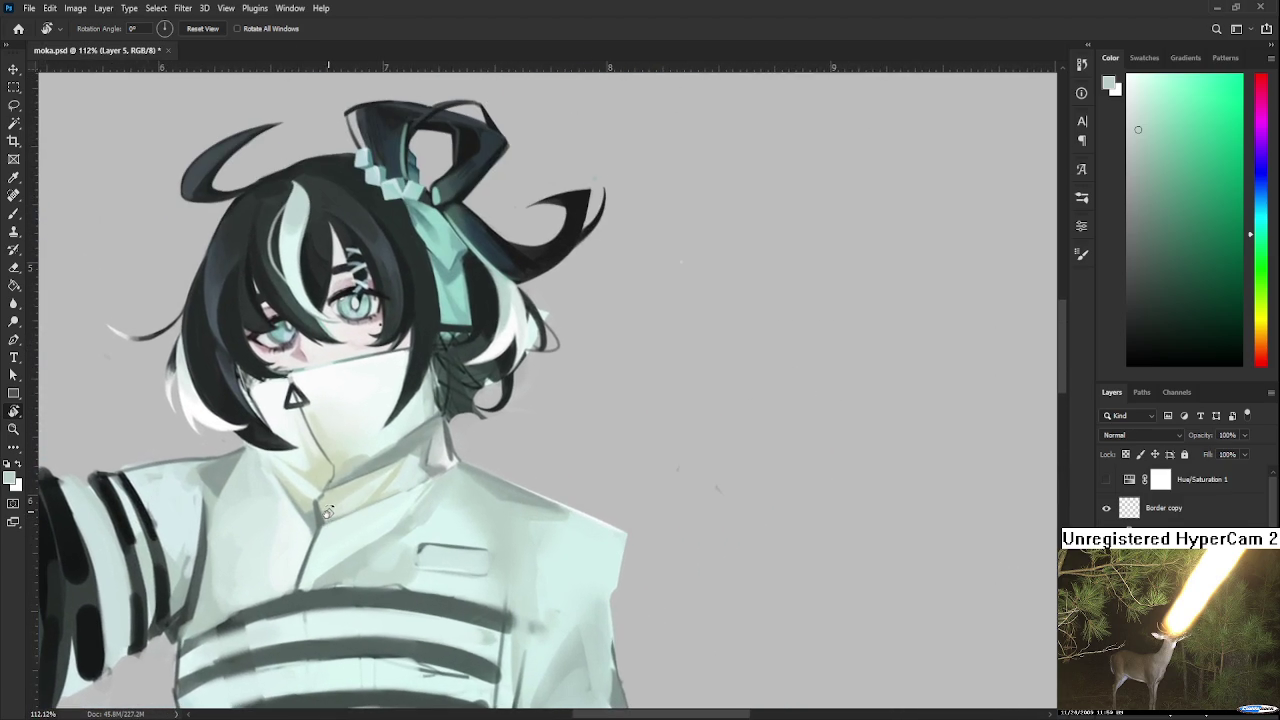
scroll(478, 390, "up", 1)
key("b")
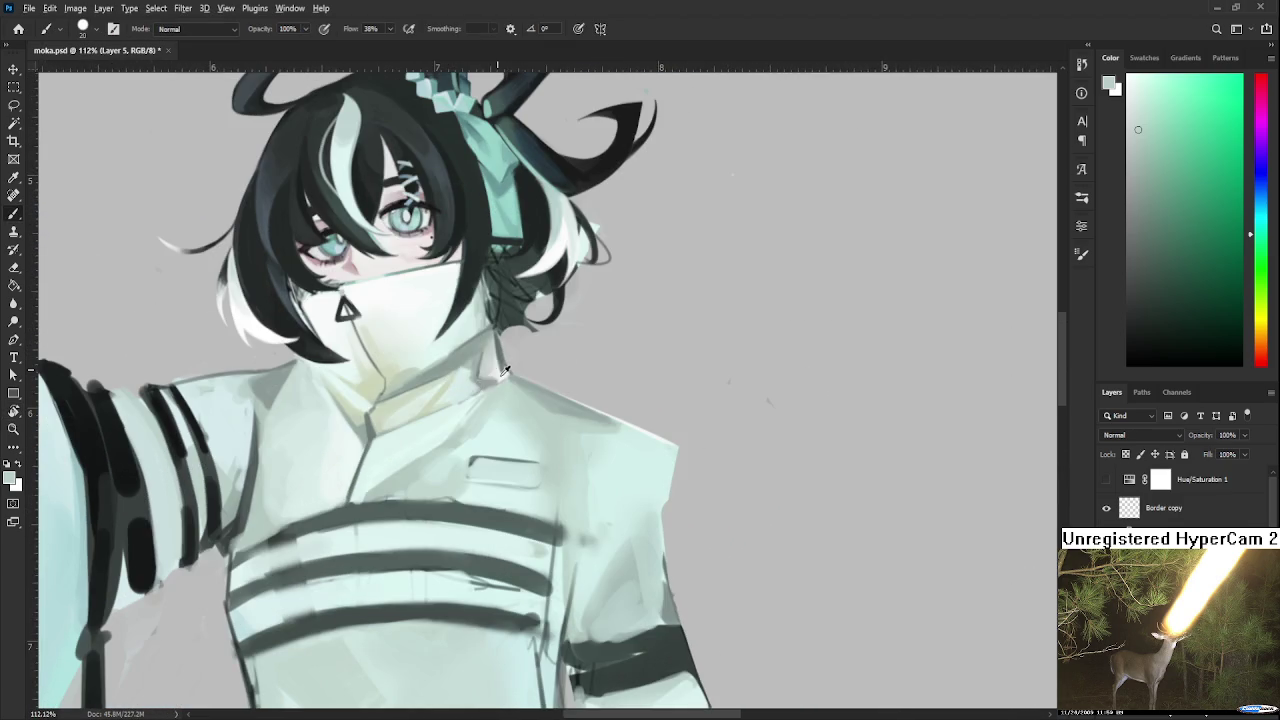
key("r")
left_click_drag(478, 392, 487, 461)
key("b")
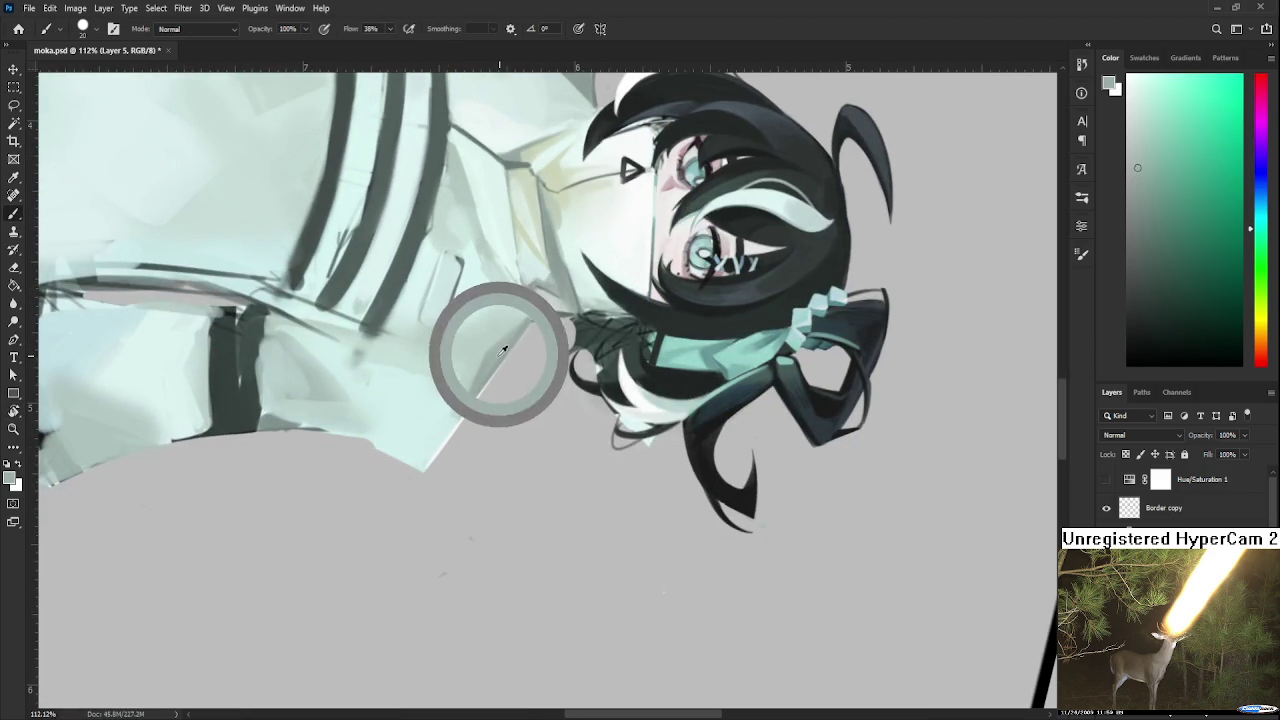
Paint light mint coat tones over the shoulder with the view turned nearly upright.
left_click(483, 358, "alt")
left_click(485, 352, "alt")
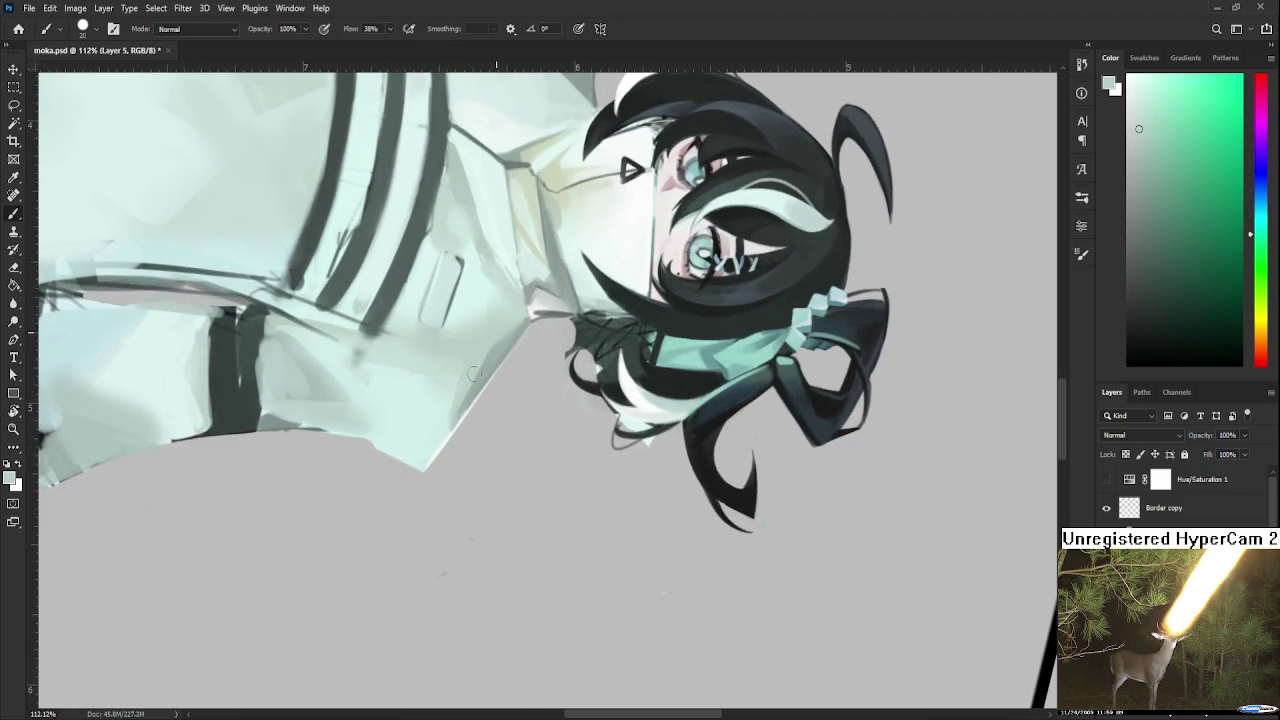
left_click_drag(521, 316, 406, 405)
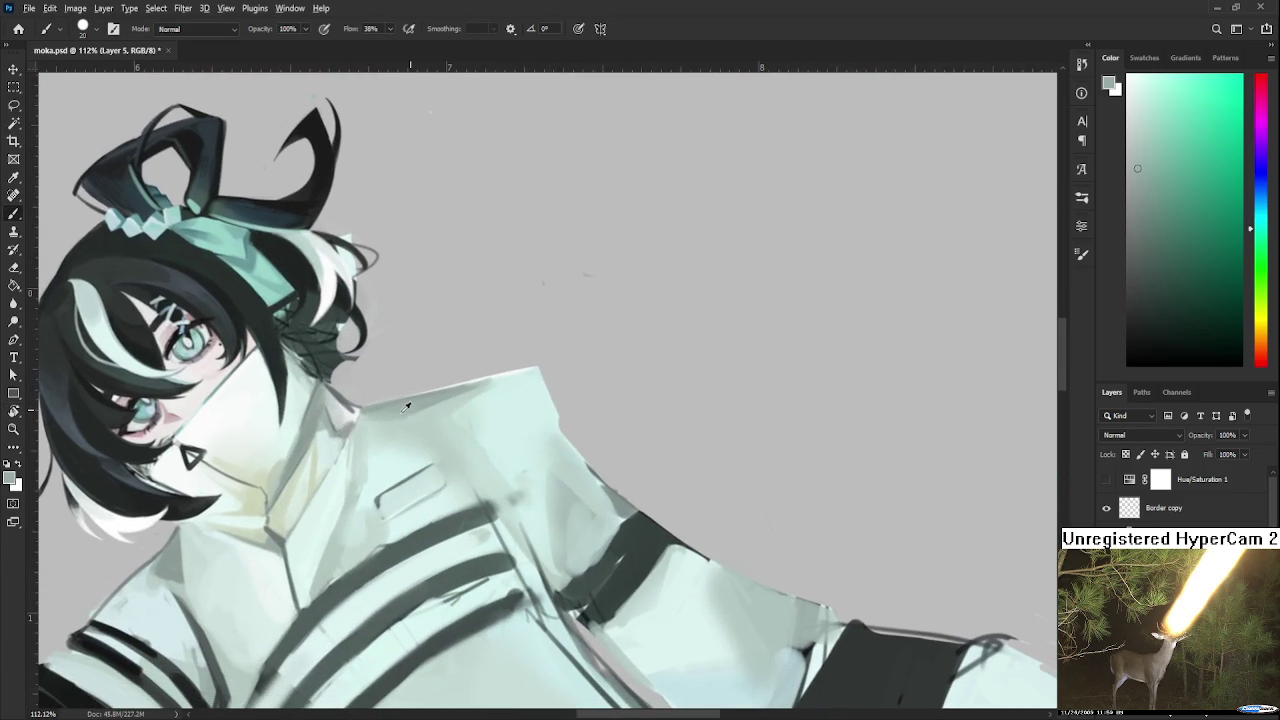
left_click(406, 405, "alt")
left_click(422, 410, "alt")
left_click(417, 425, "alt")
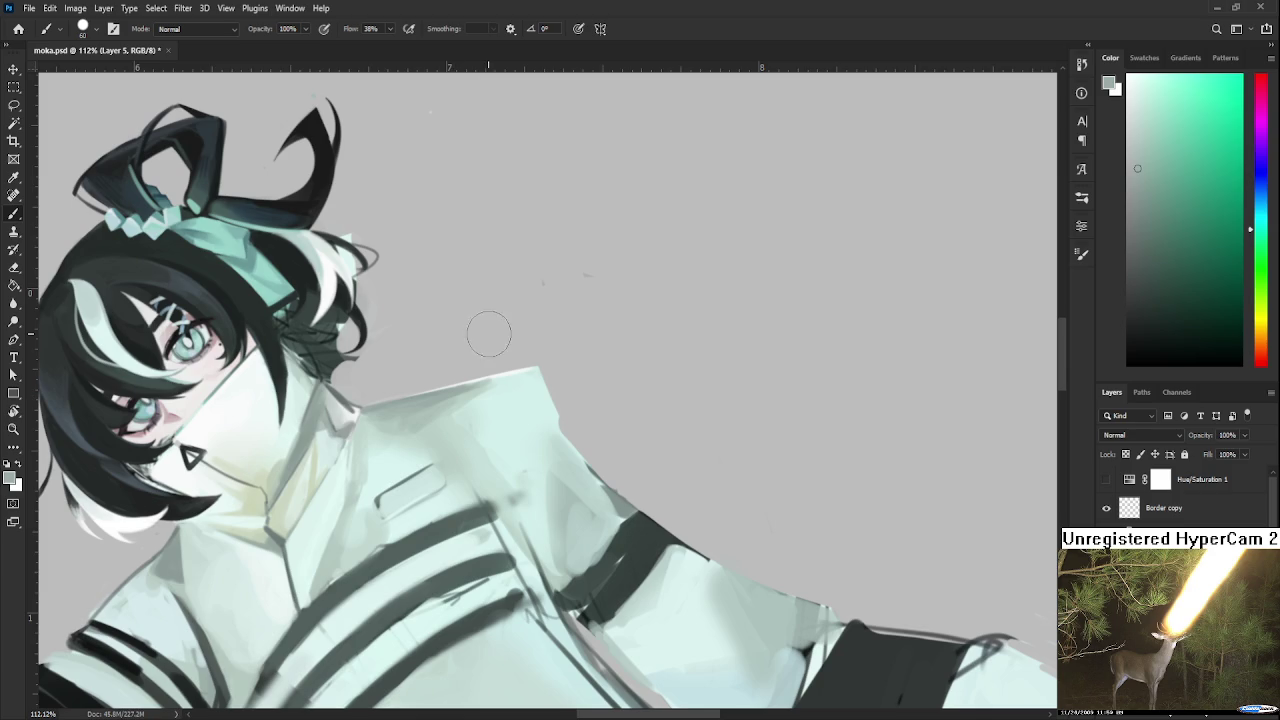
scroll(490, 334, "down", 1)
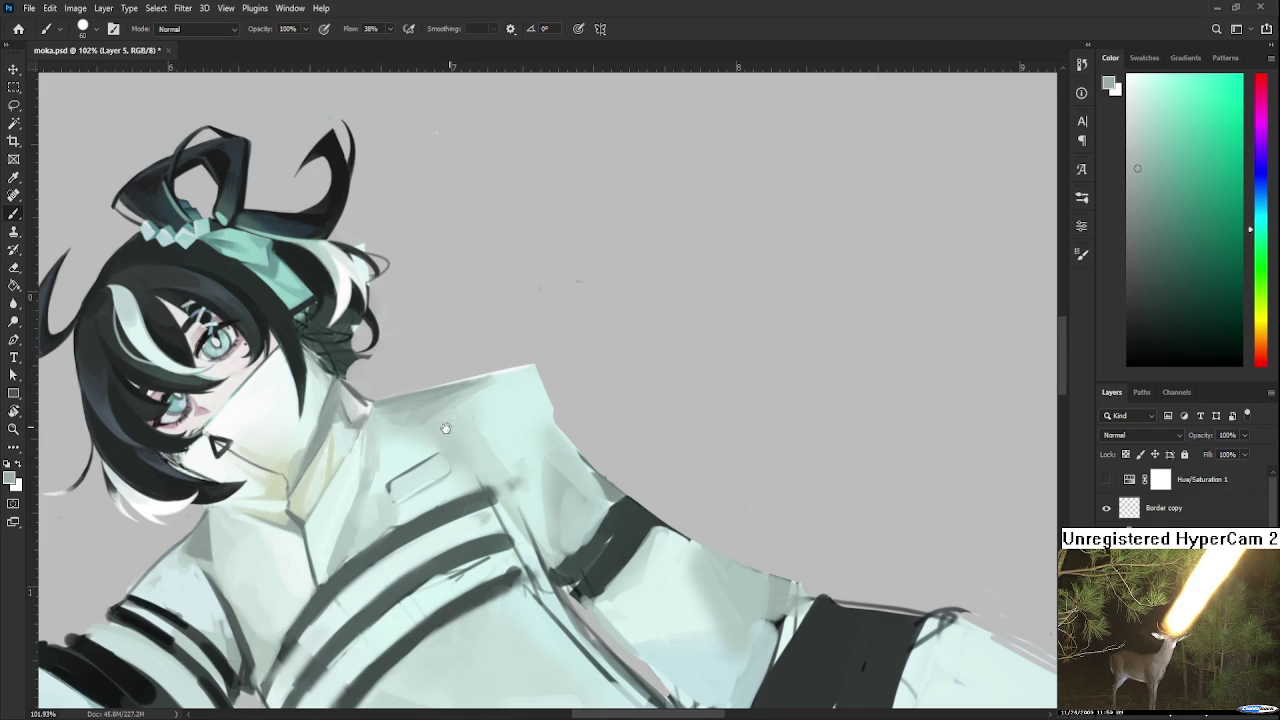
Centre on the shoulder and repaint it with lighter and darker sampled shoulder tones.
left_click_drag(453, 409, 479, 397)
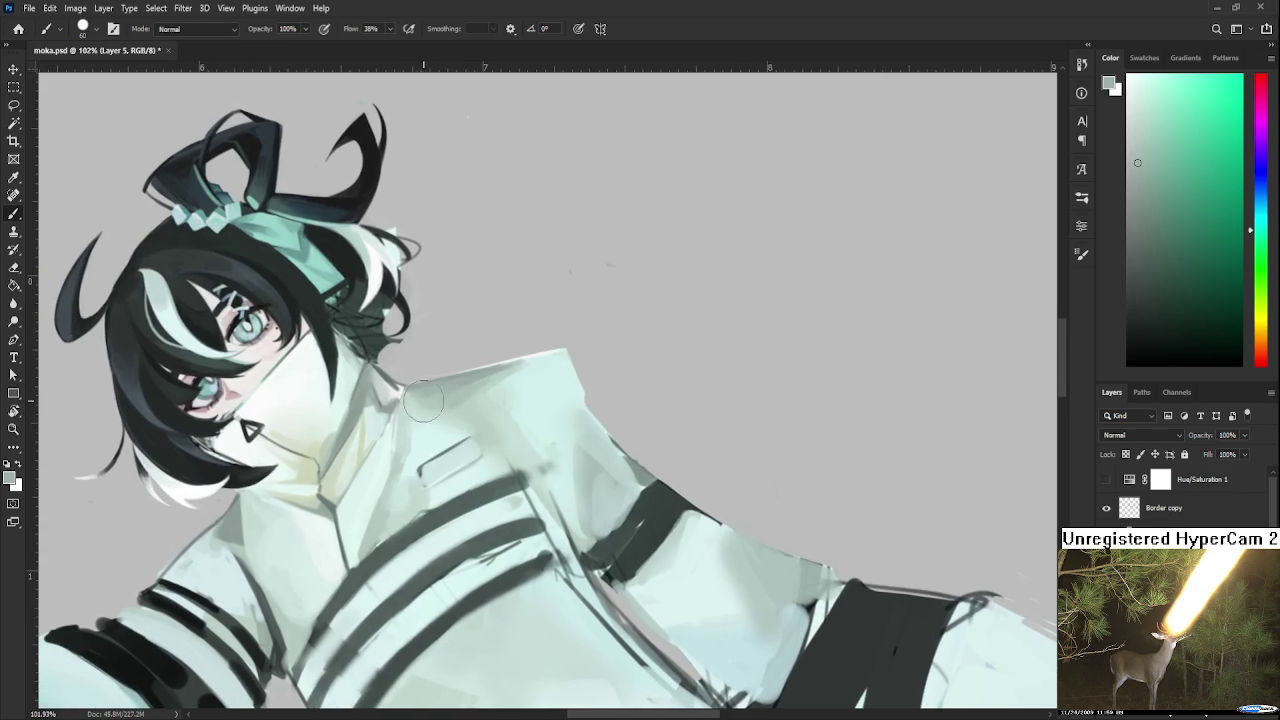
left_click(473, 414, "alt")
left_click(465, 385, "alt")
left_click(468, 418, "alt")
left_click(505, 410, "alt")
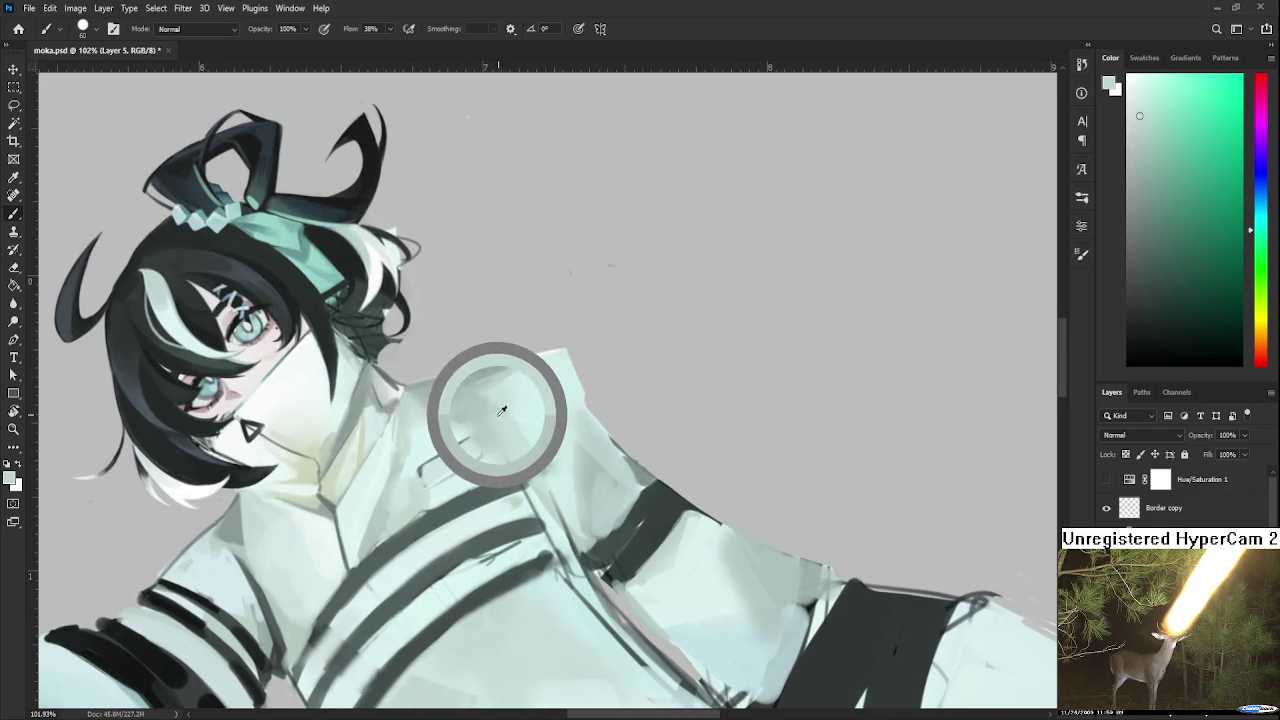
left_click(474, 411, "alt")
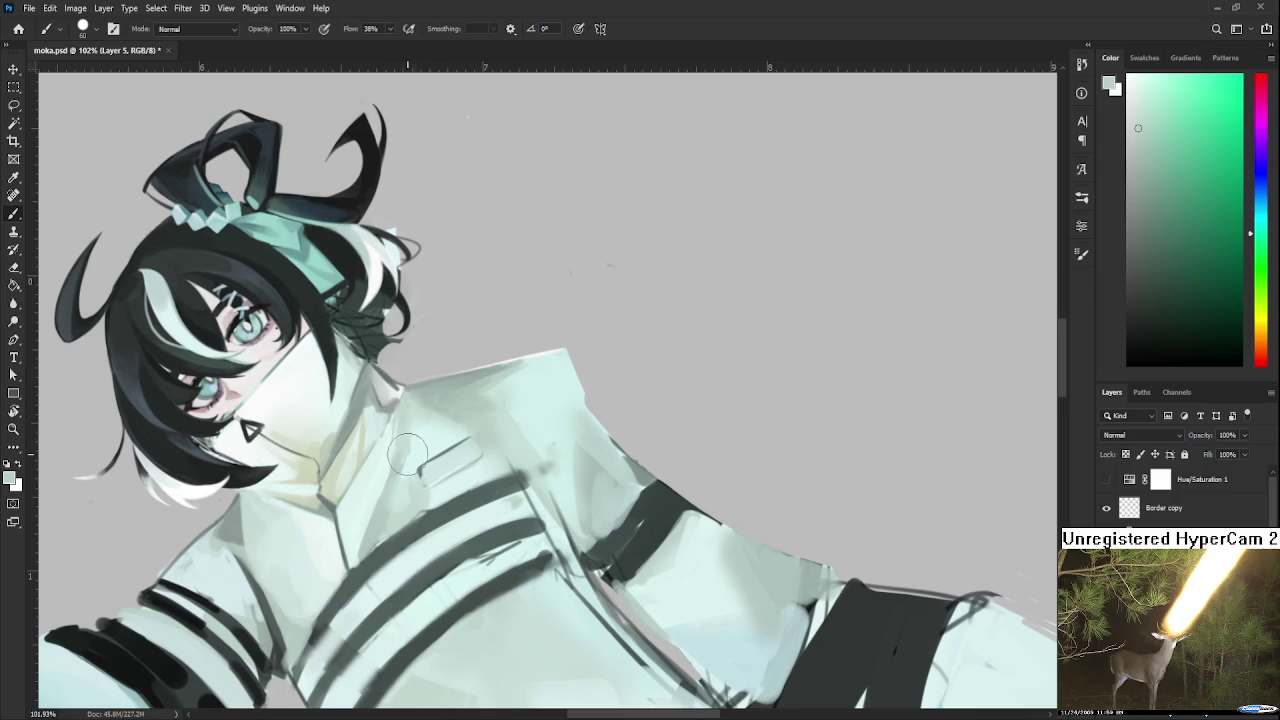
Refine the collar with a smaller brush and very light mint tones.
left_click_drag(408, 454, 391, 446)
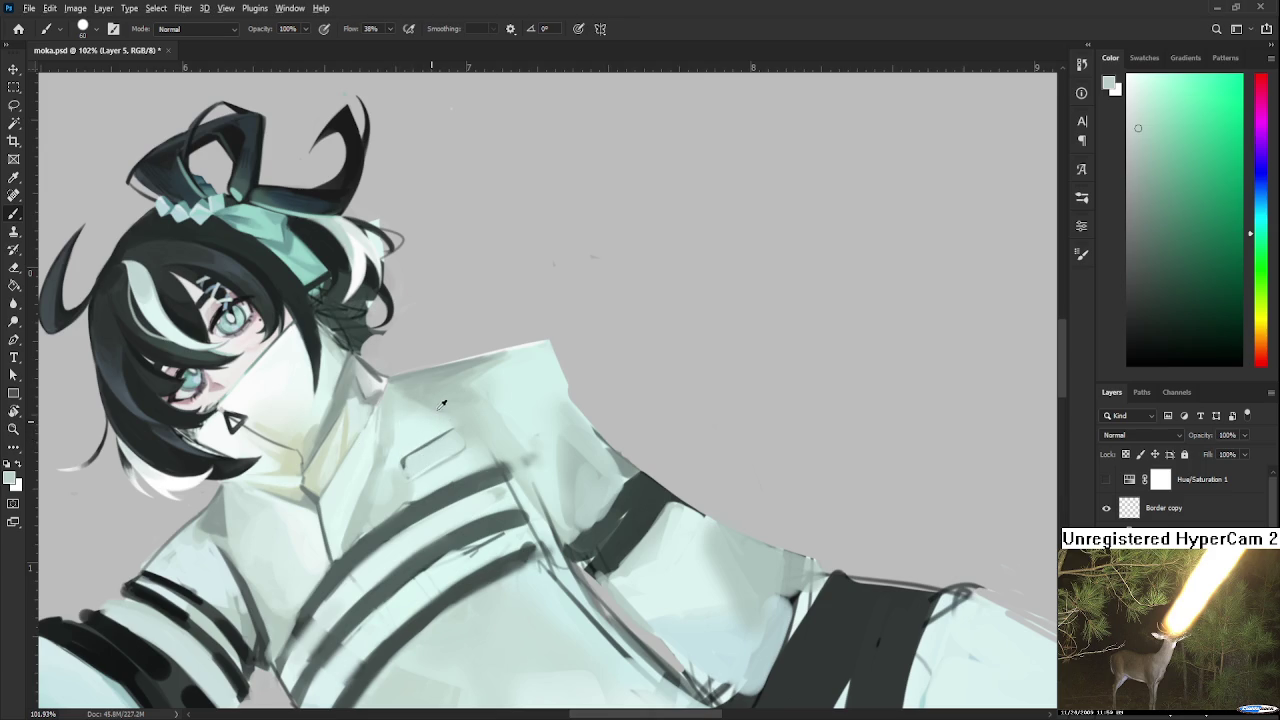
left_click(490, 372, "alt")
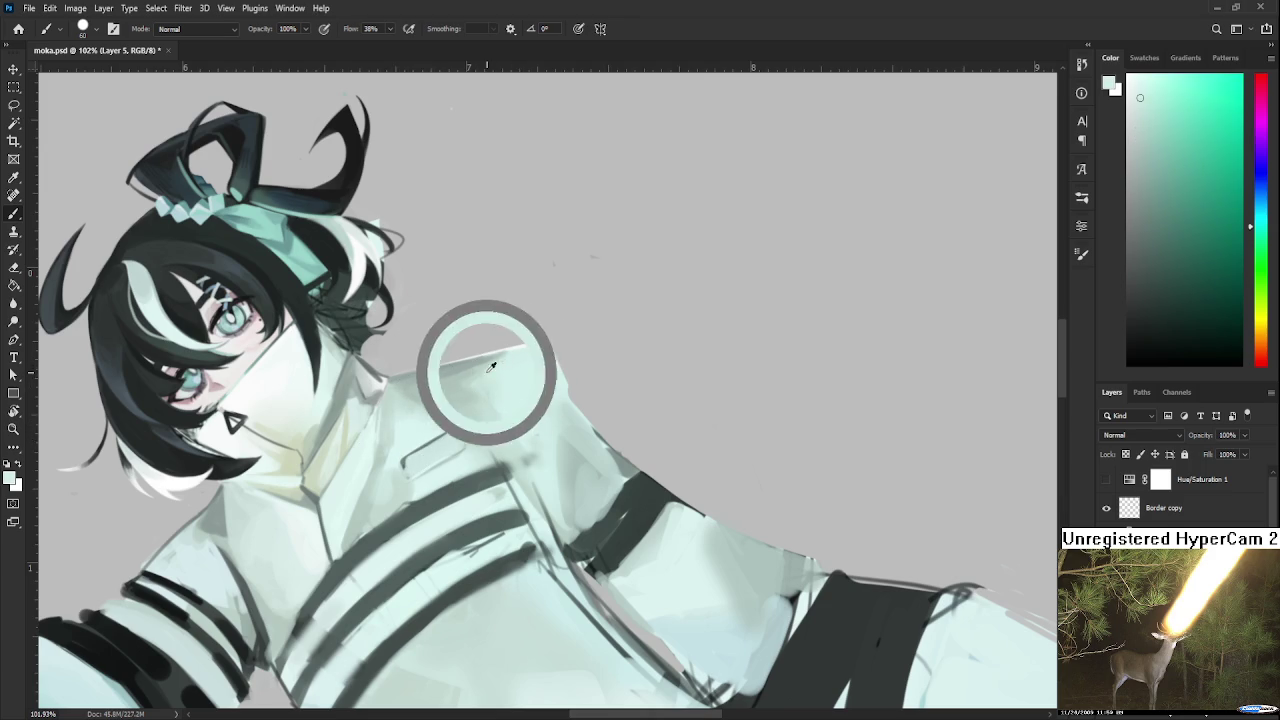
left_click(496, 363, "alt")
left_click(489, 360, "alt")
key("bracketleft")
key("bracketleft")
key("bracketleft")
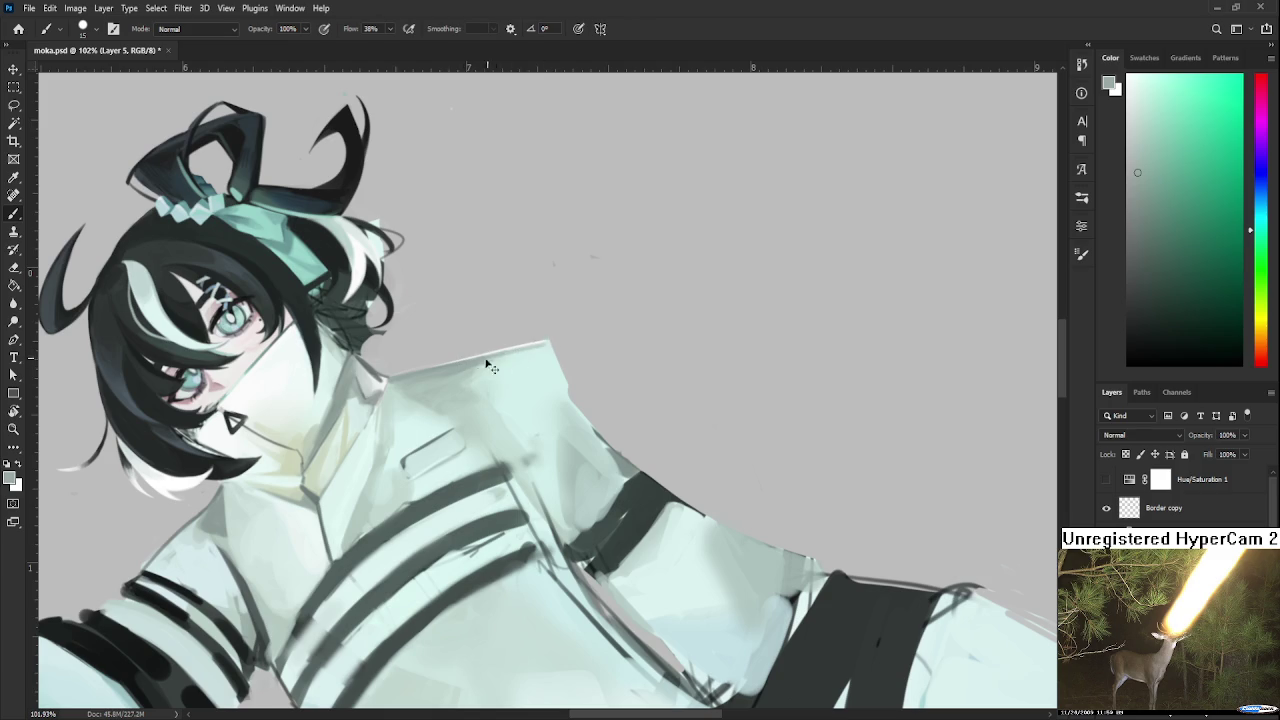
left_click(497, 361, "alt")
With the view upside down and a larger brush, lay a light stroke along the coat's lower edge.
key("r")
mouse_move(545, 343)
left_mouse_down()
mouse_move(404, 437)
mouse_move(424, 395)
left_mouse_up()
key("b")
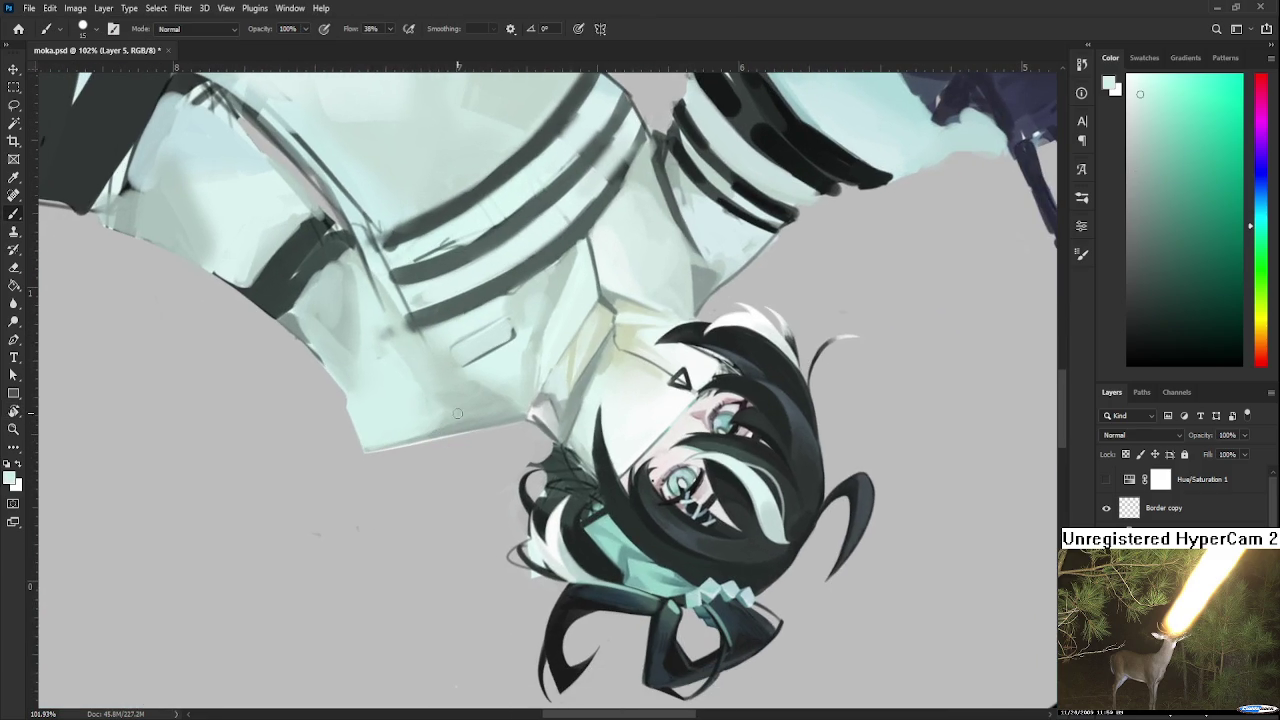
key("bracketright")
key("bracketright")
left_click(443, 386, "alt")
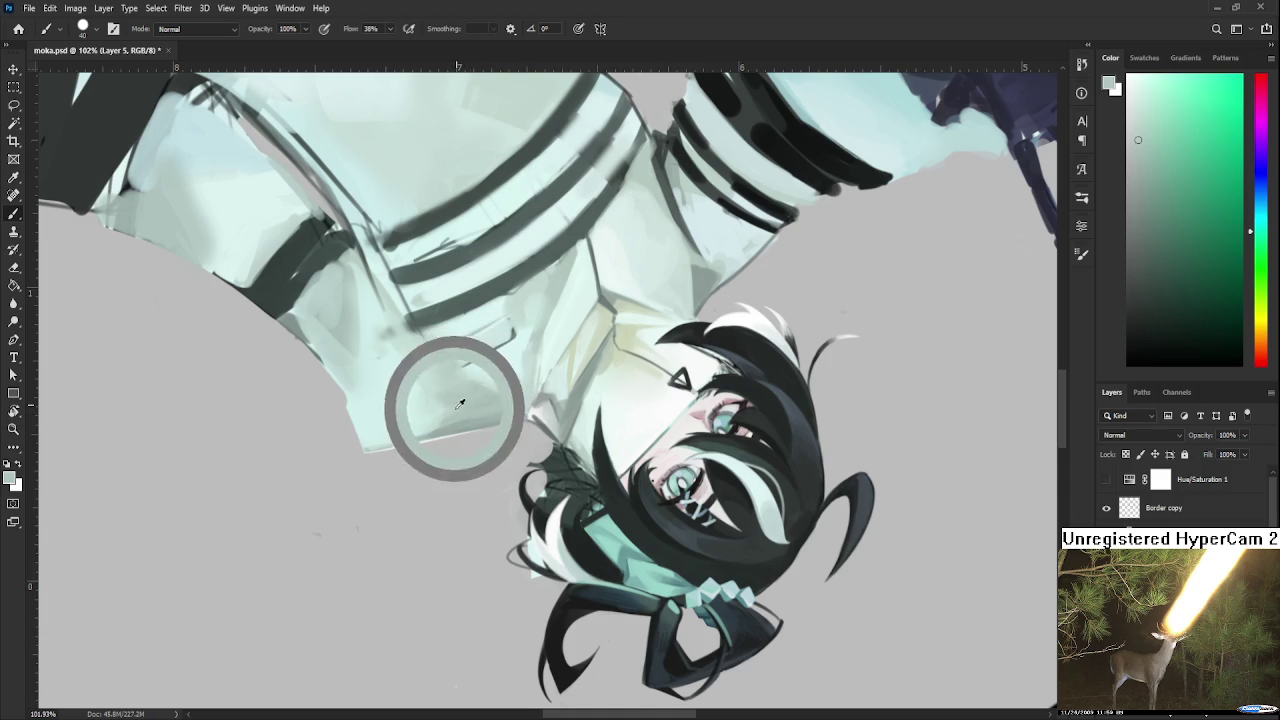
left_click(459, 384, "alt")
left_click(438, 424, "alt")
left_click_drag(438, 423, 498, 418)
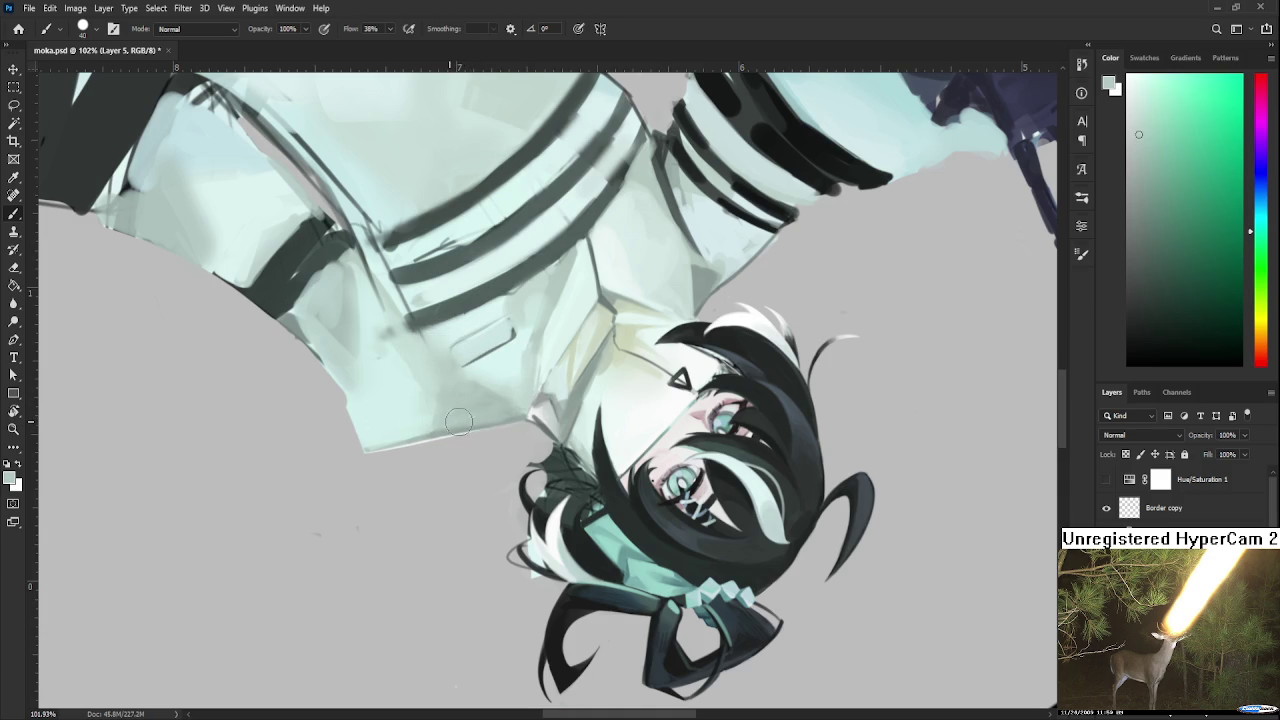
Paint new lighter and darker sampled tones across the coat.
left_click(528, 416, "alt")
left_click(474, 398, "alt")
left_click(451, 395, "alt")
left_click(460, 368, "alt")
left_click(395, 404, "alt")
left_click(439, 404, "alt")
Blend the coat by repeatedly resampling its tones and painting over them.
left_click(440, 408, "alt")
left_click(438, 405, "alt")
left_click(451, 398, "alt")
left_click(449, 394, "alt")
left_click(444, 396, "alt")
left_click(484, 360, "alt")
left_click(452, 370, "alt")
Turn the view back upright and smooth the shoulder edge with lighter and darker tones.
key("r")
mouse_move(452, 370)
left_mouse_down()
mouse_move(458, 397)
mouse_move(500, 396)
mouse_move(500, 417)
left_mouse_up()
left_click(508, 394, "alt")
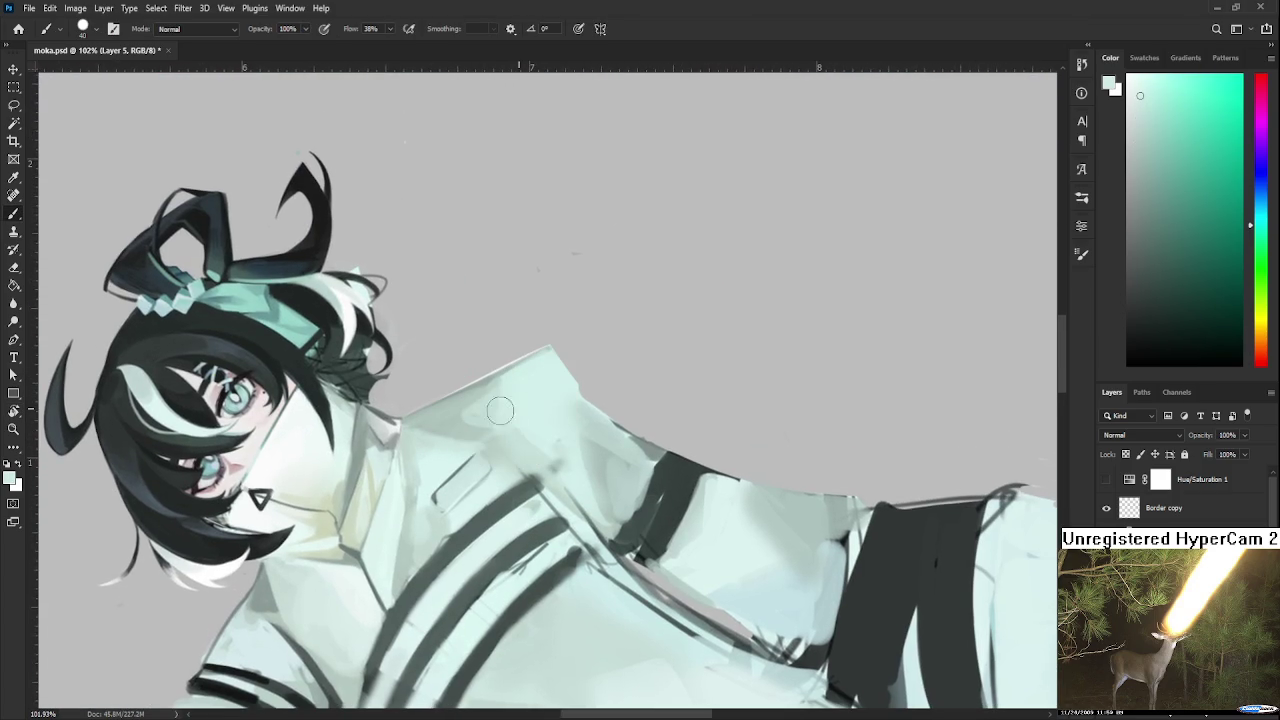
left_click(465, 401, "alt")
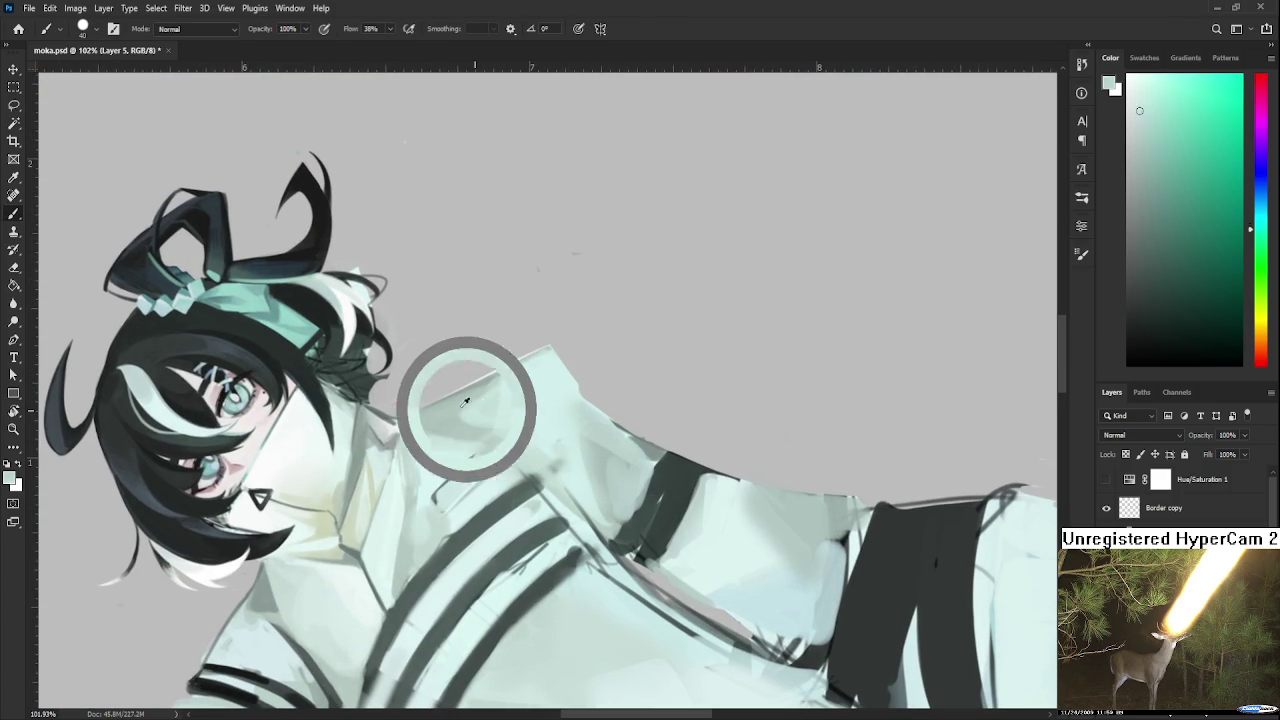
left_click(541, 384, "alt")
left_click(461, 398, "alt")
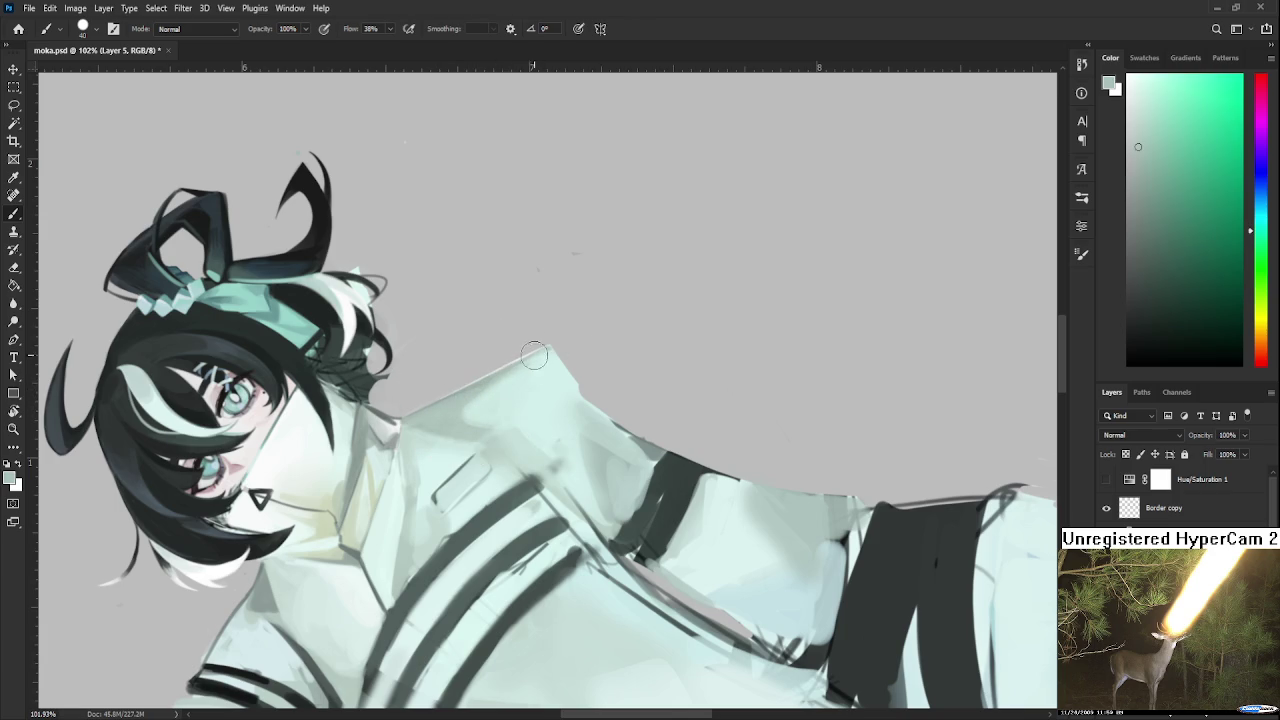
left_click(492, 382, "alt")
left_click(490, 395, "alt")
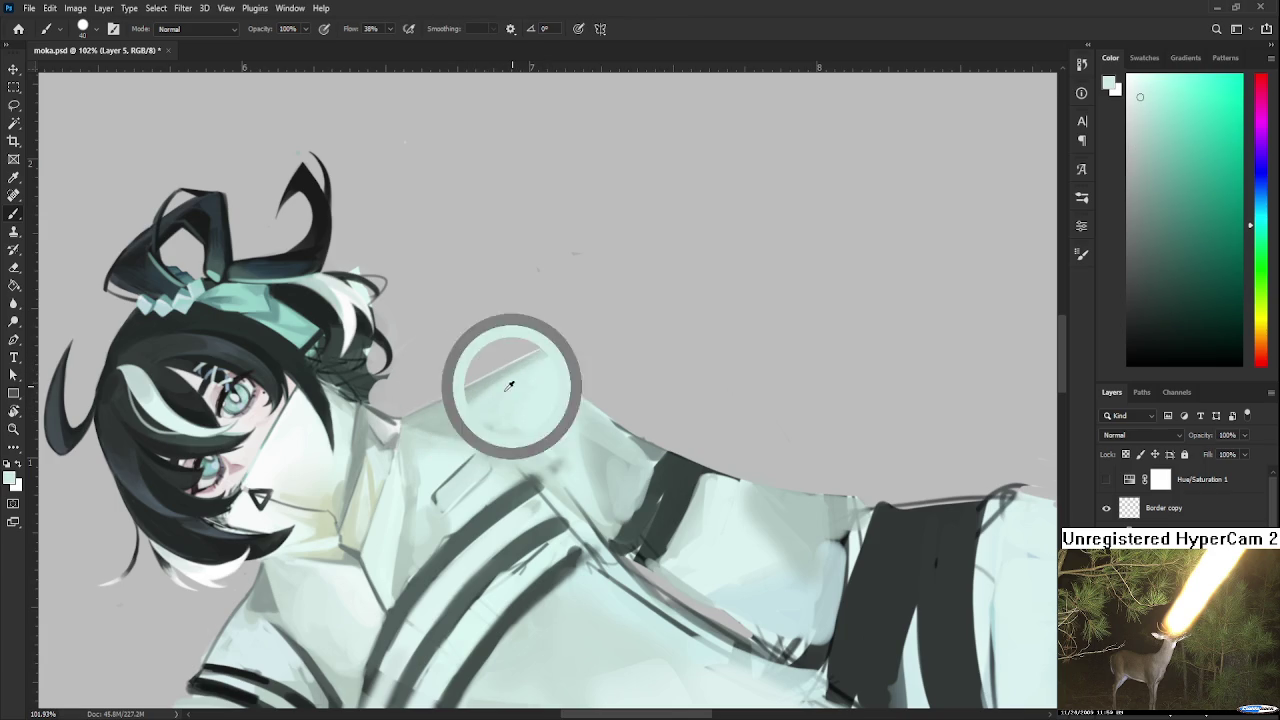
left_click(470, 410, "alt")
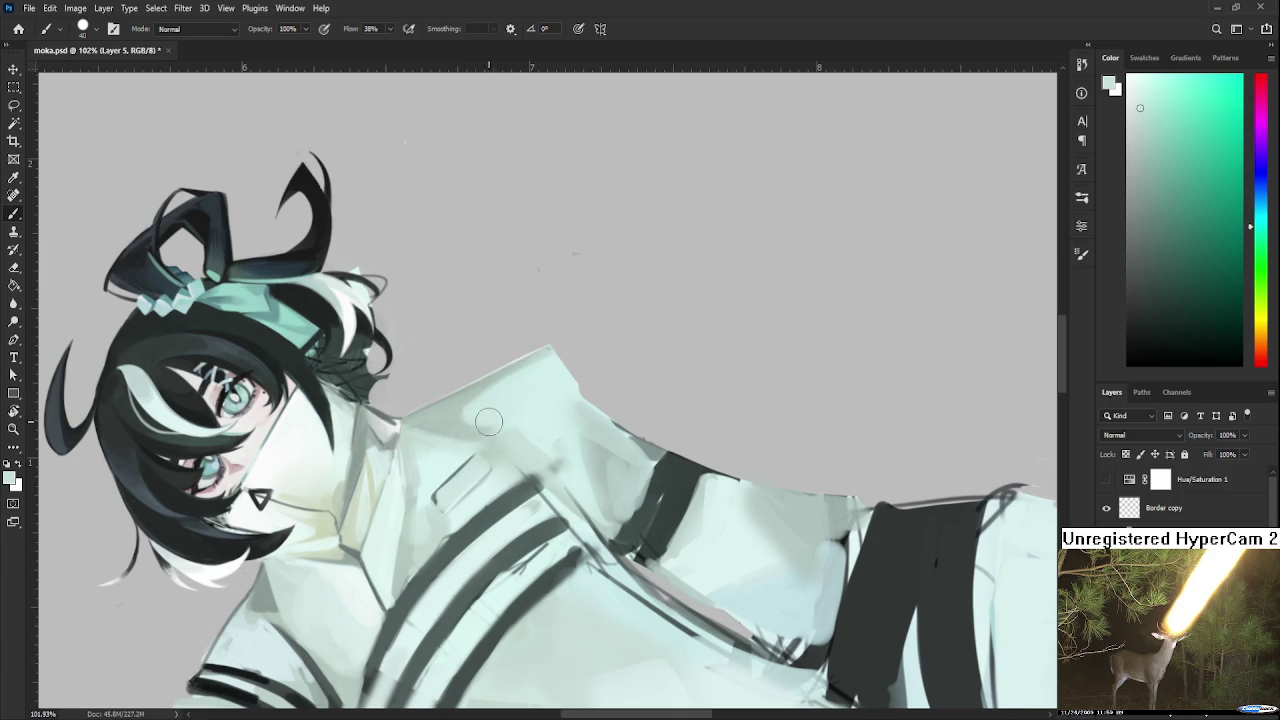
left_click_drag(480, 418, 494, 392)
scroll(514, 346, "down", 1)
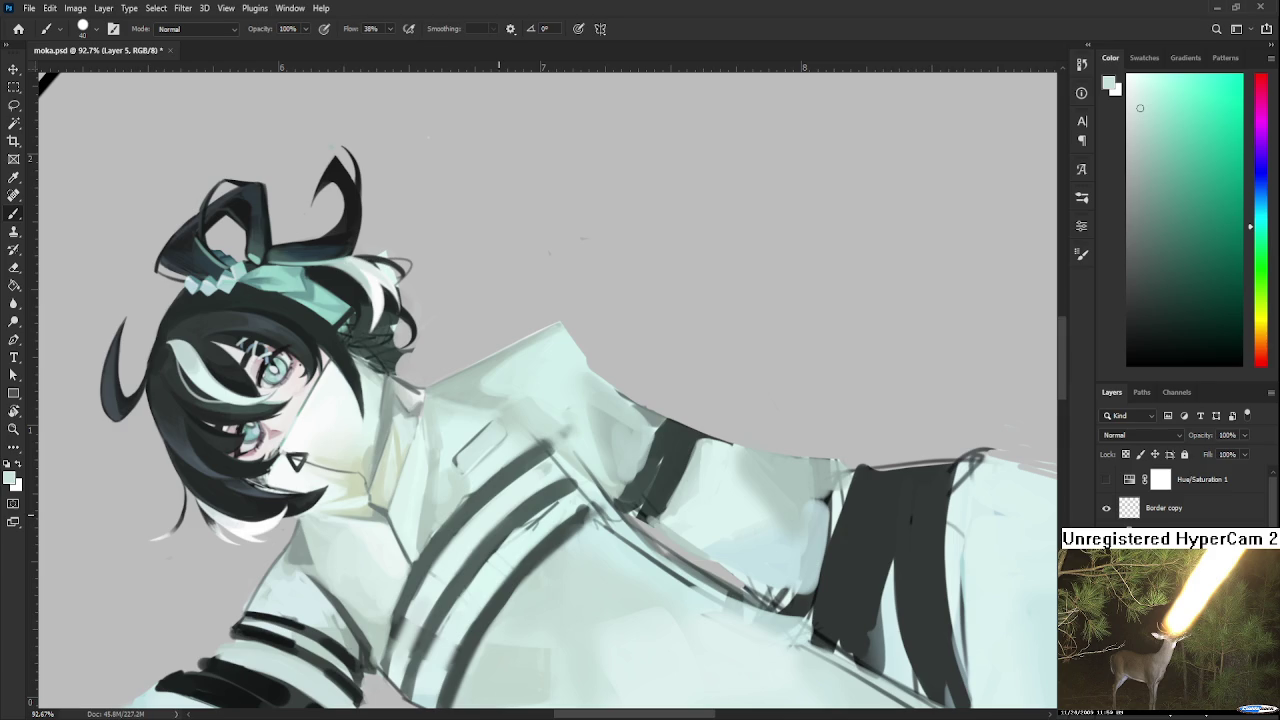
scroll(504, 508, "down", 2)
scroll(504, 508, "down", 1)
key("r")
mouse_move(520, 530)
left_mouse_down()
mouse_move(563, 549)
mouse_move(502, 543)
left_mouse_up()
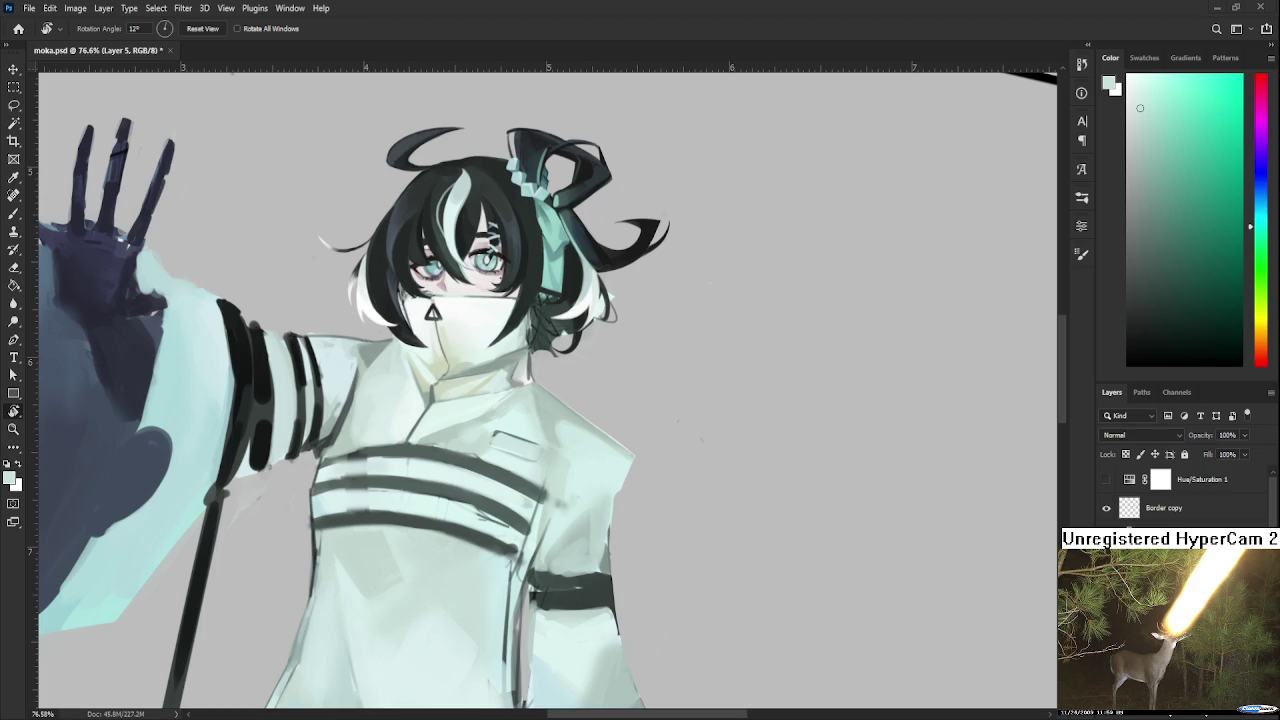
key("Escape")
scroll(498, 507, "down", 5)
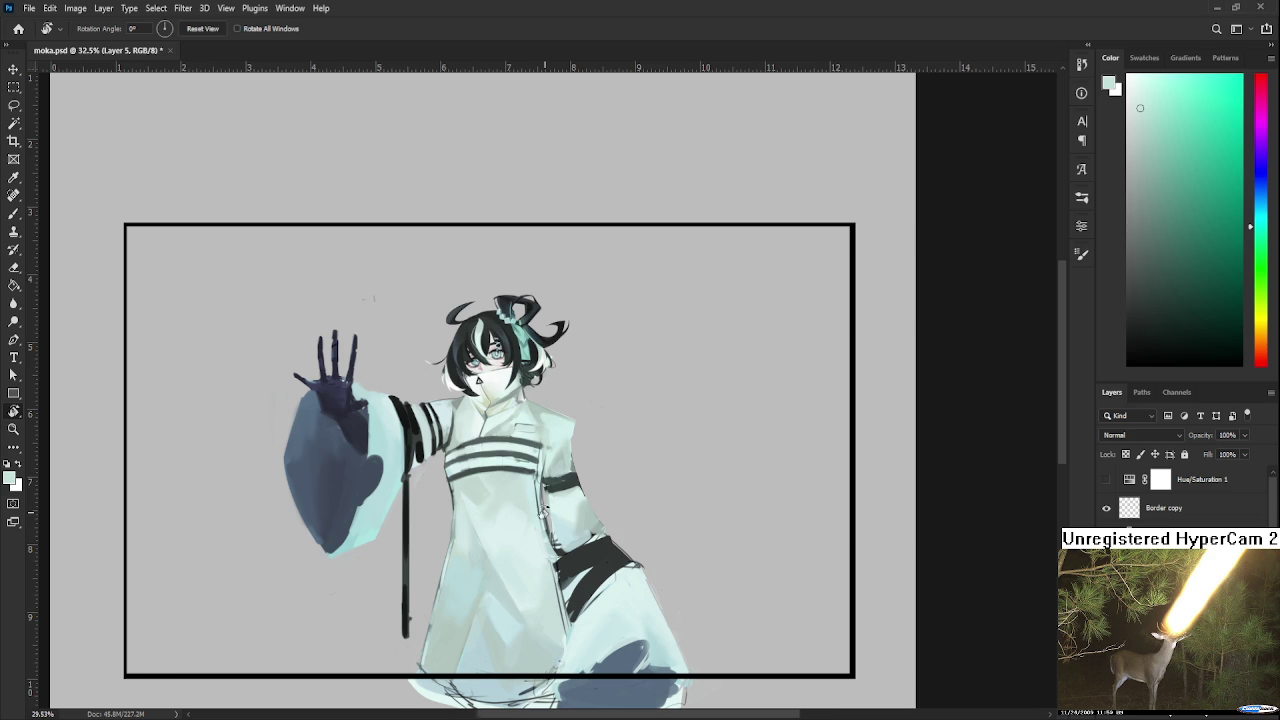
scroll(543, 510, "up", 1)
scroll(537, 500, "up", 1)
scroll(537, 498, "up", 1)
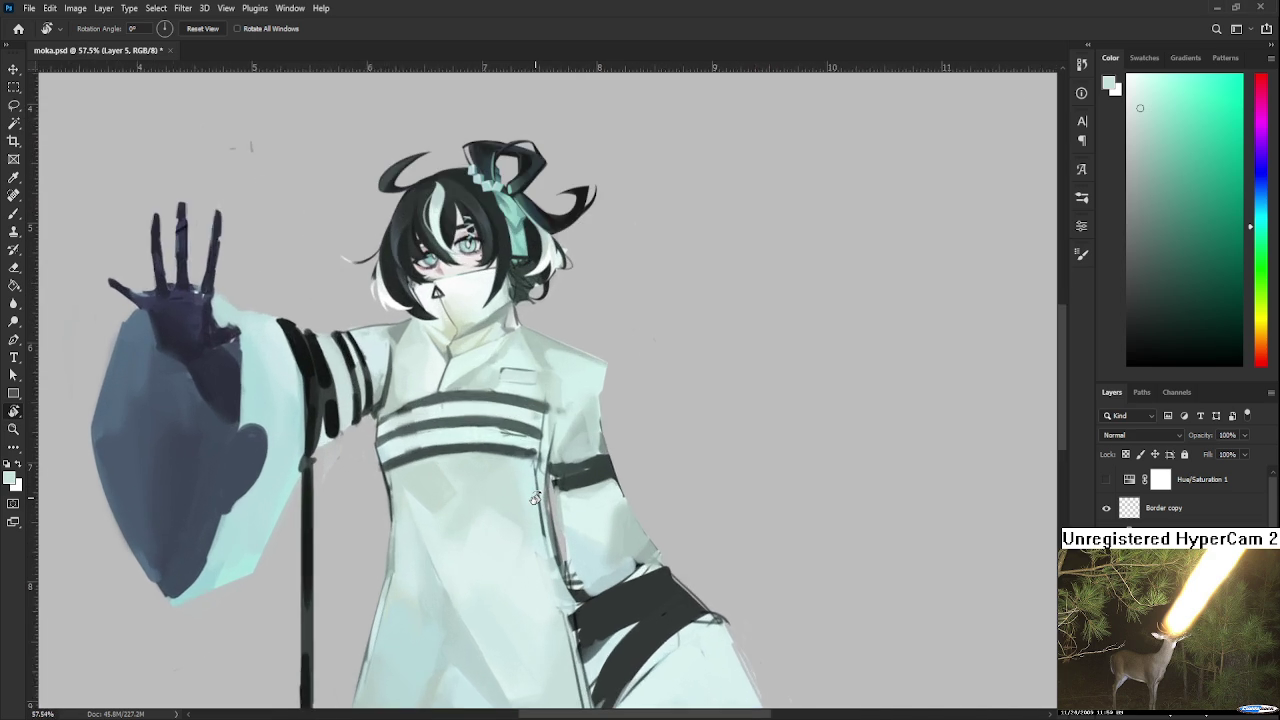
scroll(534, 497, "up", 1)
scroll(545, 488, "up", 1)
scroll(553, 479, "down", 1)
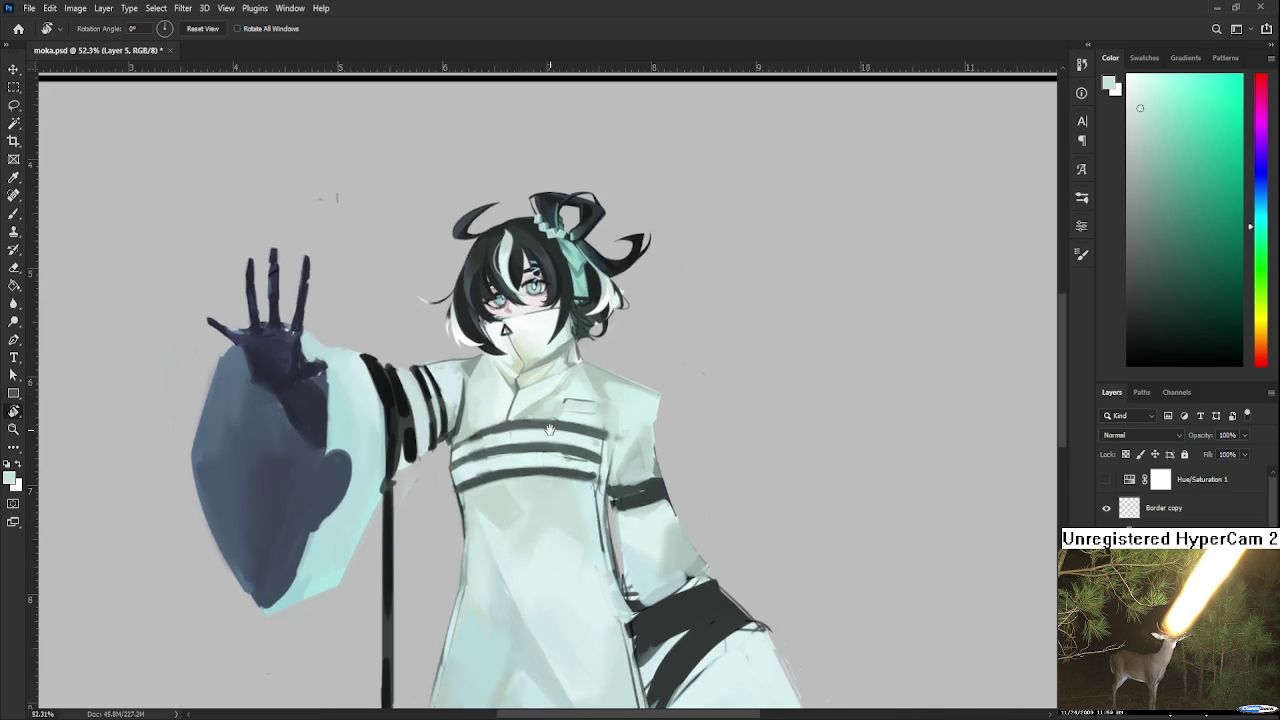
scroll(530, 473, "down", 1)
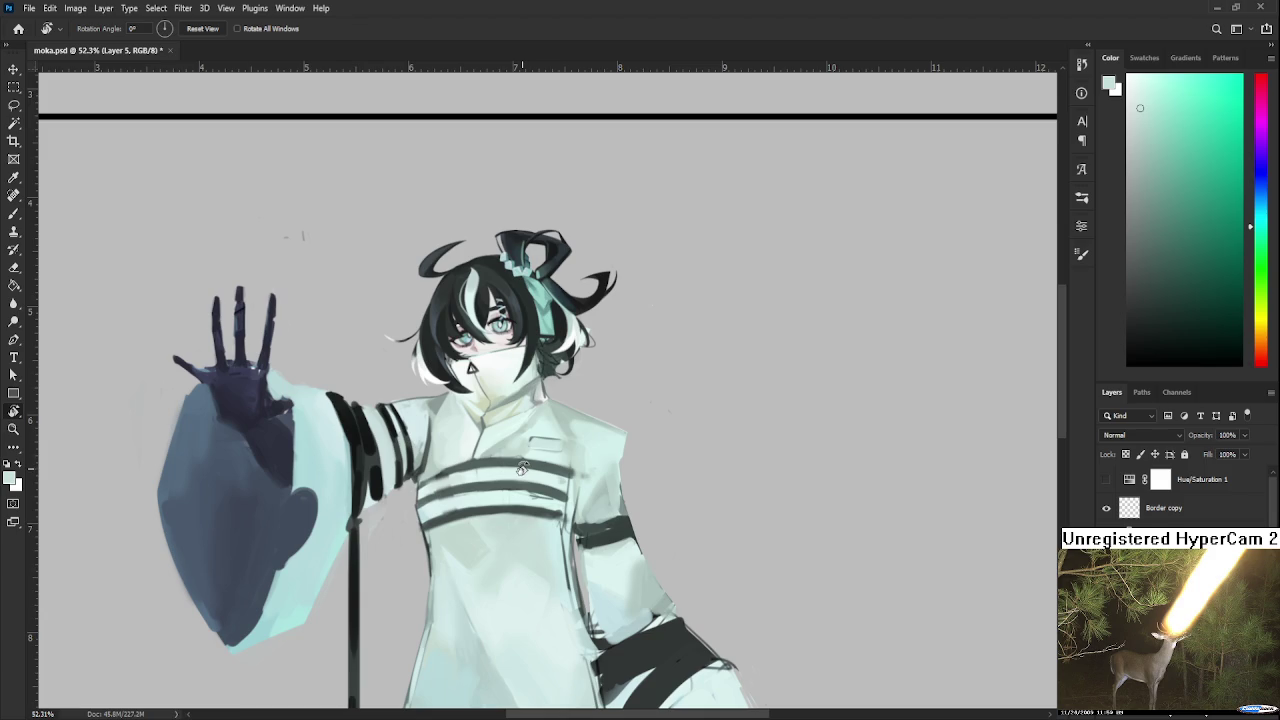
scroll(522, 468, "up", 1)
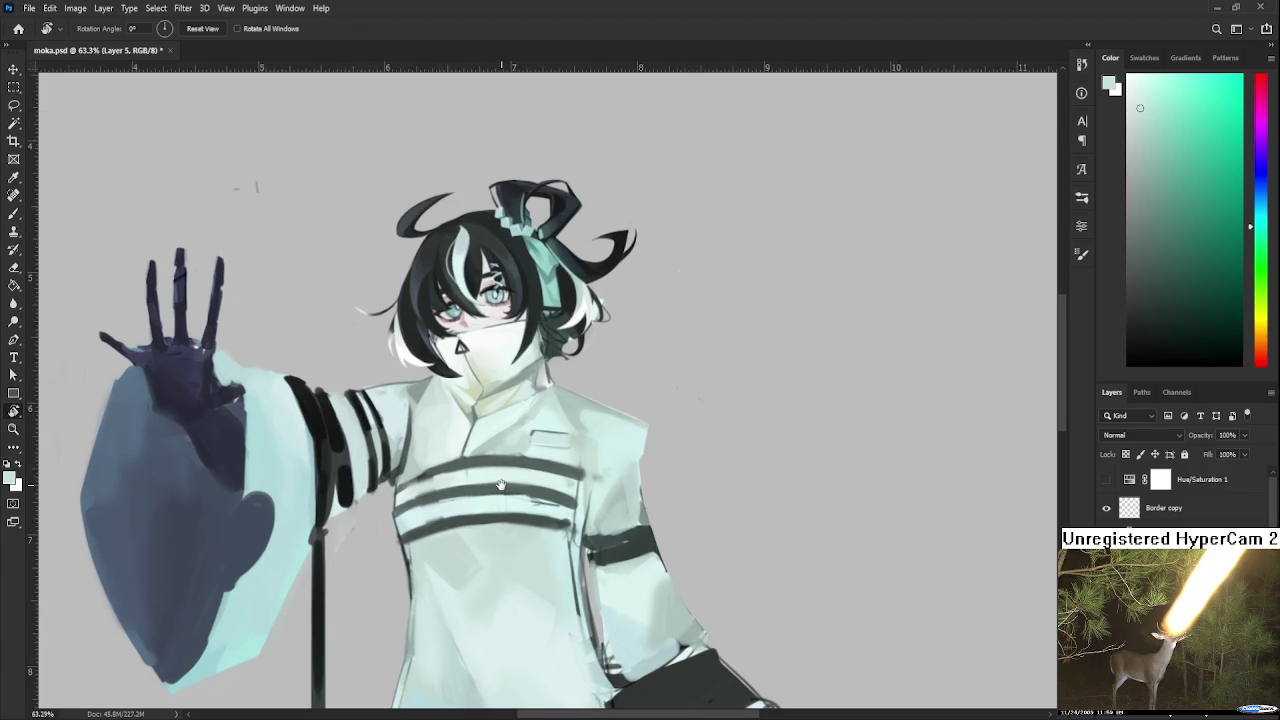
scroll(505, 483, "up", 1)
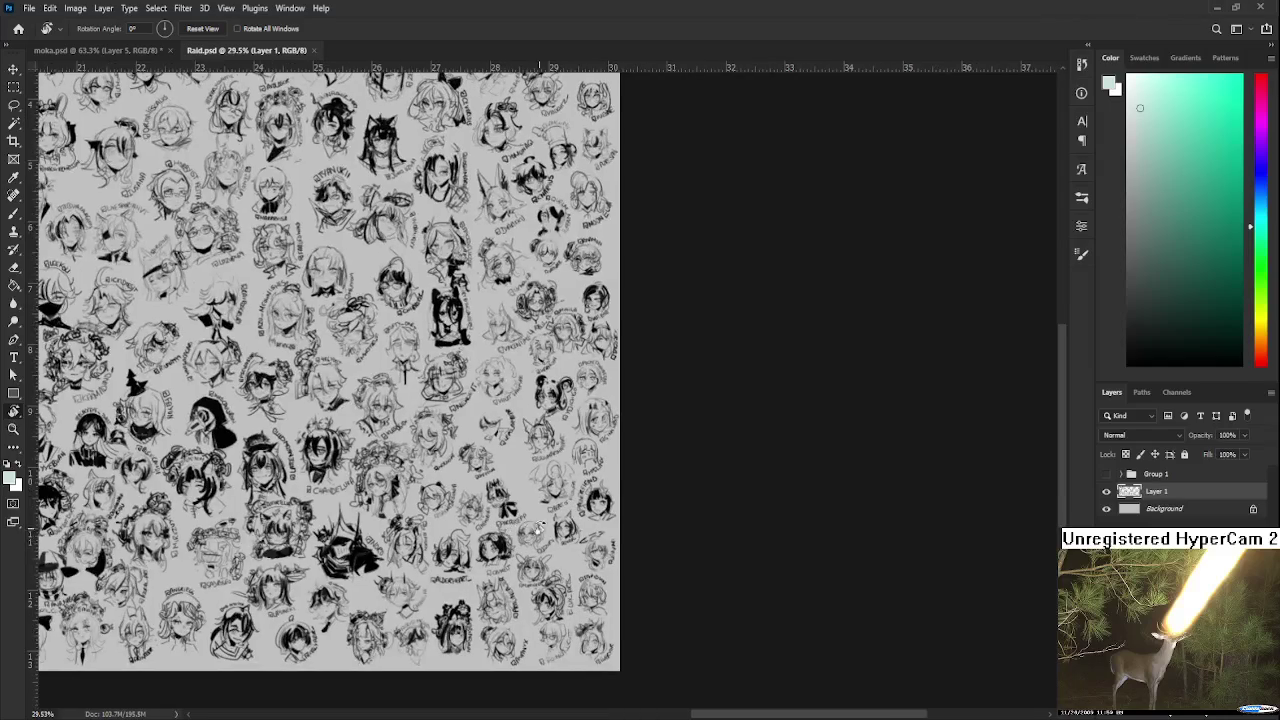
Pan across the Raid sketch sheet to bring the upper rows of heads into view.
scroll(570, 578, "down", 10)
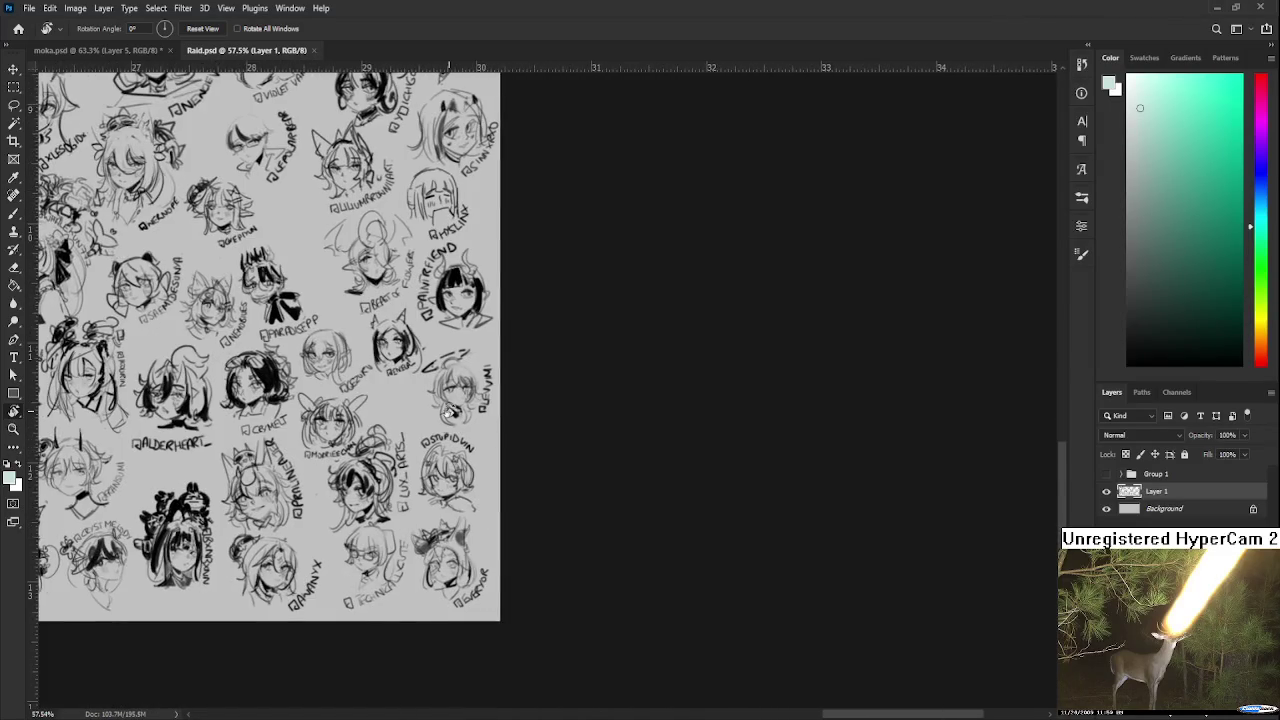
scroll(450, 520, "up", 3)
scroll(450, 520, "up", 3)
scroll(362, 403, "down", 2)
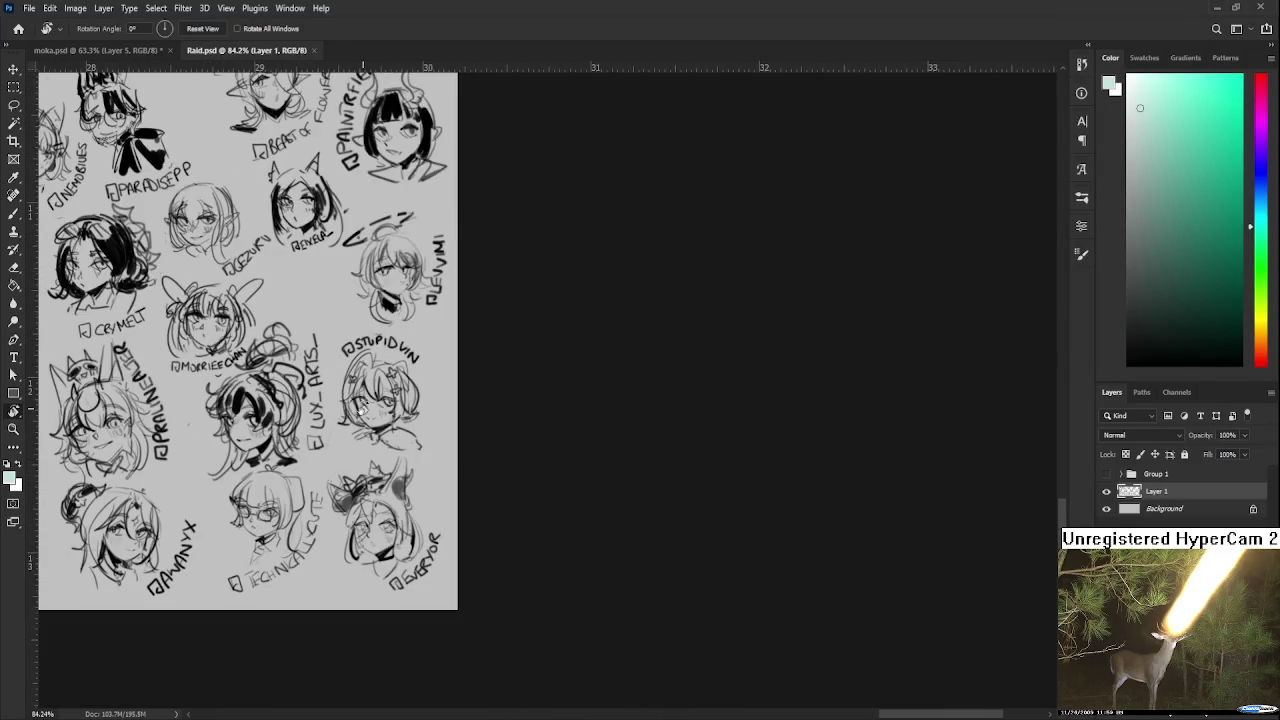
scroll(362, 331, "up", 3)
key("l")
left_click_drag(364, 330, 387, 350)
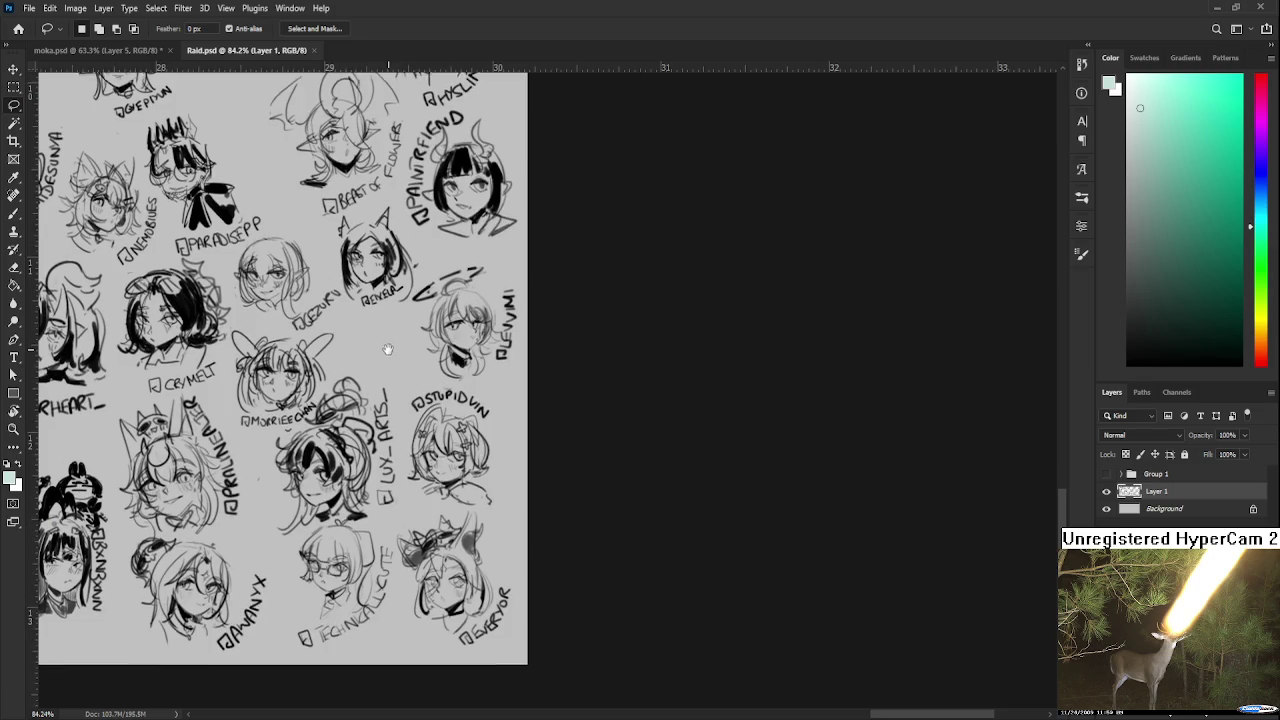
left_click_drag(387, 350, 277, 490)
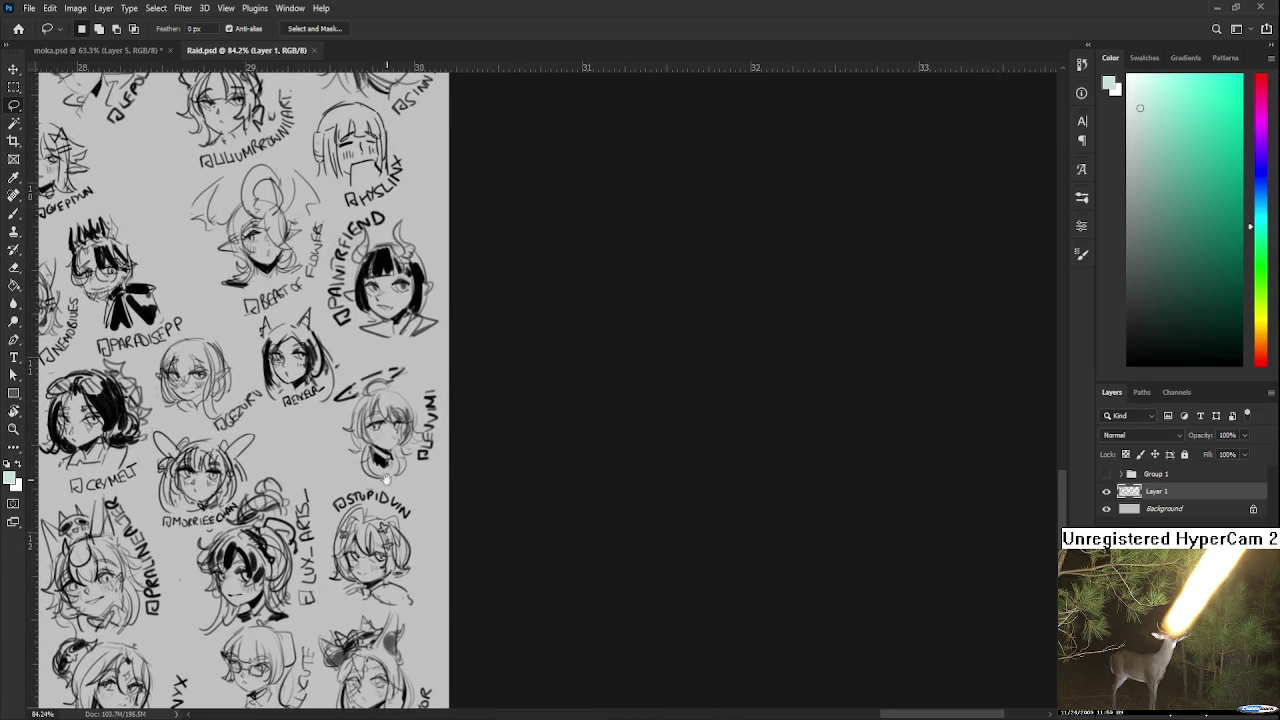
scroll(181, 190, "down", 2)
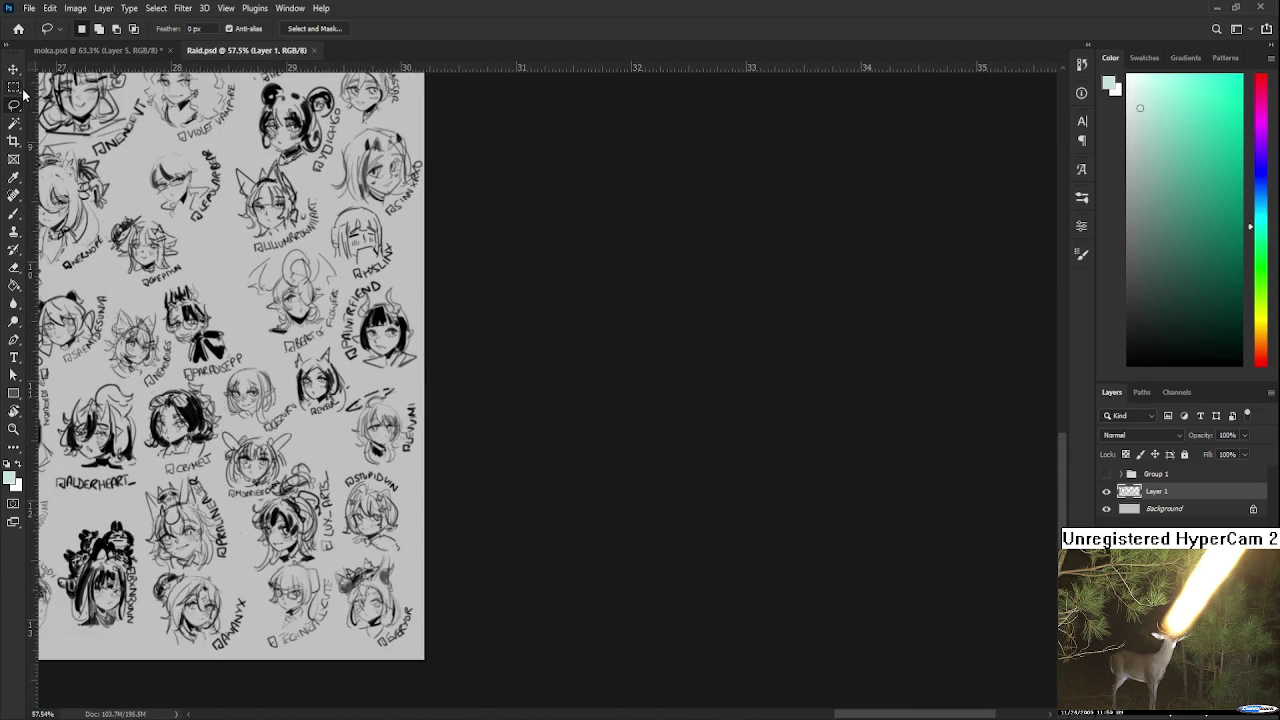
Extend the canvas past the sheet's right edge with the Crop tool and commit it.
left_click(14, 141)
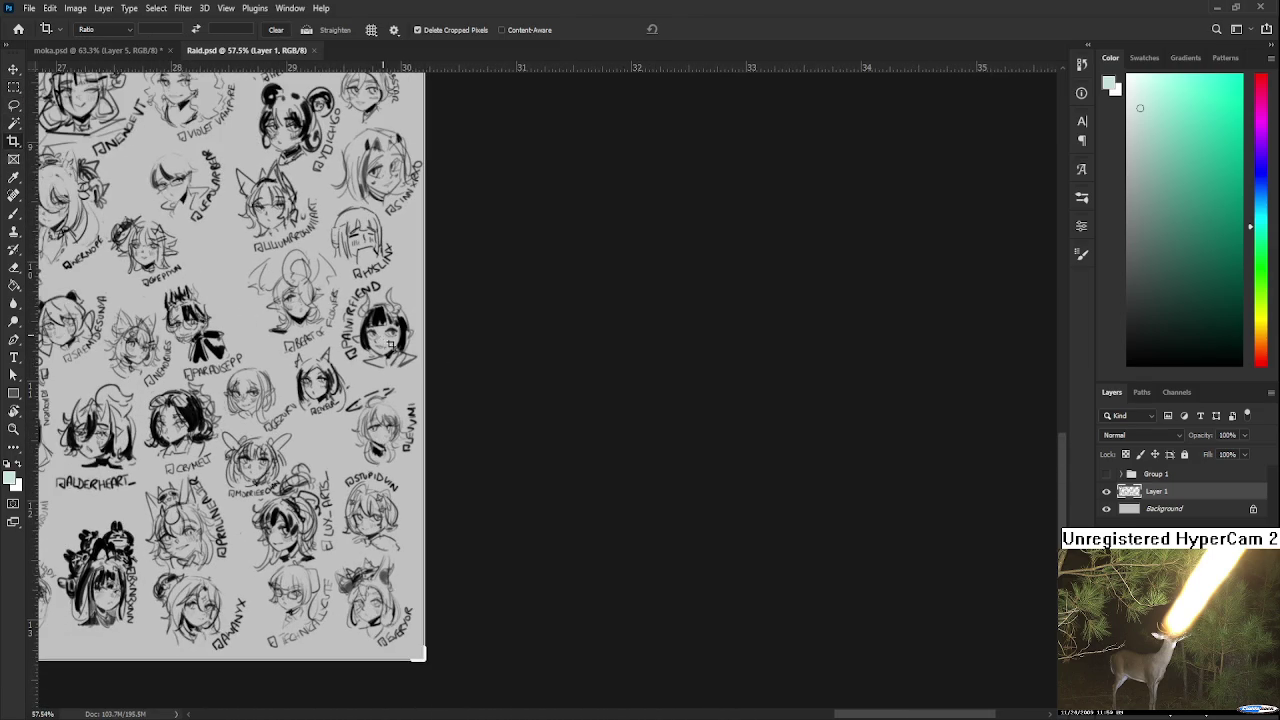
left_click_drag(425, 366, 469, 380)
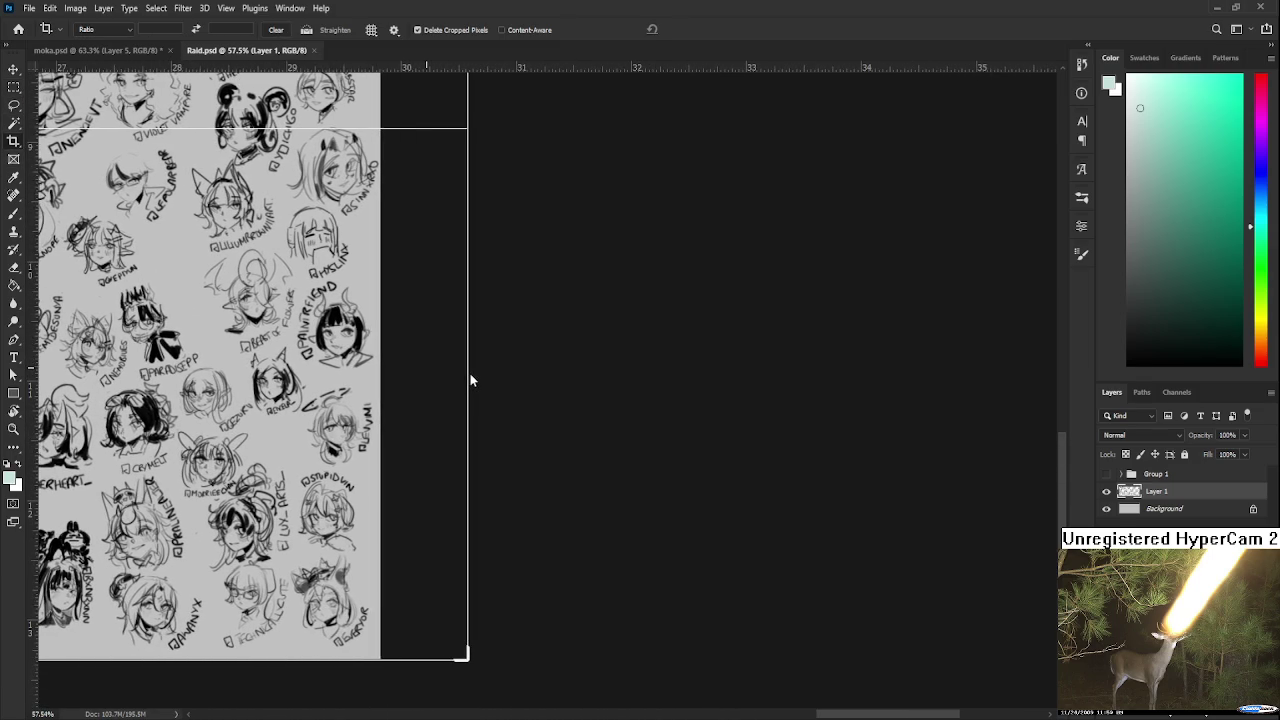
key("Return")
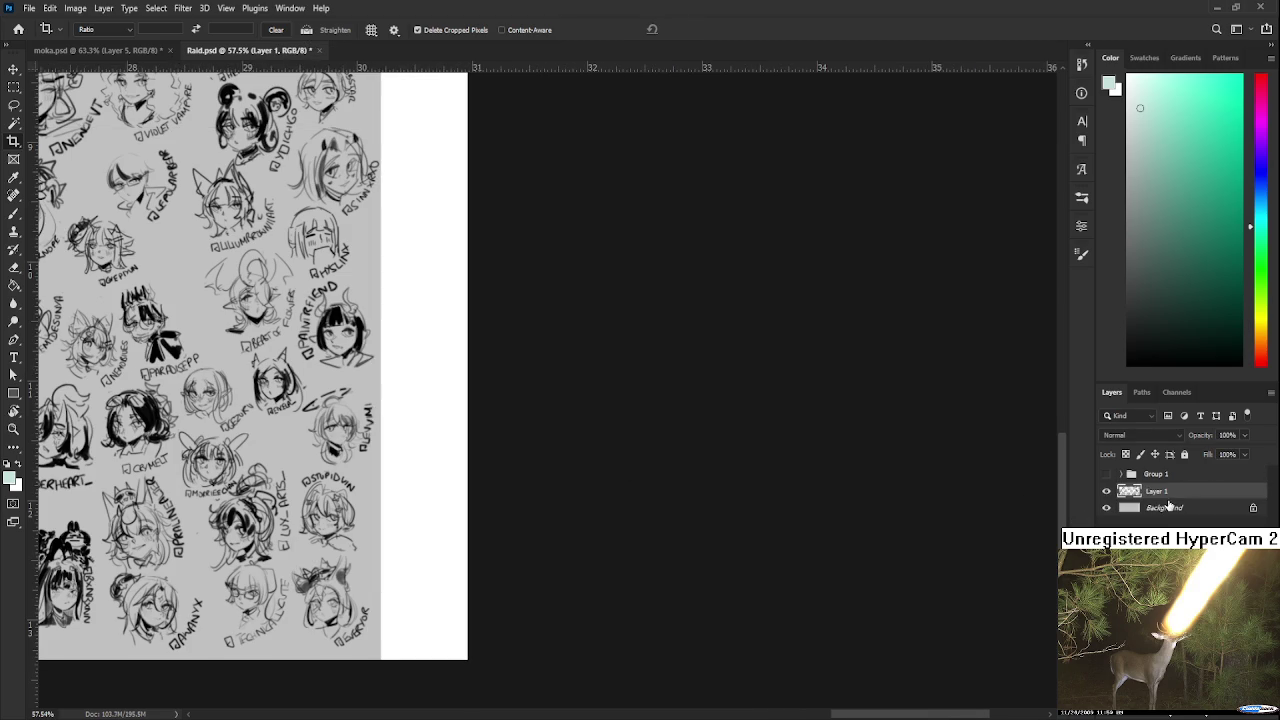
key("b")
left_click(369, 539, "alt")
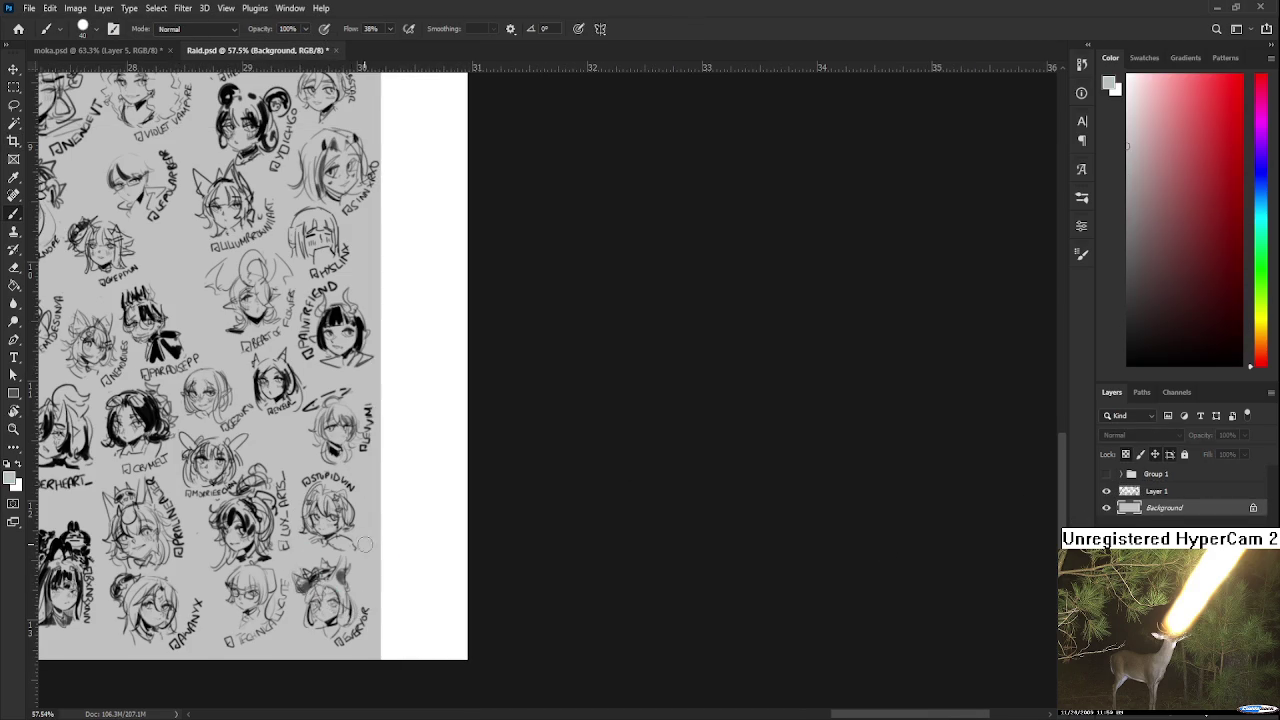
Fill the new right-hand strip with the sheet's grey.
key("alt+BackSpace")
scroll(410, 543, "down", 2, "alt")
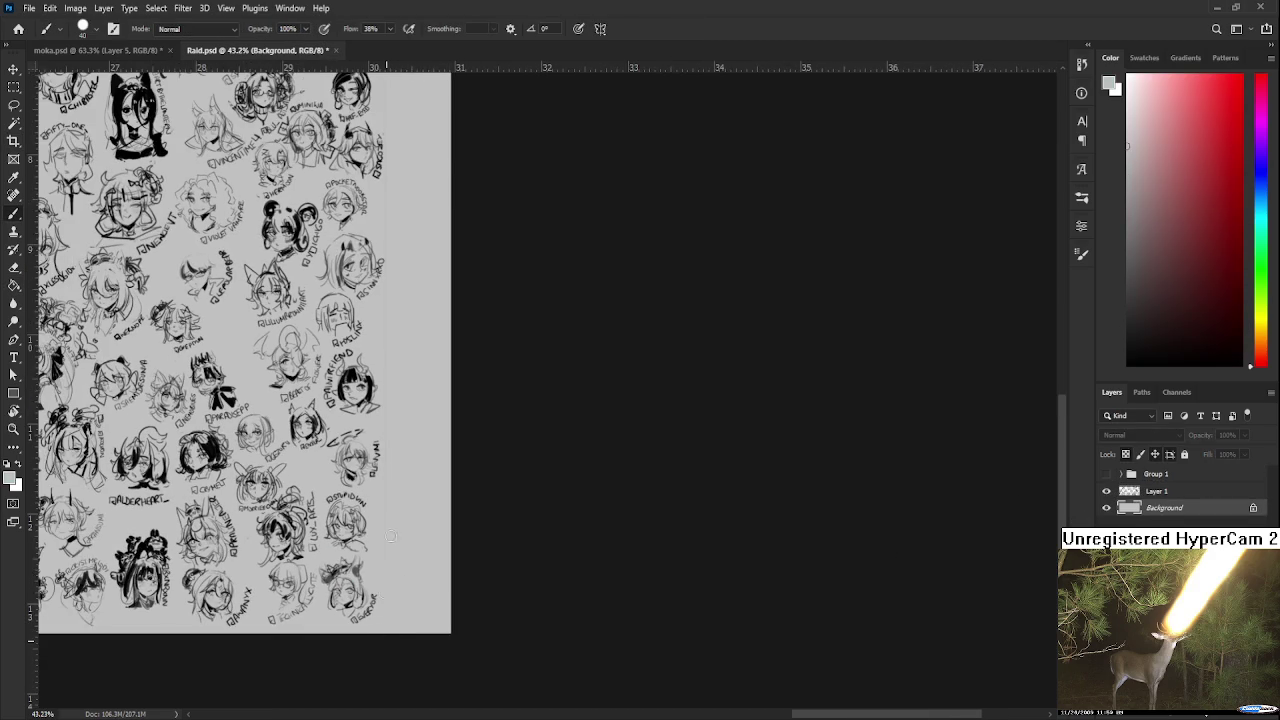
scroll(380, 240, "up", 5)
scroll(347, 347, "up", 5)
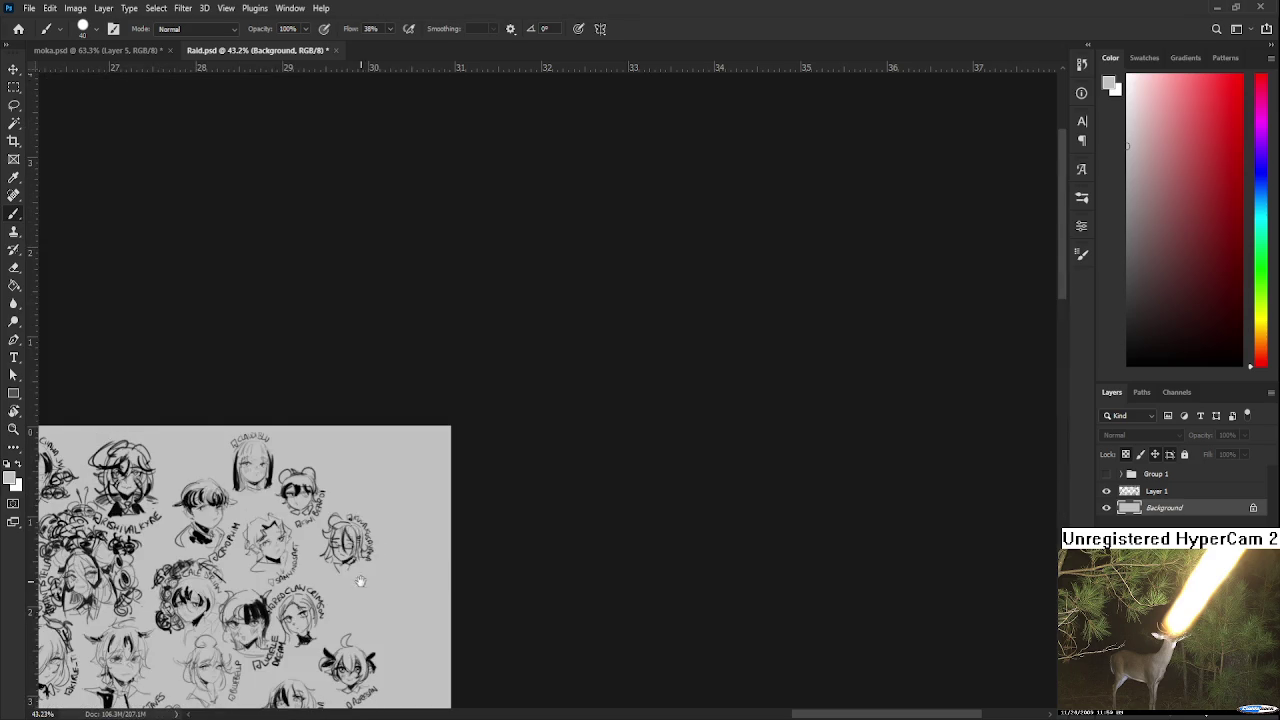
scroll(355, 550, "down", 3)
scroll(360, 520, "down", 3)
scroll(400, 505, "down", 3)
scroll(437, 491, "down", 2)
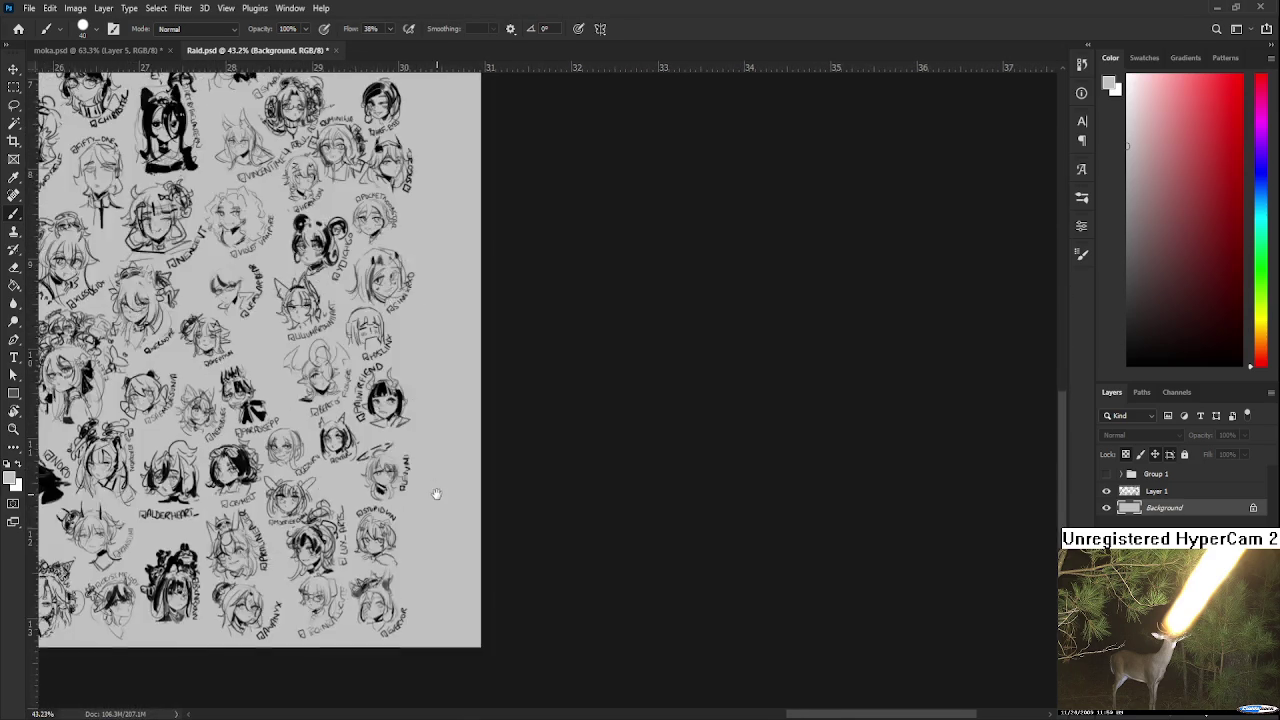
scroll(417, 369, "down", 2)
scroll(417, 369, "up", 2)
scroll(474, 389, "up", 3)
scroll(396, 486, "up", 1)
With a smaller black brush, paint a short dash beside the bottom-right head, undoing stray strokes.
key("x")
left_click_drag(400, 440, 381, 457)
key("ctrl+z")
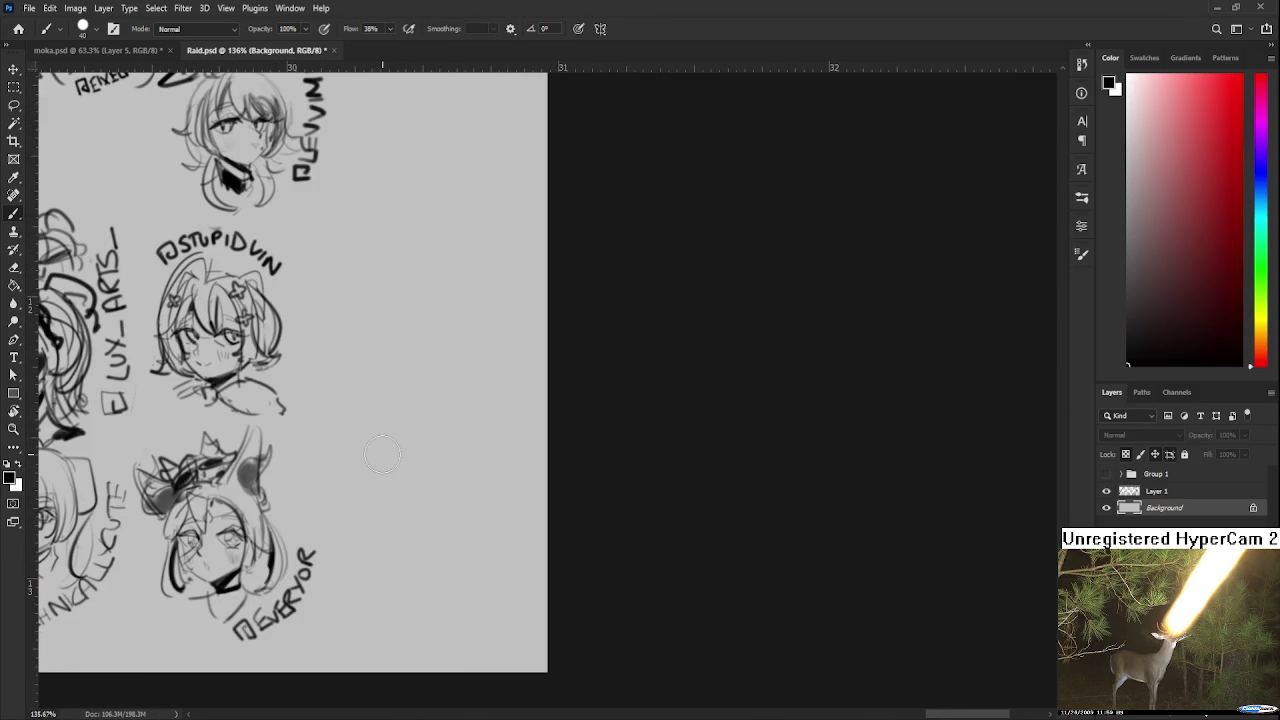
key("bracketleft")
key("bracketleft")
key("bracketleft")
left_click_drag(345, 437, 341, 437)
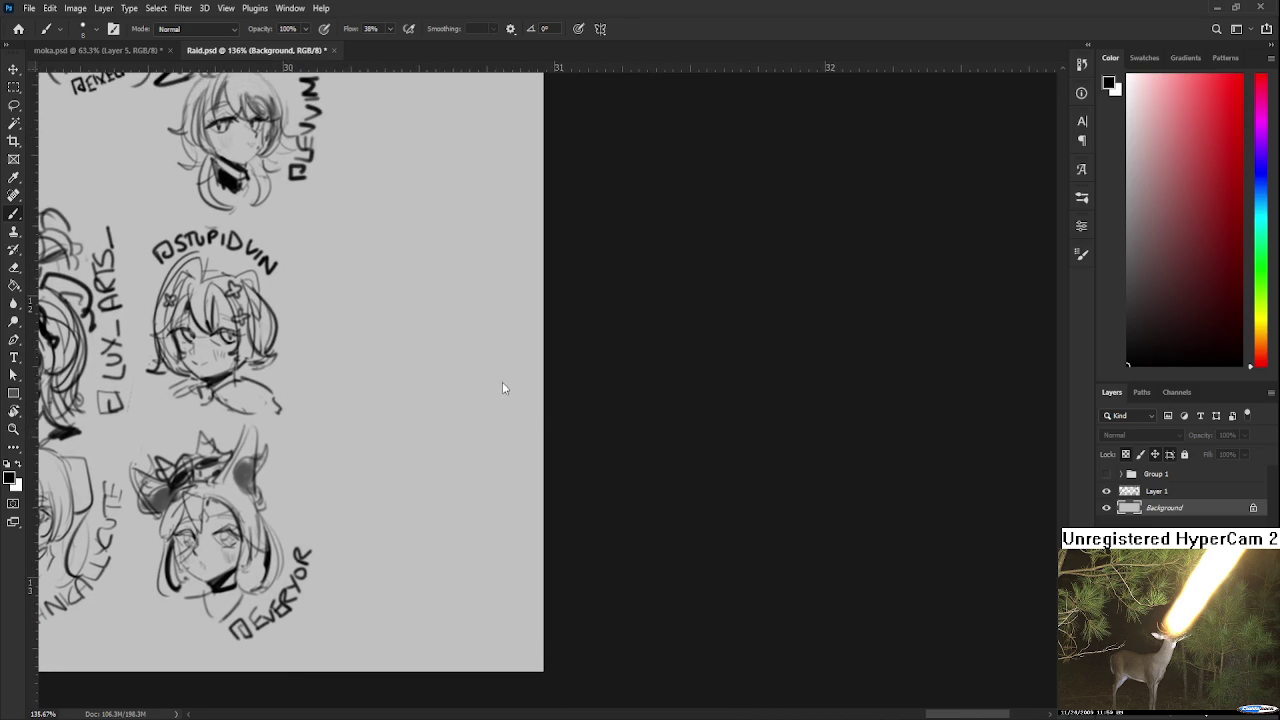
left_click_drag(371, 571, 449, 583)
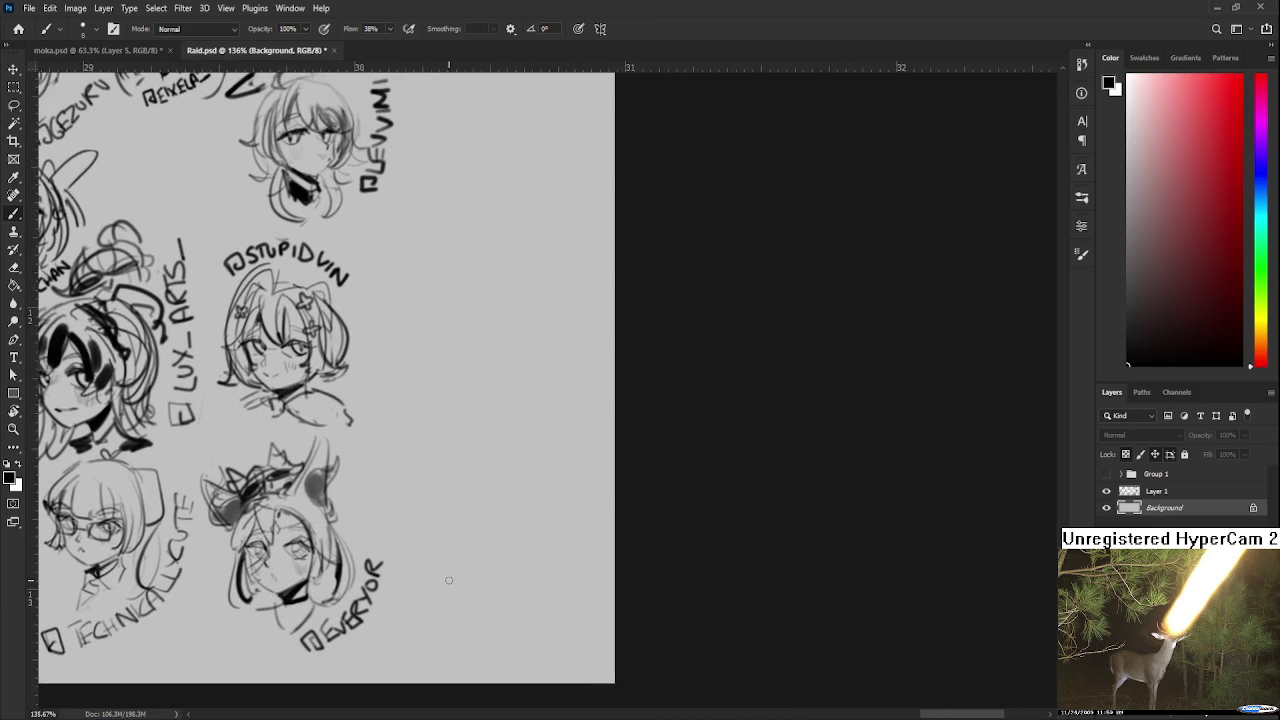
mouse_move(413, 443)
left_mouse_down()
mouse_move(433, 446)
mouse_move(442, 413)
mouse_move(476, 425)
left_mouse_up()
key("ctrl+z")
Paste the image_22 illustration into Raid.psd.
scroll(490, 421, "down", 3)
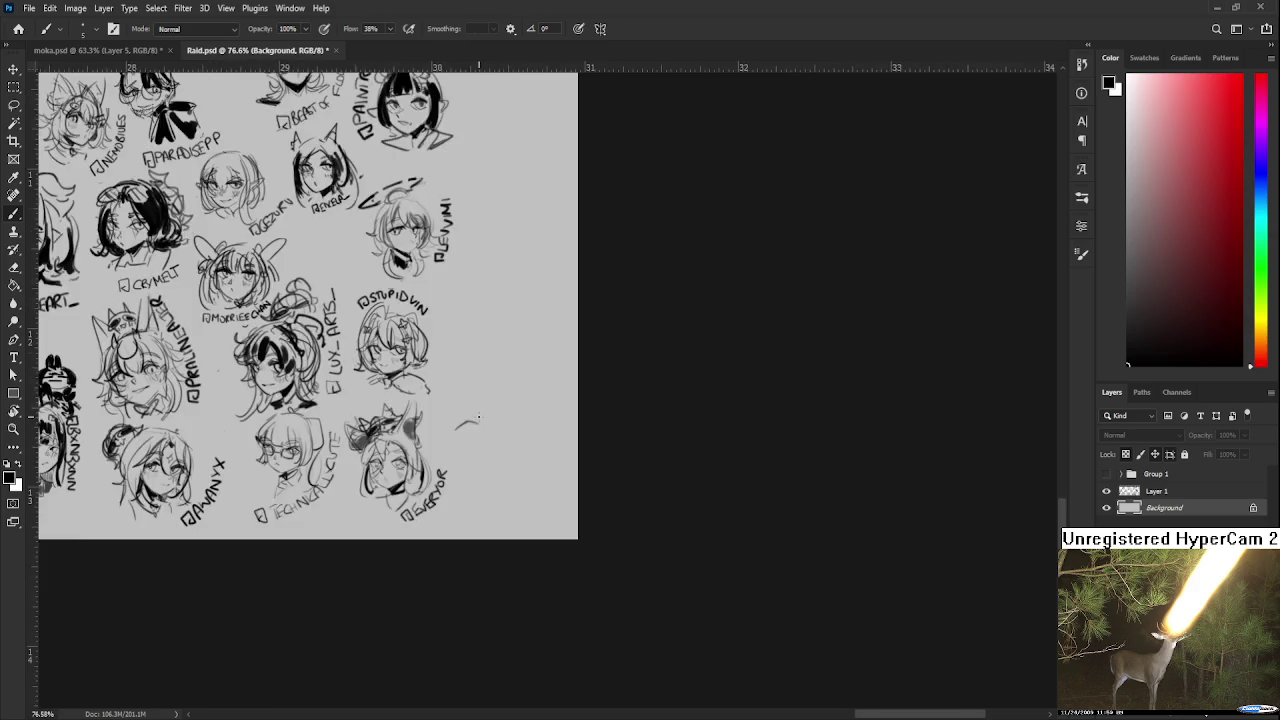
scroll(490, 421, "down", 2)
scroll(490, 421, "up", 1)
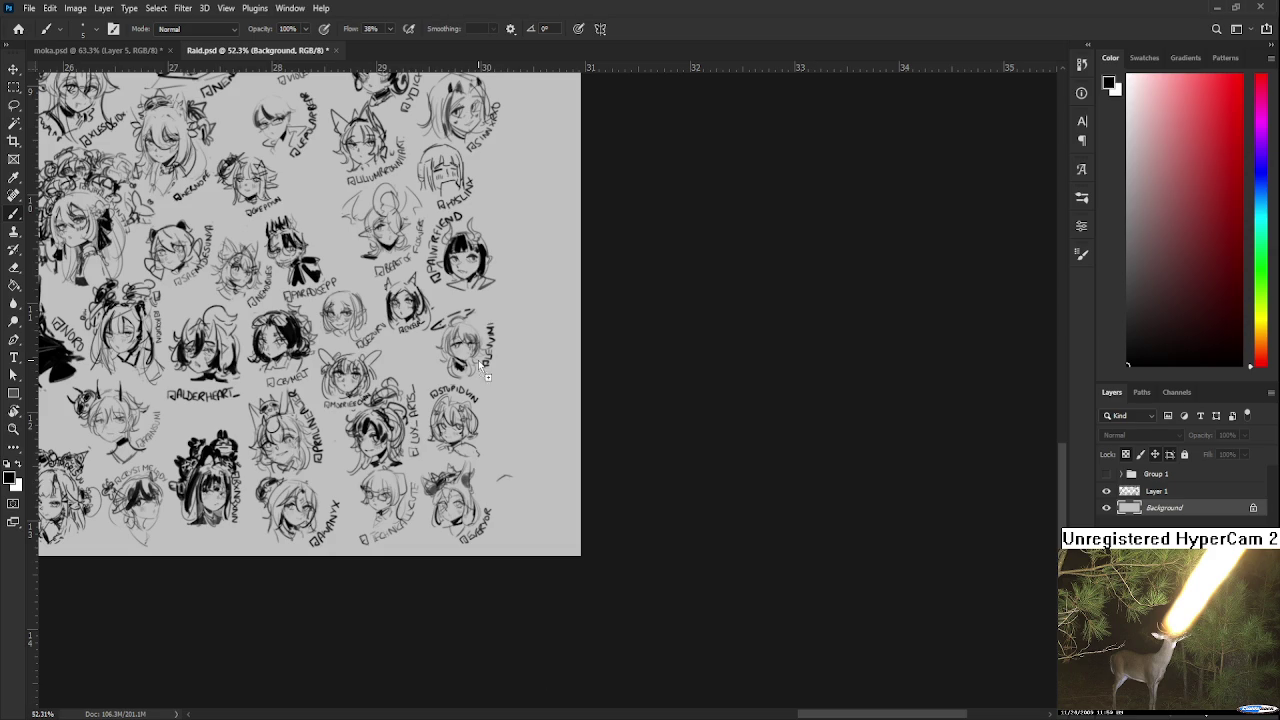
key("ctrl+v")
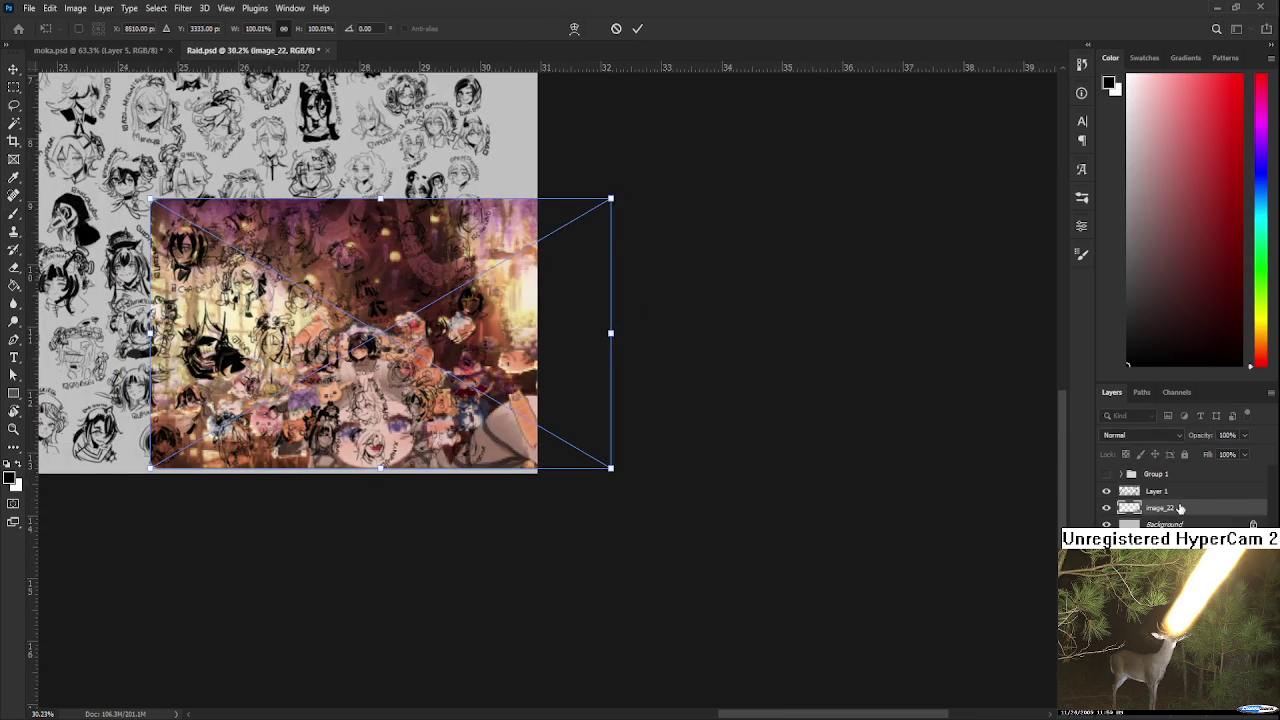
Stack image_22 above Layer 1 and shift it left over the sketch sheet.
key("Return")
key("b")
left_click_drag(1160, 507, 1160, 485)
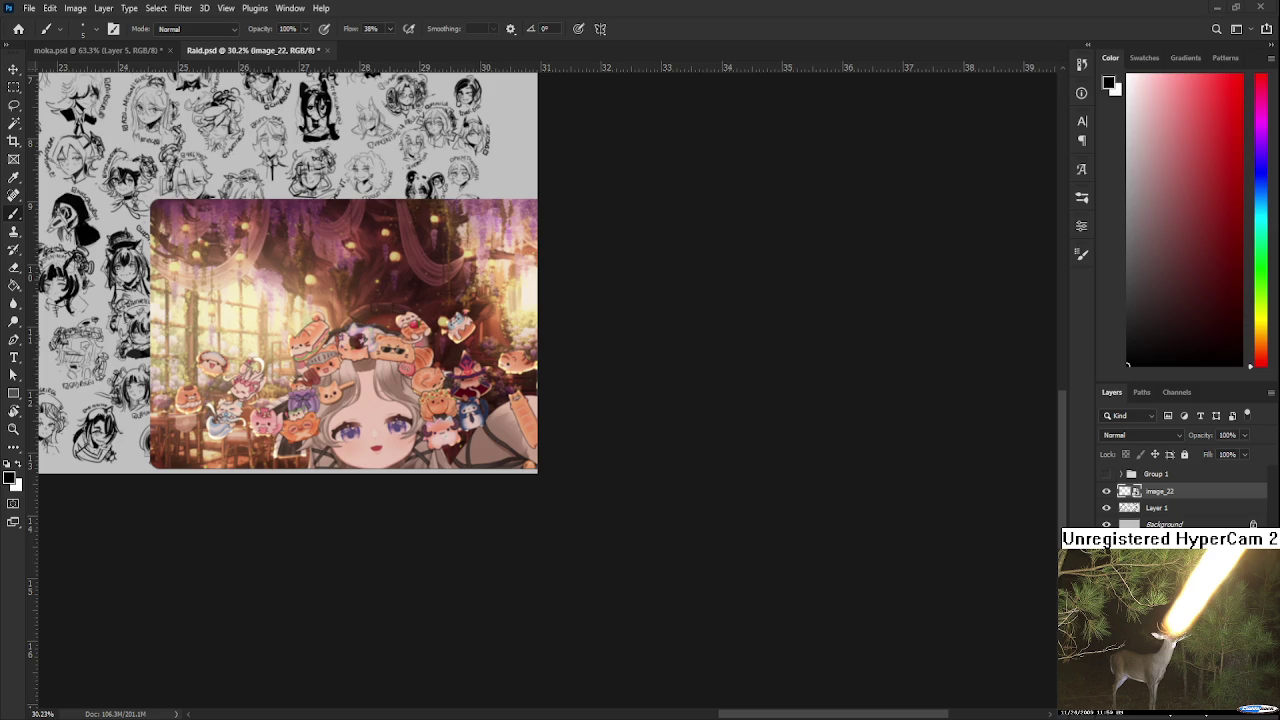
key("ctrl+t")
mouse_move(422, 361)
left_mouse_down()
mouse_move(312, 342)
mouse_move(300, 356)
left_mouse_up()
key("Return")
Zoom and pan around the pasted illustration to inspect it.
key("b")
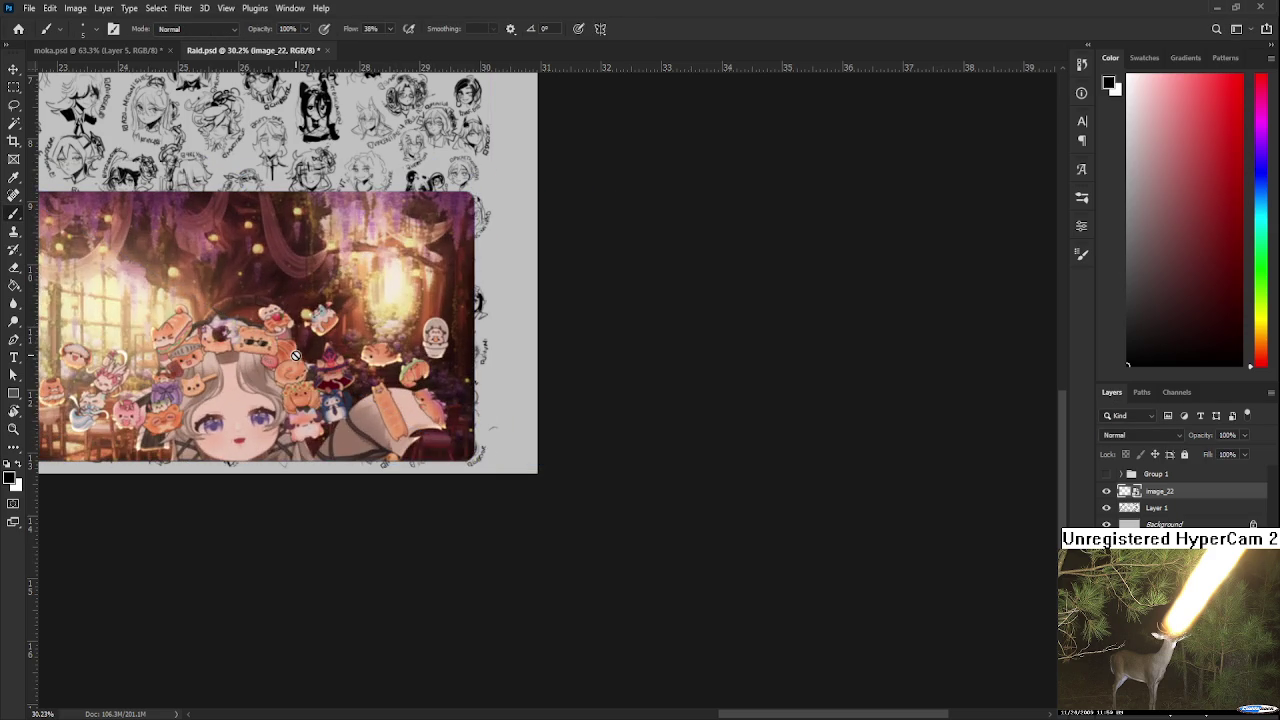
scroll(306, 359, "up", 1)
scroll(312, 370, "up", 1)
scroll(320, 385, "up", 1)
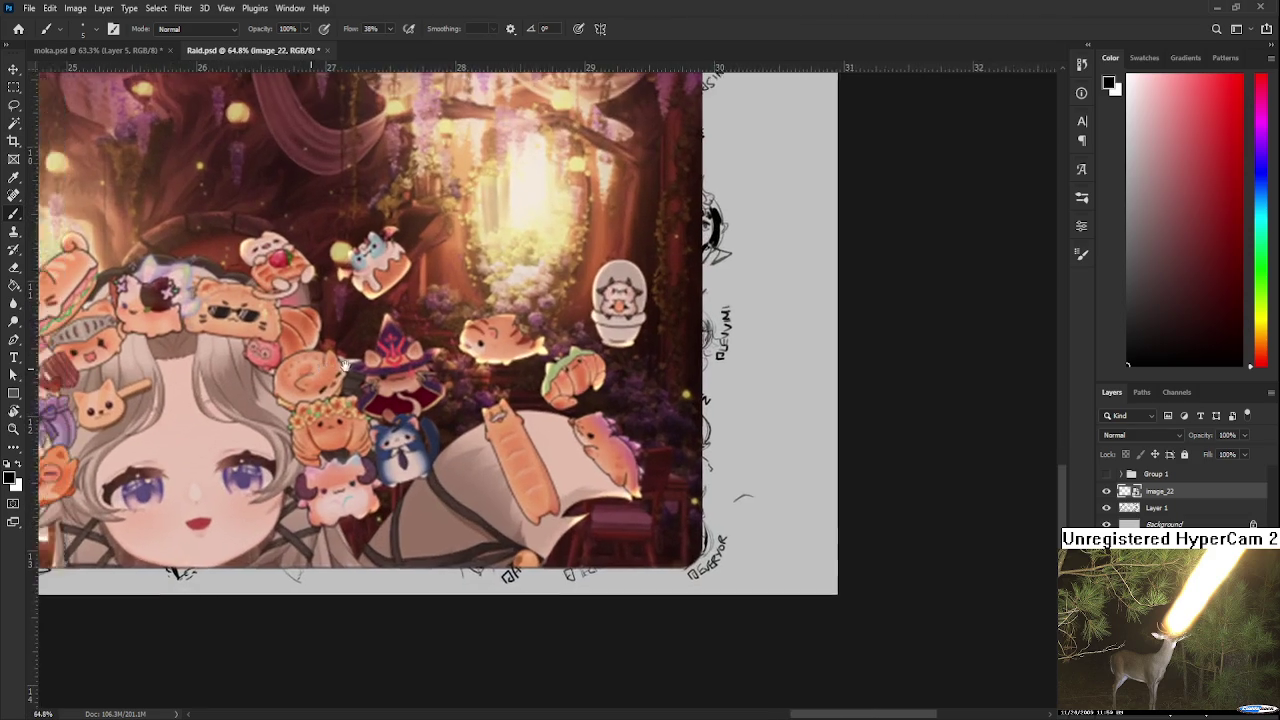
scroll(331, 404, "up", 1)
mouse_move(331, 404)
left_mouse_down()
mouse_move(425, 510)
mouse_move(343, 500)
left_mouse_up()
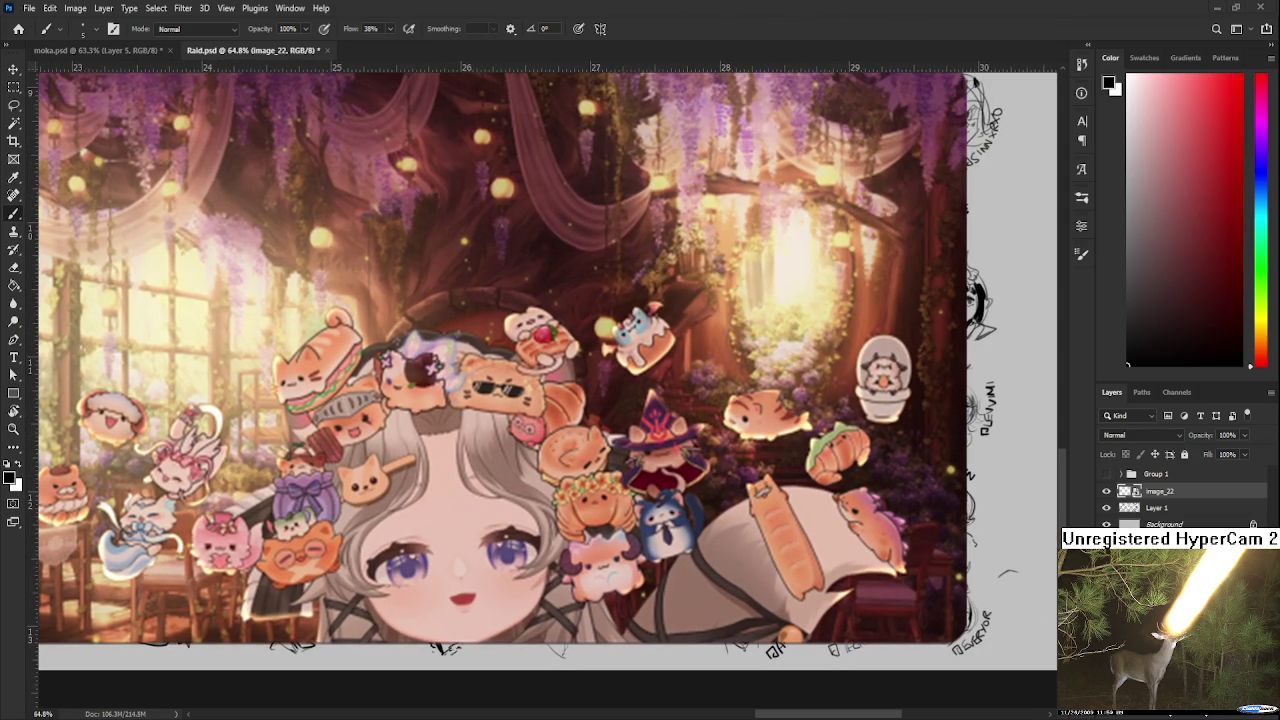
mouse_move(576, 531)
left_mouse_down()
mouse_move(278, 508)
mouse_move(328, 497)
left_mouse_up()
scroll(278, 485, "down", 1)
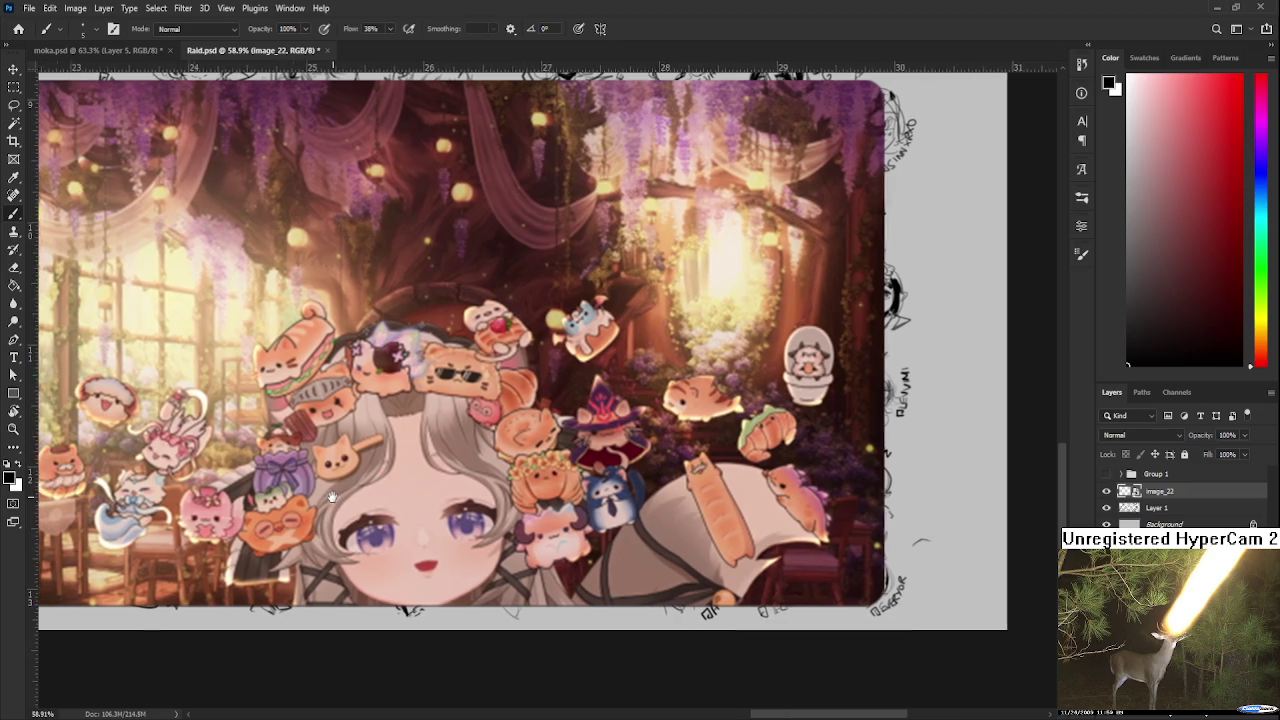
scroll(426, 498, "right", 3)
scroll(426, 498, "right", 1)
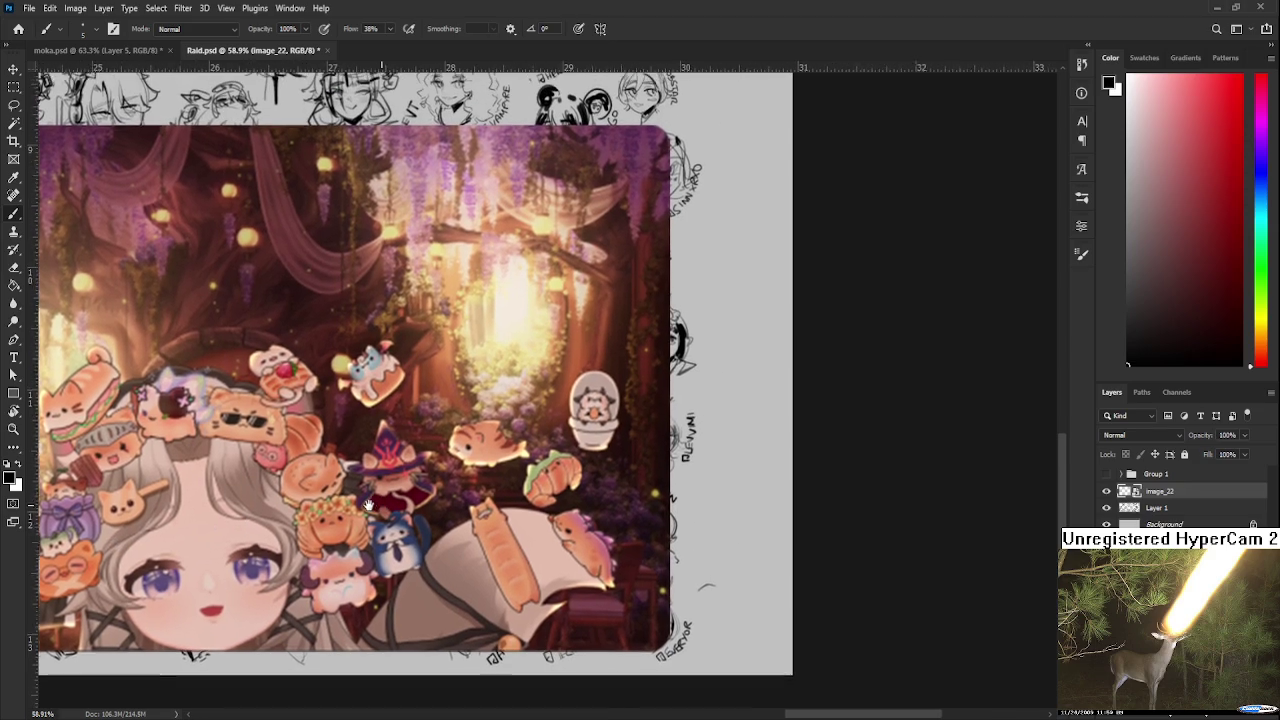
scroll(420, 502, "right", 2)
scroll(410, 508, "left", 6)
scroll(400, 513, "left", 2)
scroll(420, 510, "left", 1)
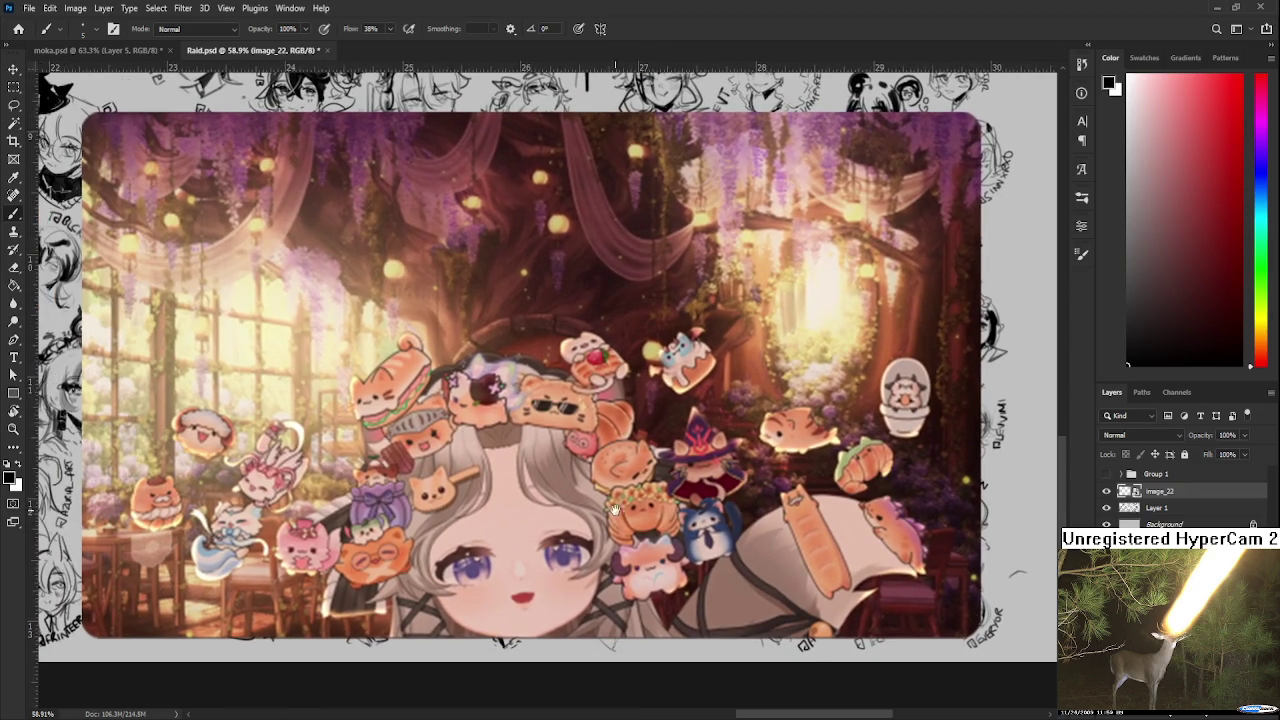
scroll(431, 510, "up", 1)
scroll(480, 480, "up", 1)
scroll(507, 461, "up", 1)
scroll(507, 461, "down", 1)
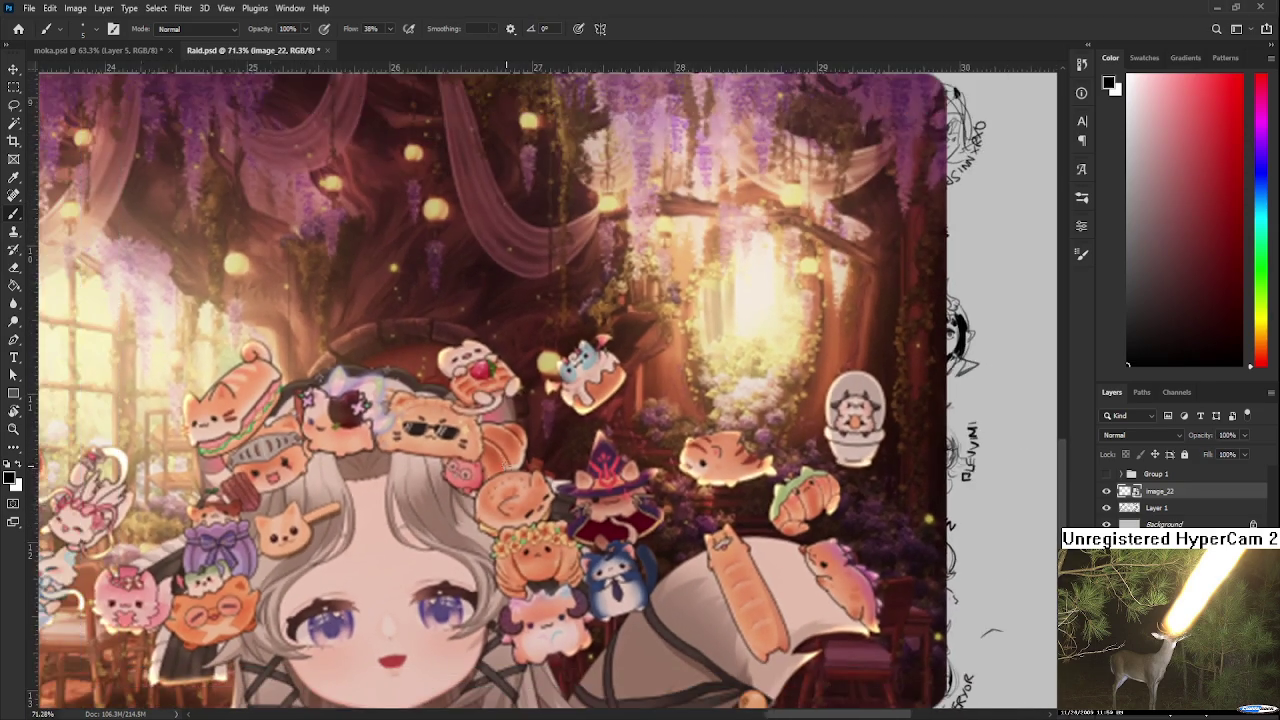
scroll(520, 470, "down", 1)
scroll(540, 480, "down", 1)
scroll(566, 490, "left", 1)
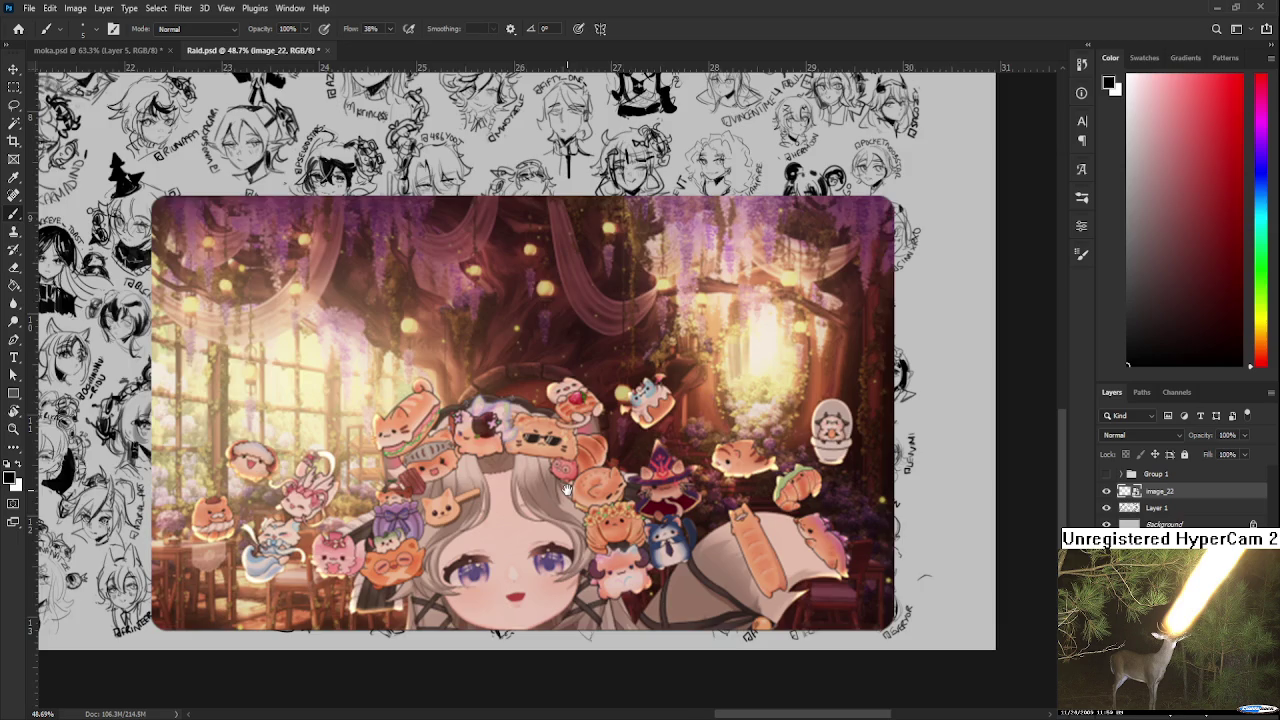
left_click_drag(566, 490, 213, 497)
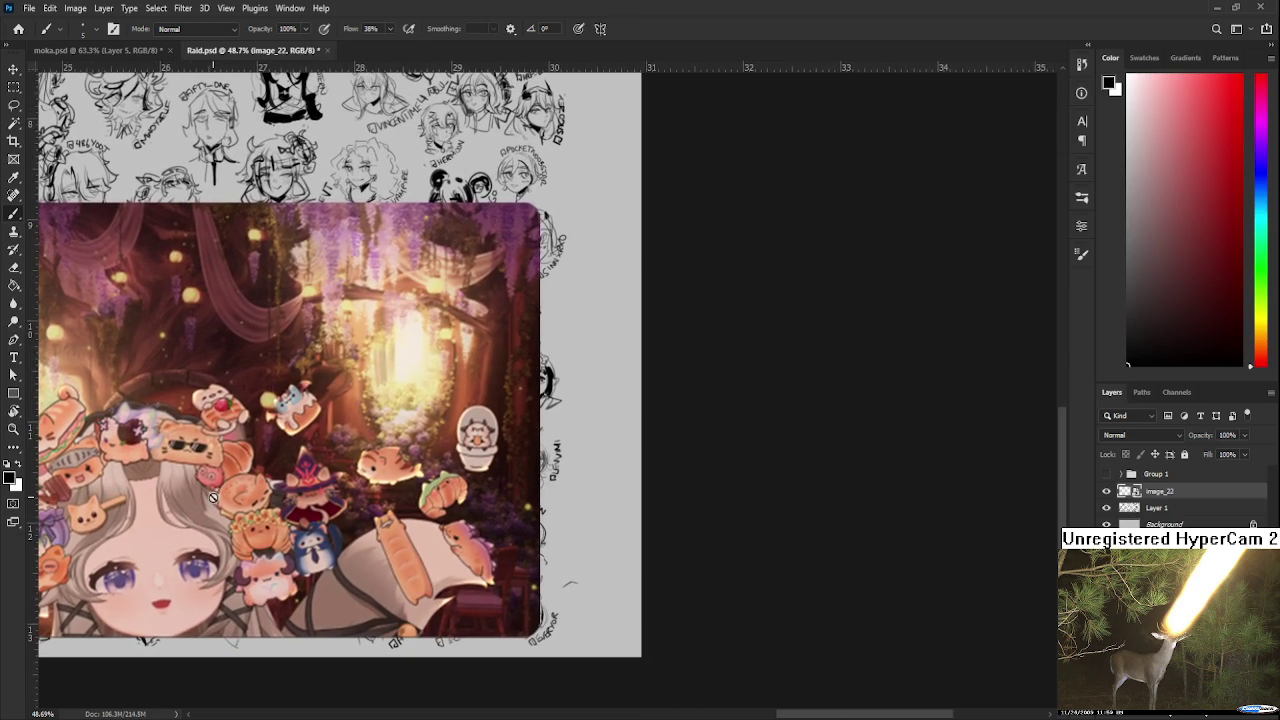
scroll(540, 520, "down", 2)
scroll(540, 520, "left", 3)
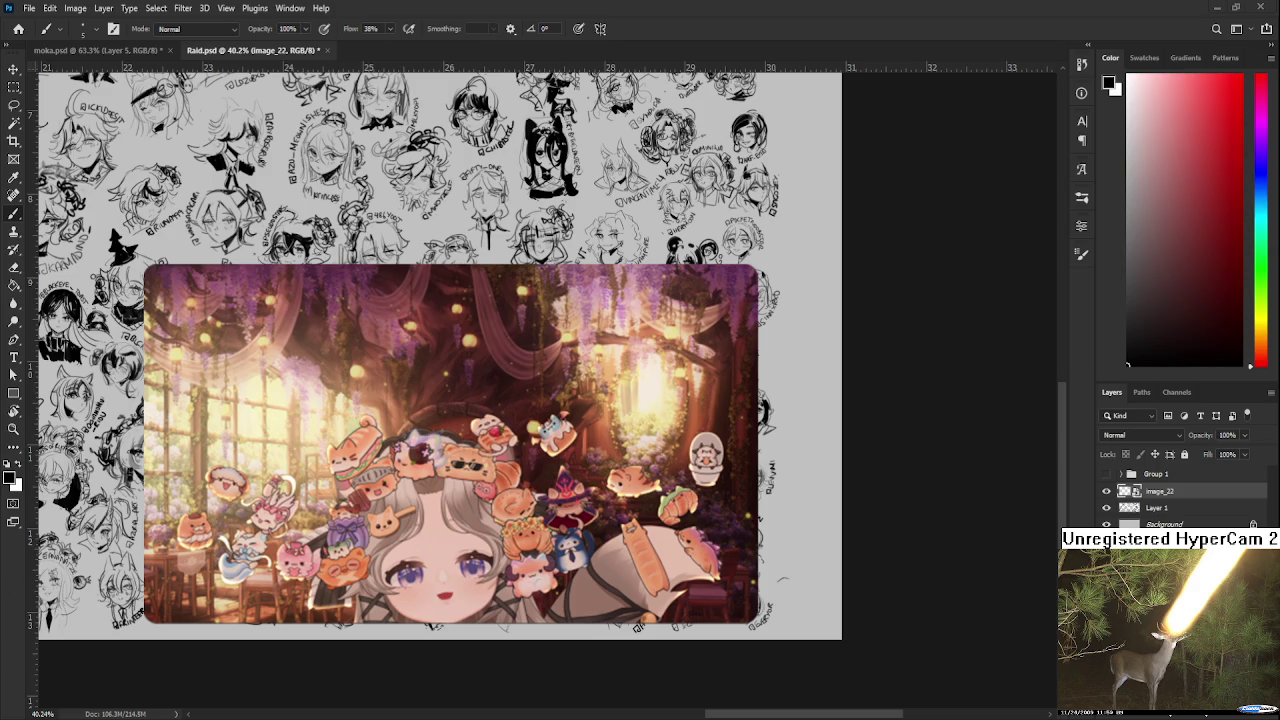
Delete the image_22 layer, leaving the greyscale sketch heads visible.
scroll(802, 560, "up", 5)
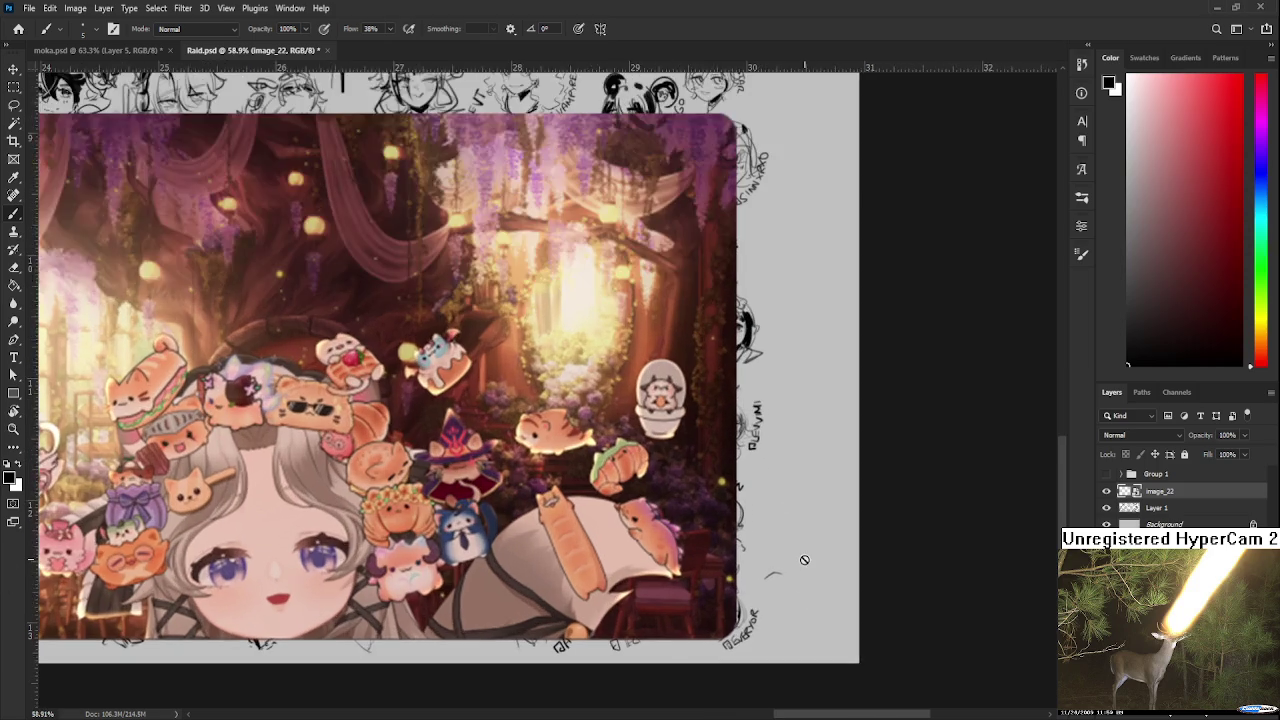
scroll(565, 508, "up", 1)
scroll(564, 508, "up", 1)
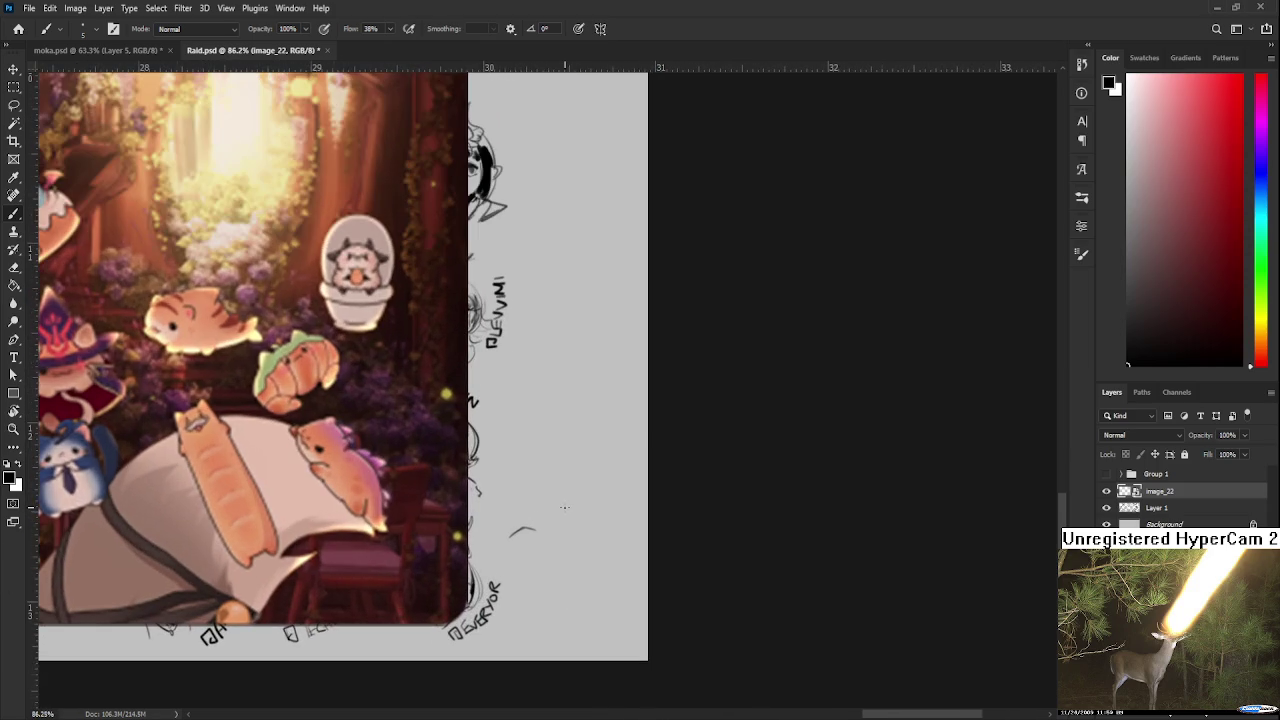
key("Delete")
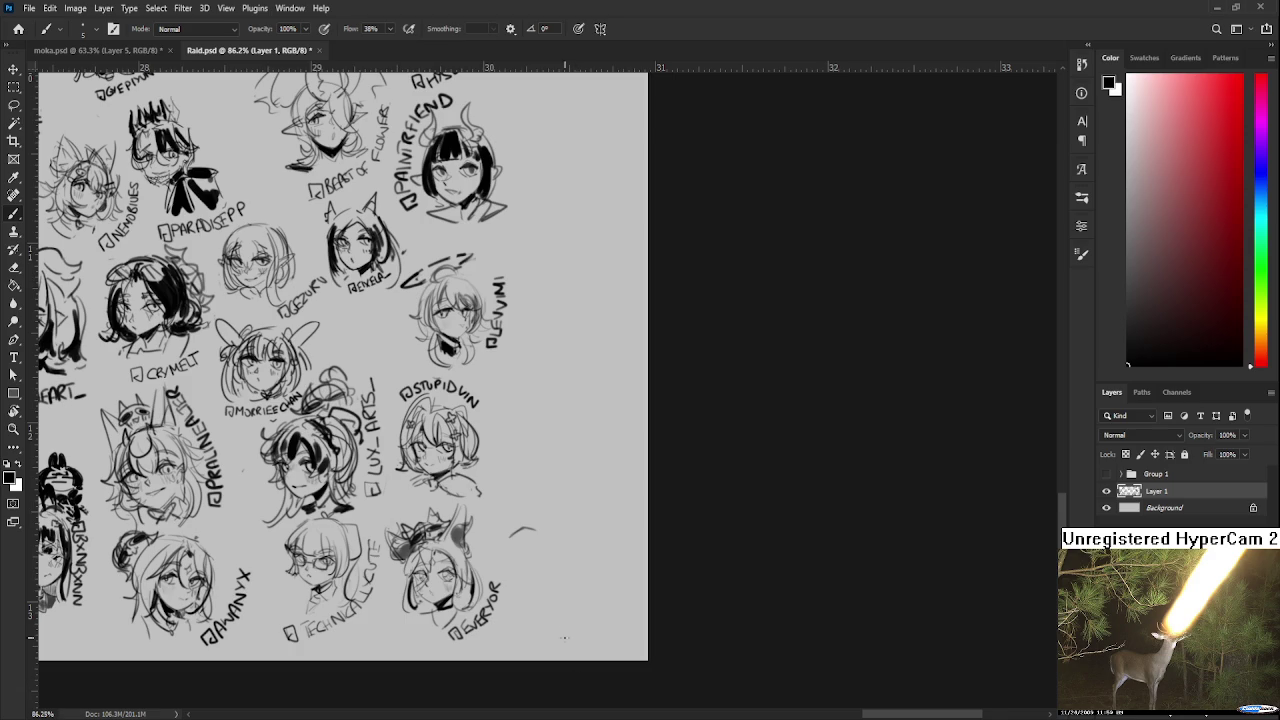
Redraw the small arc darker beside the bottom-right head.
scroll(564, 637, "up", 3)
scroll(480, 420, "down", 1)
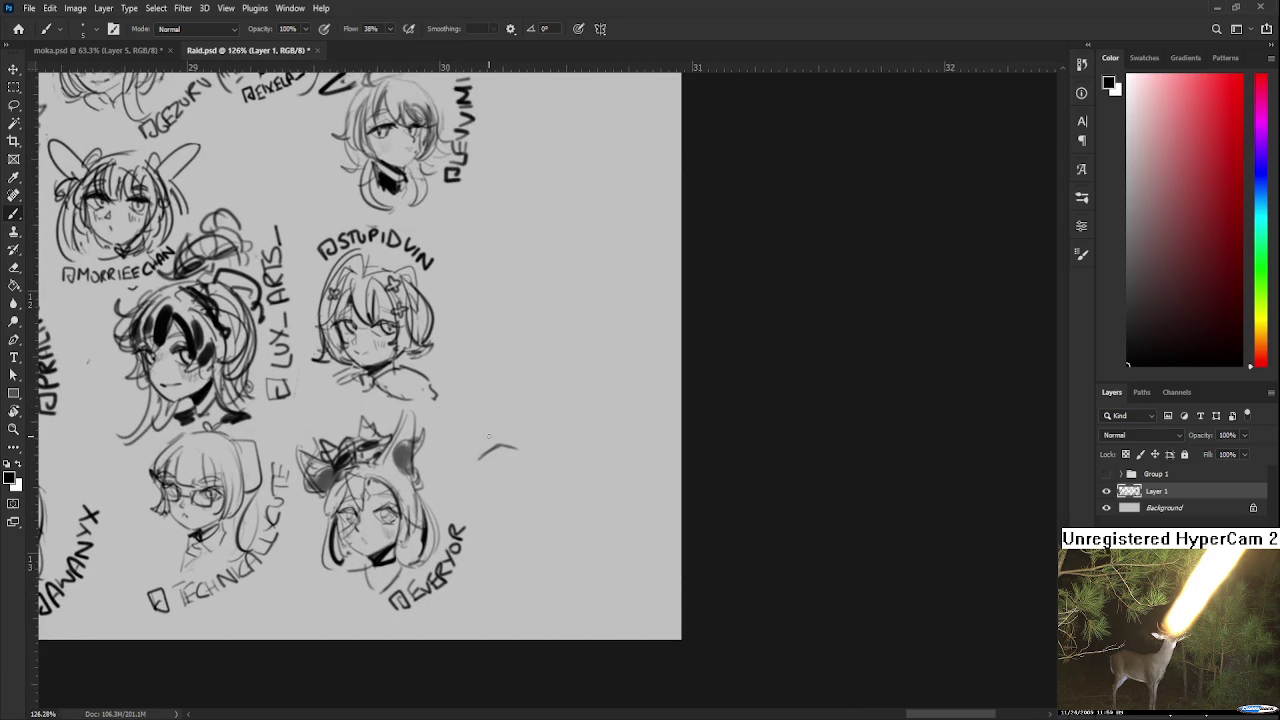
left_click_drag(482, 457, 509, 451)
mouse_move(486, 456)
left_mouse_down()
mouse_move(512, 446)
mouse_move(499, 462)
mouse_move(524, 462)
mouse_move(522, 440)
mouse_move(481, 456)
left_mouse_up()
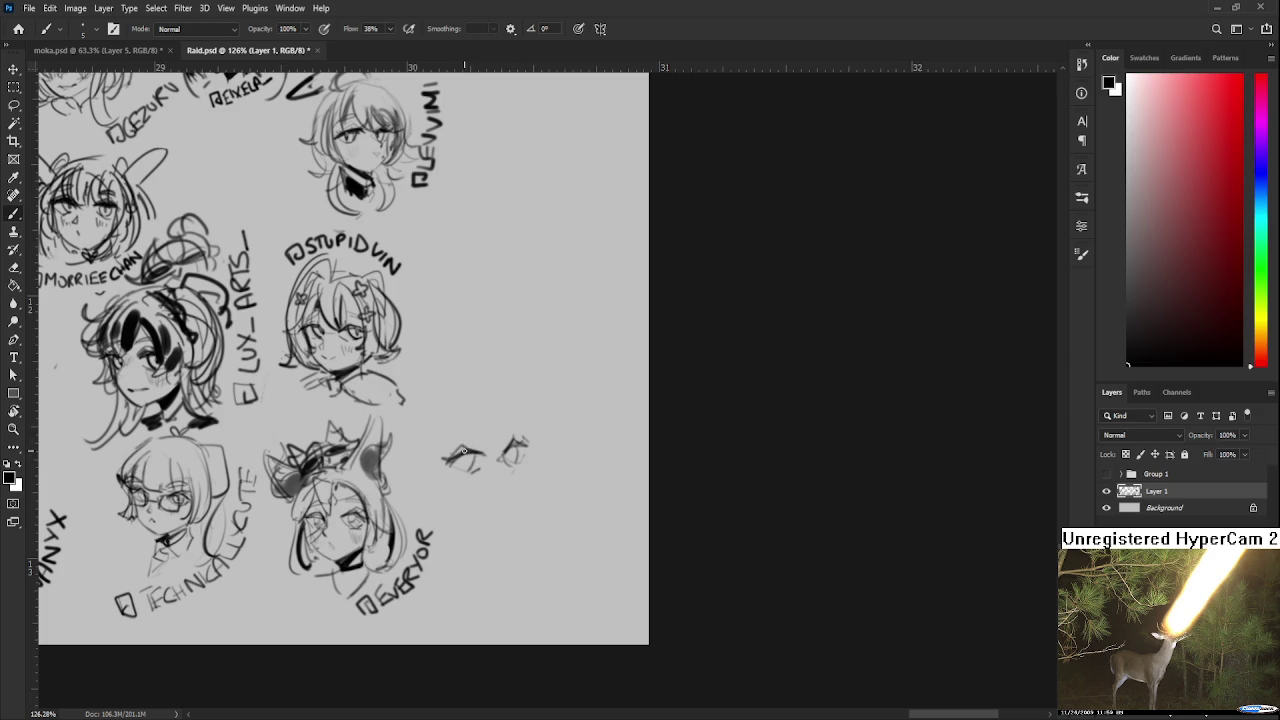
Lasso the small mark below the eye sketch and put it into Free Transform.
scroll(463, 451, "down", 1)
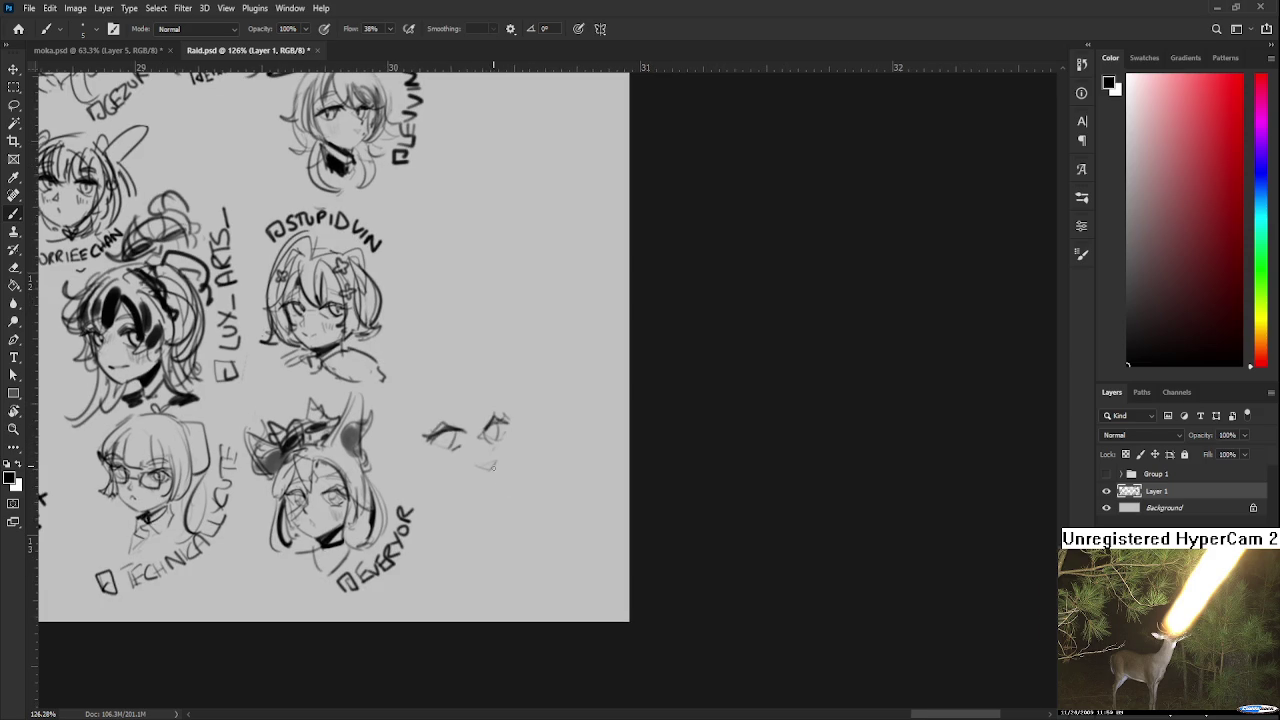
scroll(490, 470, "up", 1)
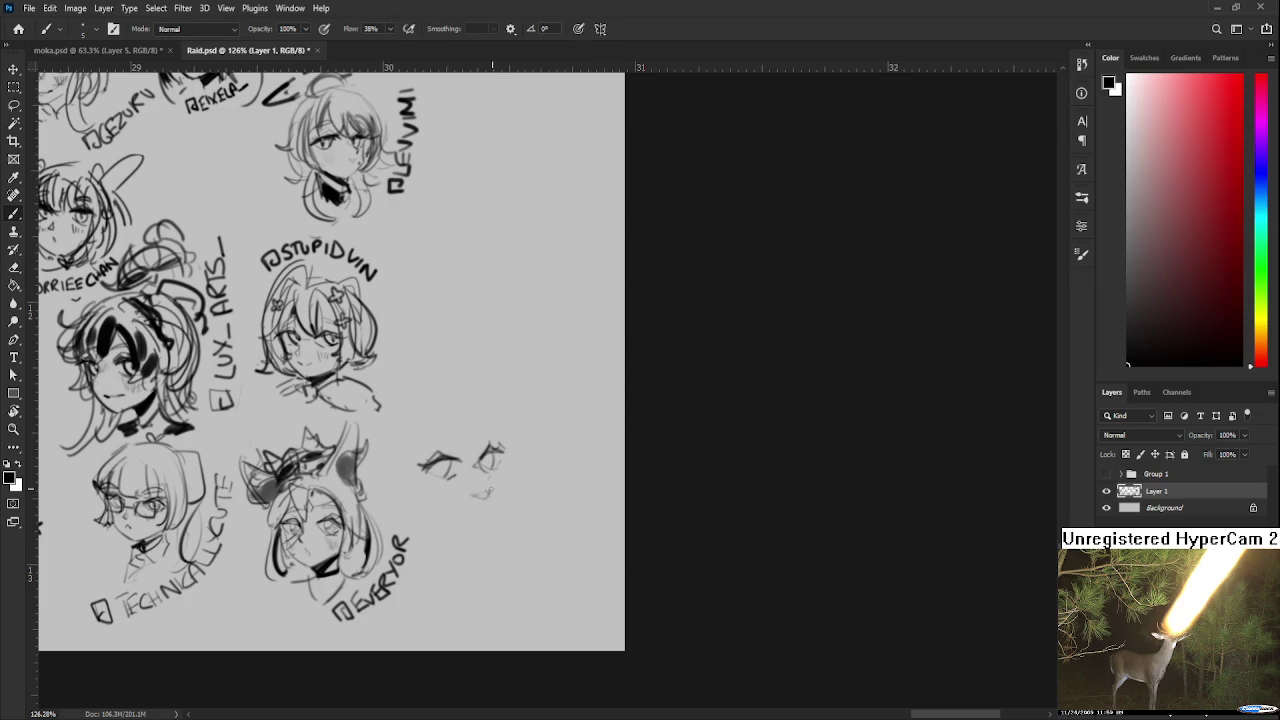
scroll(492, 470, "up", 1)
scroll(480, 475, "down", 1)
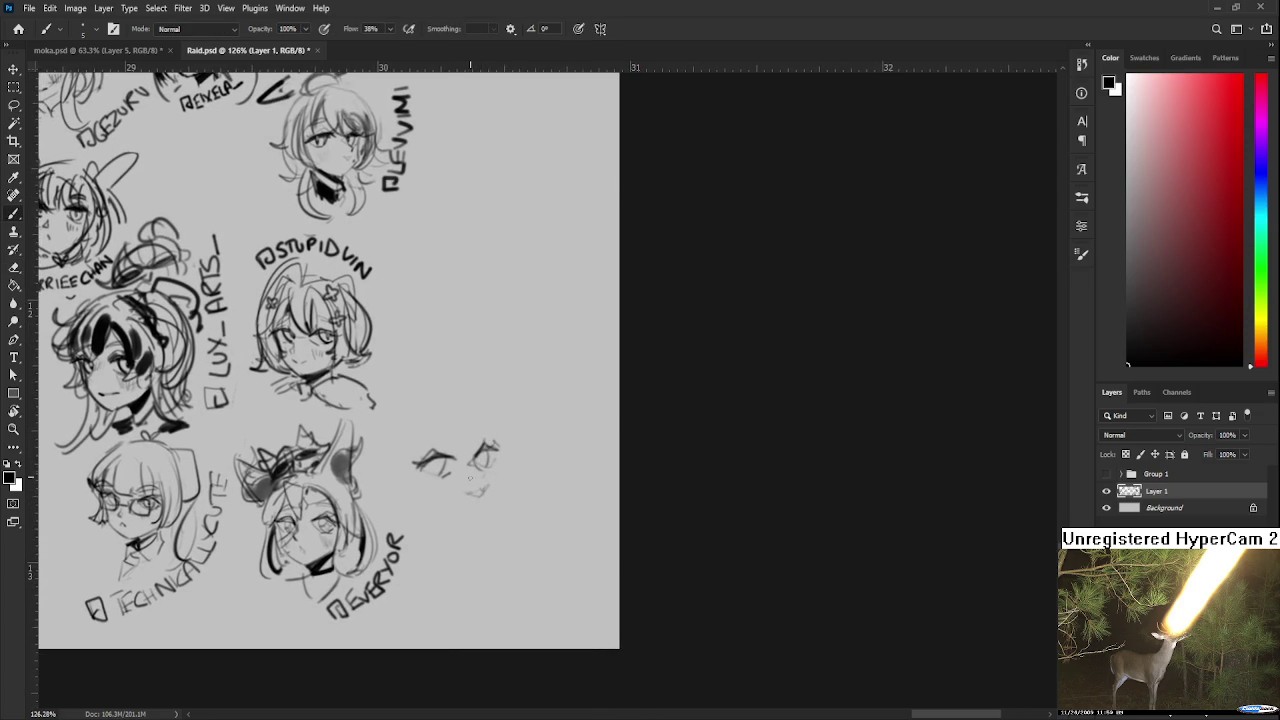
key("l")
left_click_drag(450, 516, 497, 508)
key("ctrl+t")
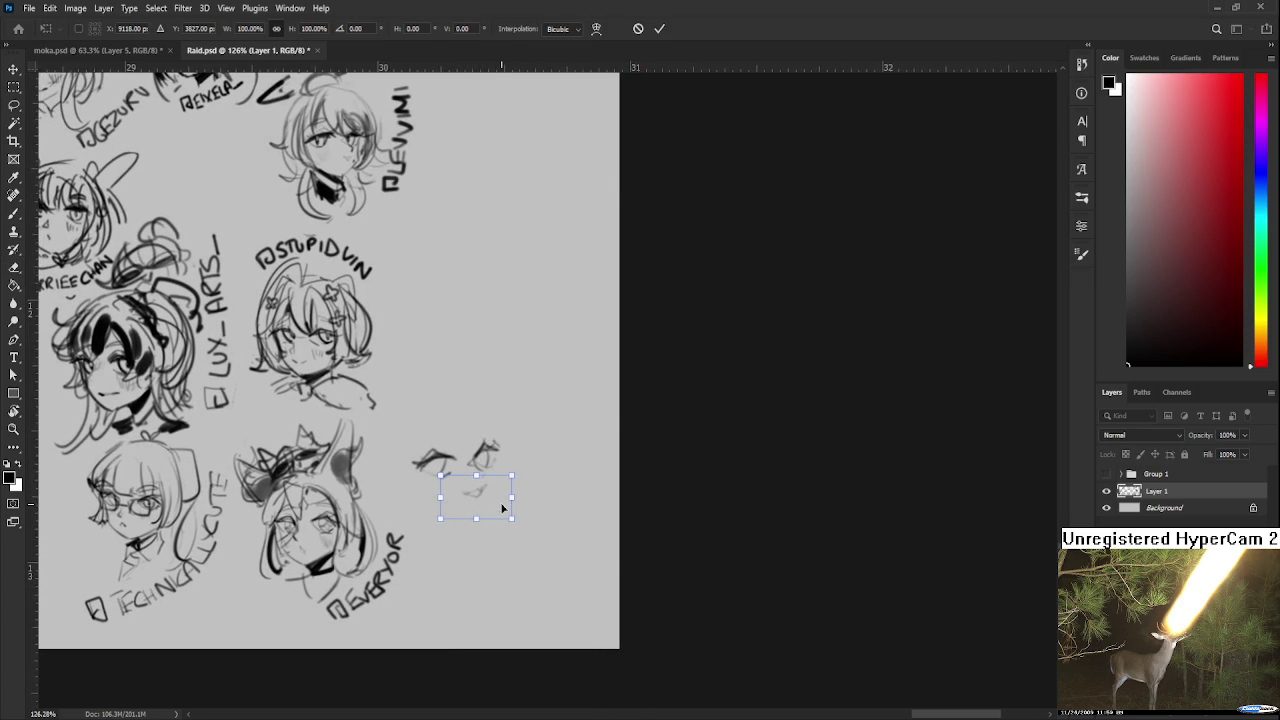
Commit the transform and sketch a head outline around the small face.
key("Return")
scroll(508, 517, "up", 1)
key("b")
key("ctrl+z")
mouse_move(456, 462)
left_mouse_down()
mouse_move(480, 440)
mouse_move(486, 498)
left_mouse_up()
left_click_drag(484, 496, 490, 520)
scroll(460, 470, "down", 1)
mouse_move(458, 440)
left_mouse_down()
mouse_move(464, 462)
mouse_move(452, 424)
mouse_move(466, 452)
mouse_move(426, 464)
mouse_move(521, 440)
left_mouse_up()
key("ctrl+z")
Replace the left curve with a new face outline, plus left-side and top strokes.
key("ctrl+z")
key("ctrl+z")
key("ctrl+z")
key("ctrl+z")
key("l")
key("b")
left_click_drag(485, 482, 487, 470)
mouse_move(448, 428)
left_mouse_down()
mouse_move(436, 485)
mouse_move(470, 512)
mouse_move(442, 436)
mouse_move(472, 511)
left_mouse_up()
key("ctrl+z")
key("ctrl+z")
key("ctrl+z")
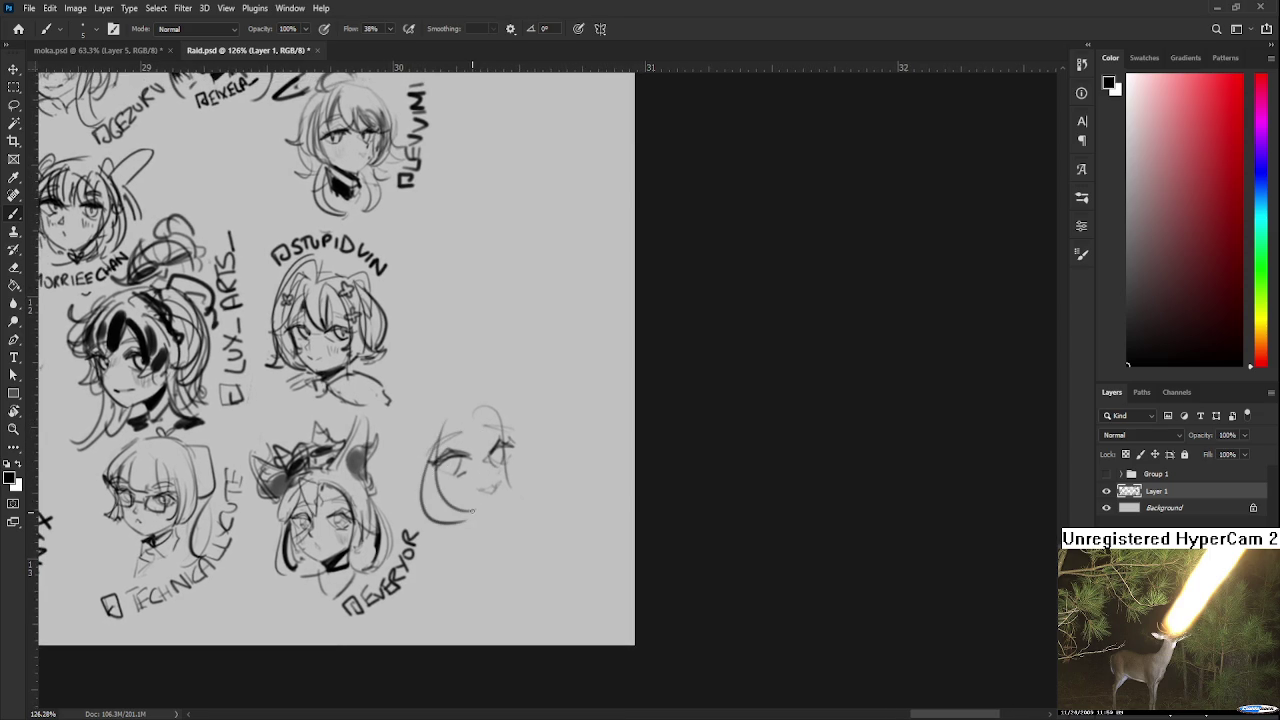
mouse_move(440, 442)
left_mouse_down()
mouse_move(466, 492)
mouse_move(426, 482)
left_mouse_up()
key("ctrl+z")
mouse_move(444, 420)
left_mouse_down()
mouse_move(452, 446)
mouse_move(467, 425)
mouse_move(488, 452)
left_mouse_up()
Extend the hair down the face's right side and add cross-hatch strokes.
scroll(490, 460, "down", 1)
key("e")
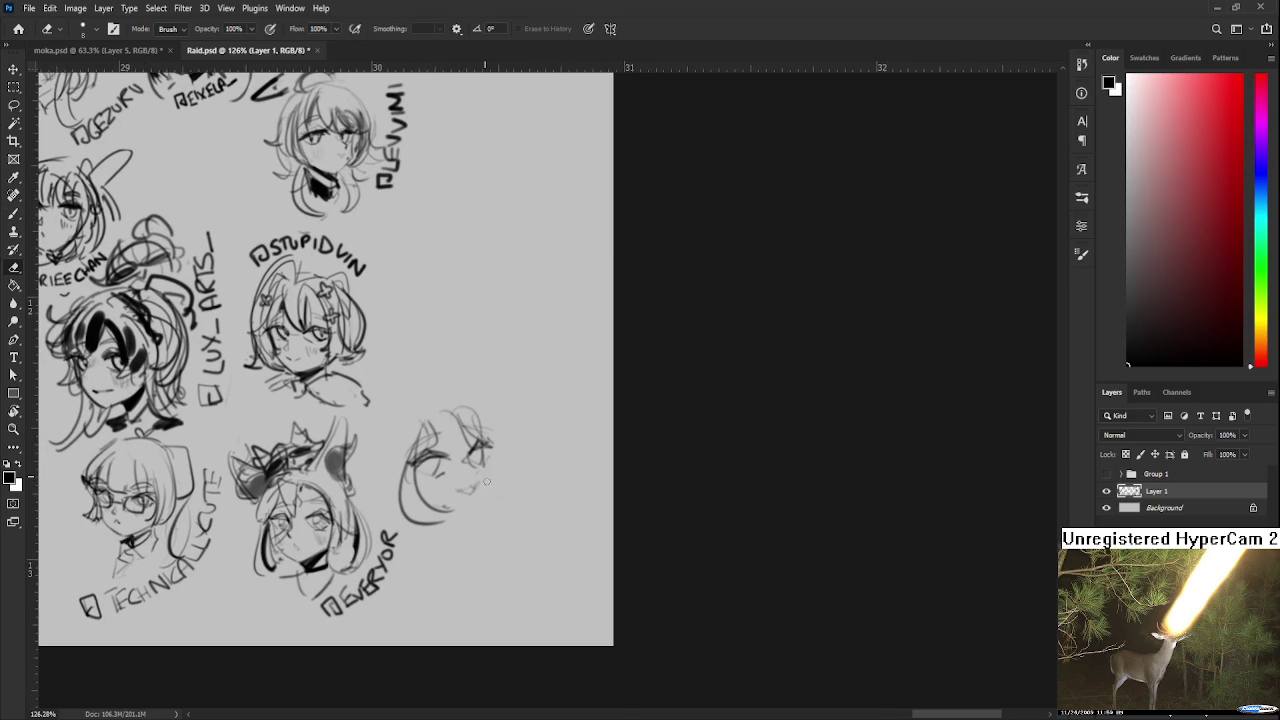
key("b")
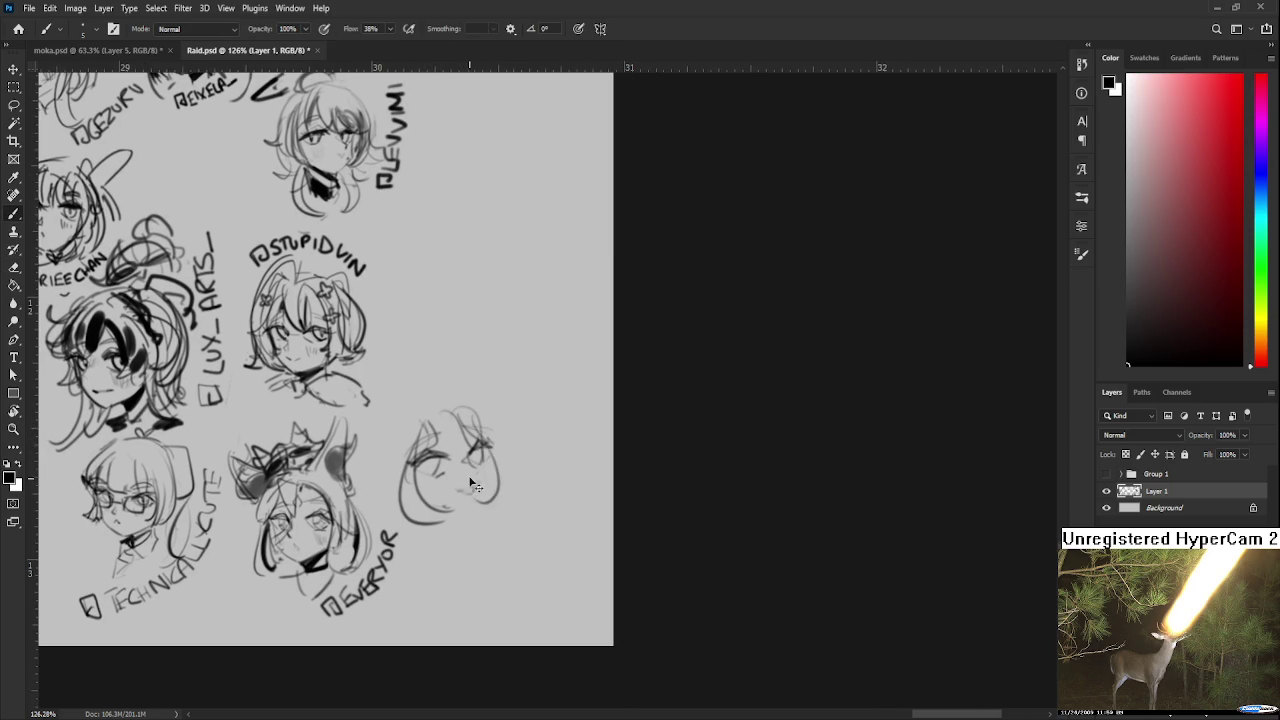
mouse_move(492, 450)
left_mouse_down()
mouse_move(512, 508)
mouse_move(518, 486)
mouse_move(471, 481)
mouse_move(420, 500)
mouse_move(440, 484)
left_mouse_up()
left_click_drag(438, 490, 436, 514)
scroll(480, 490, "down", 1)
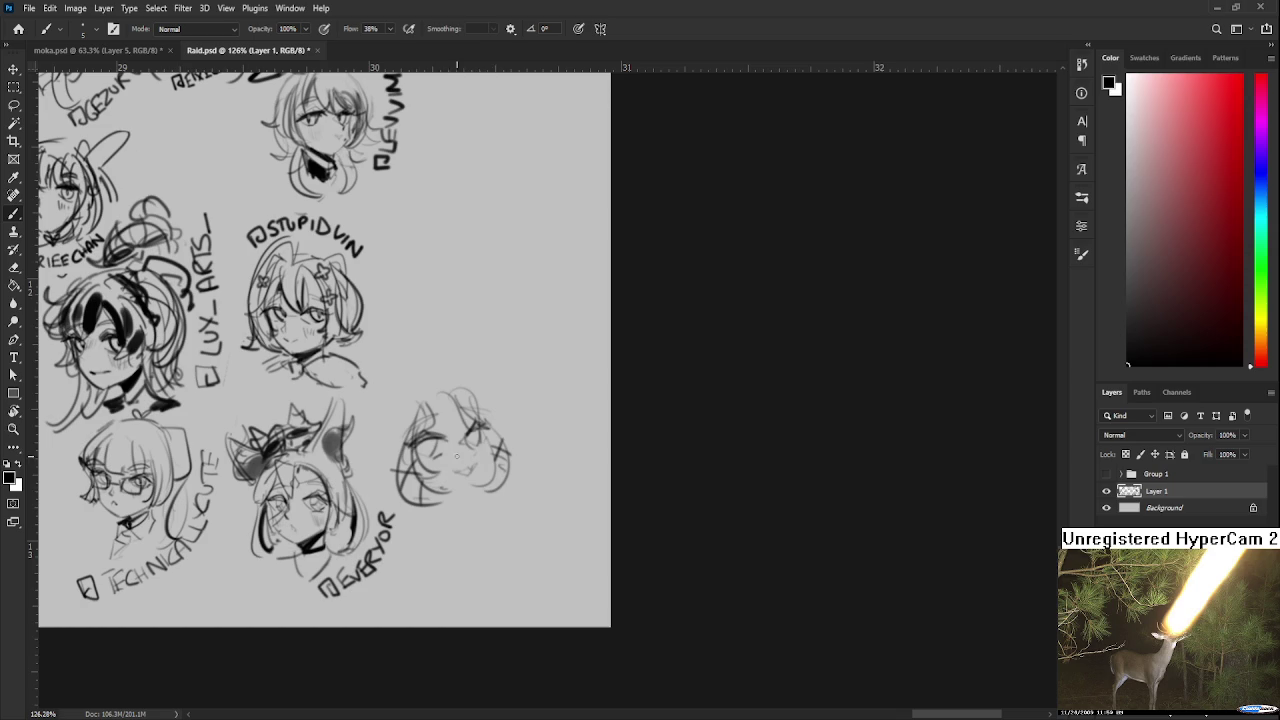
mouse_move(488, 460)
left_mouse_down()
mouse_move(497, 424)
mouse_move(489, 450)
left_mouse_up()
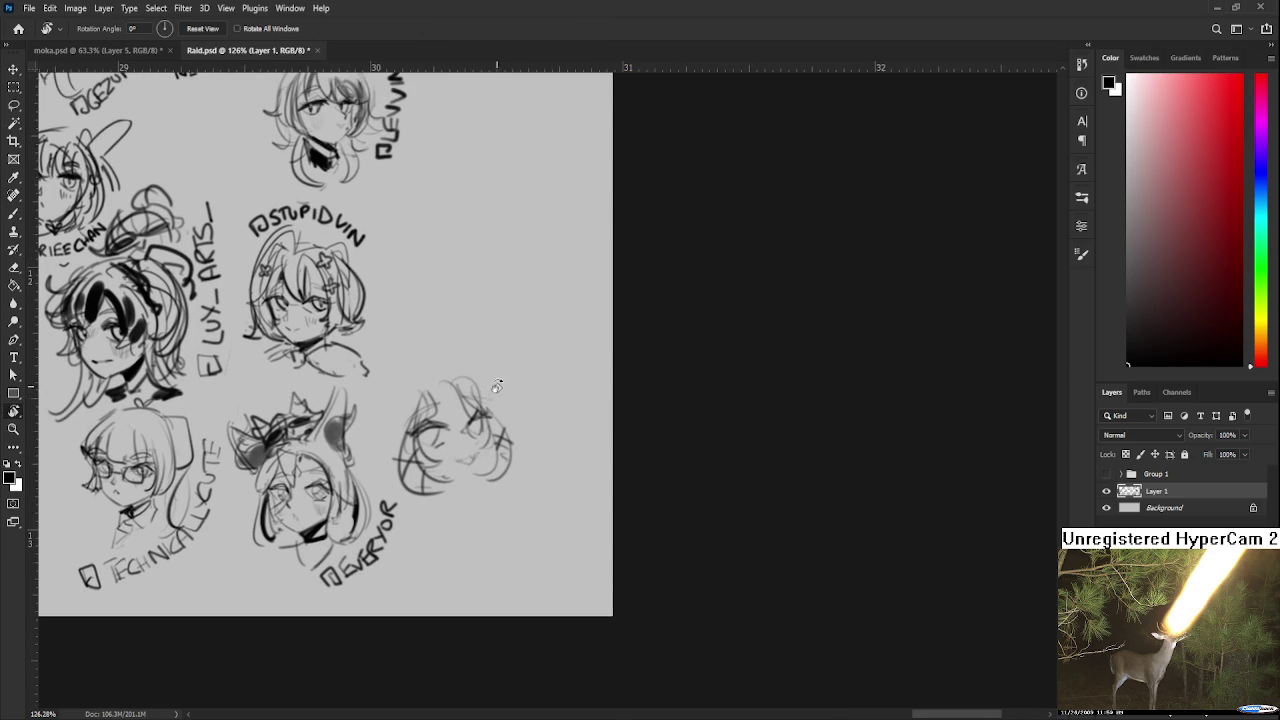
Lasso the rough right-hand head, rotate it to a tilt, and deselect.
key("l")
left_click_drag(430, 368, 450, 356)
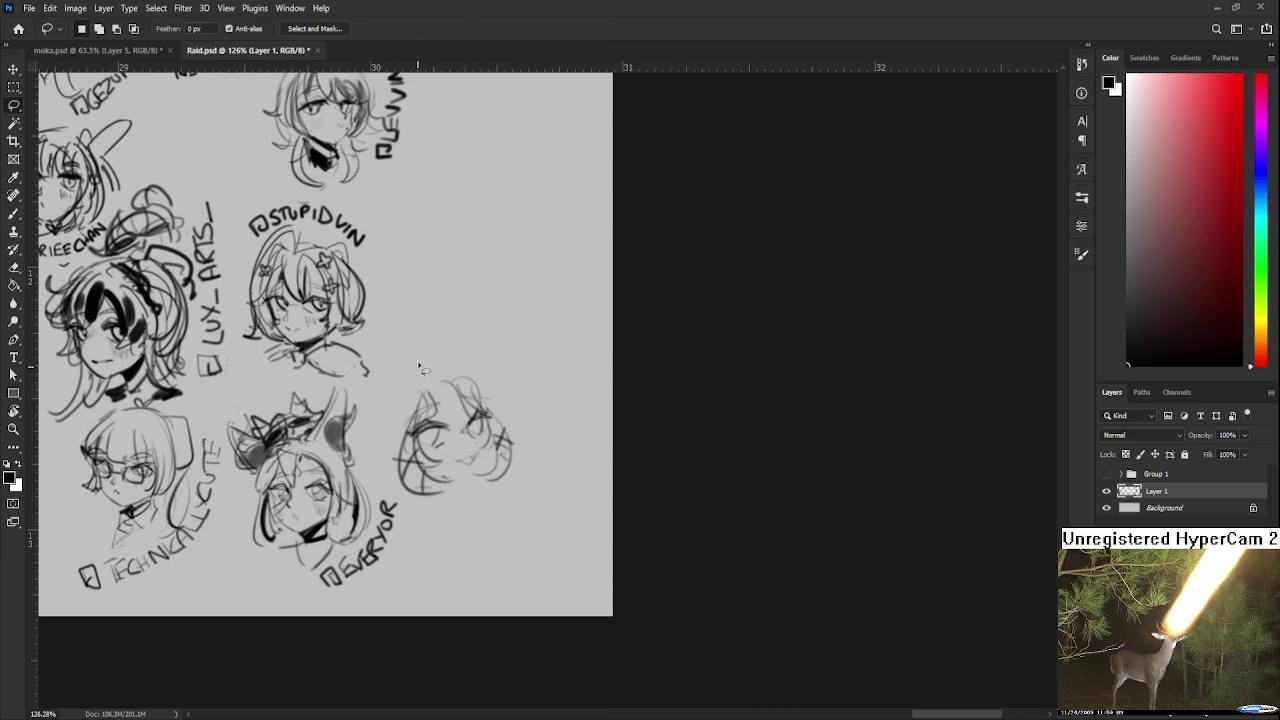
key("ctrl+t")
left_click_drag(563, 370, 565, 476)
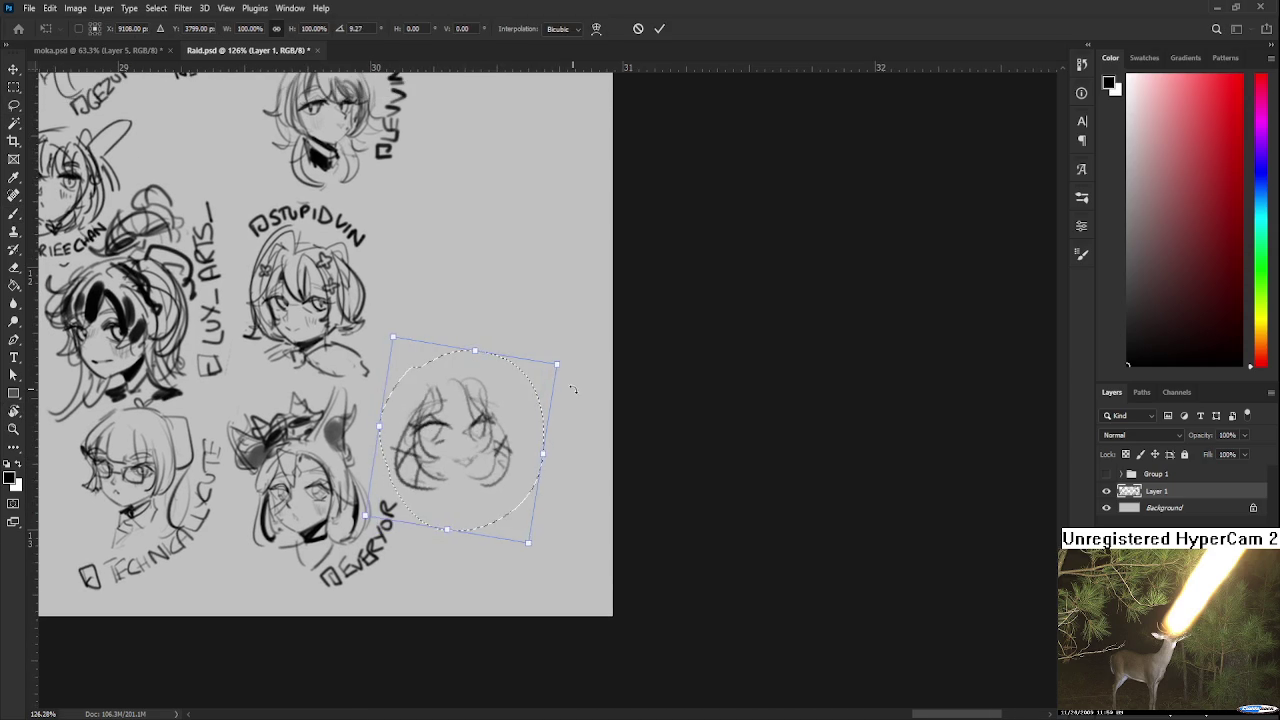
key("Return")
key("ctrl+d")
key("b")
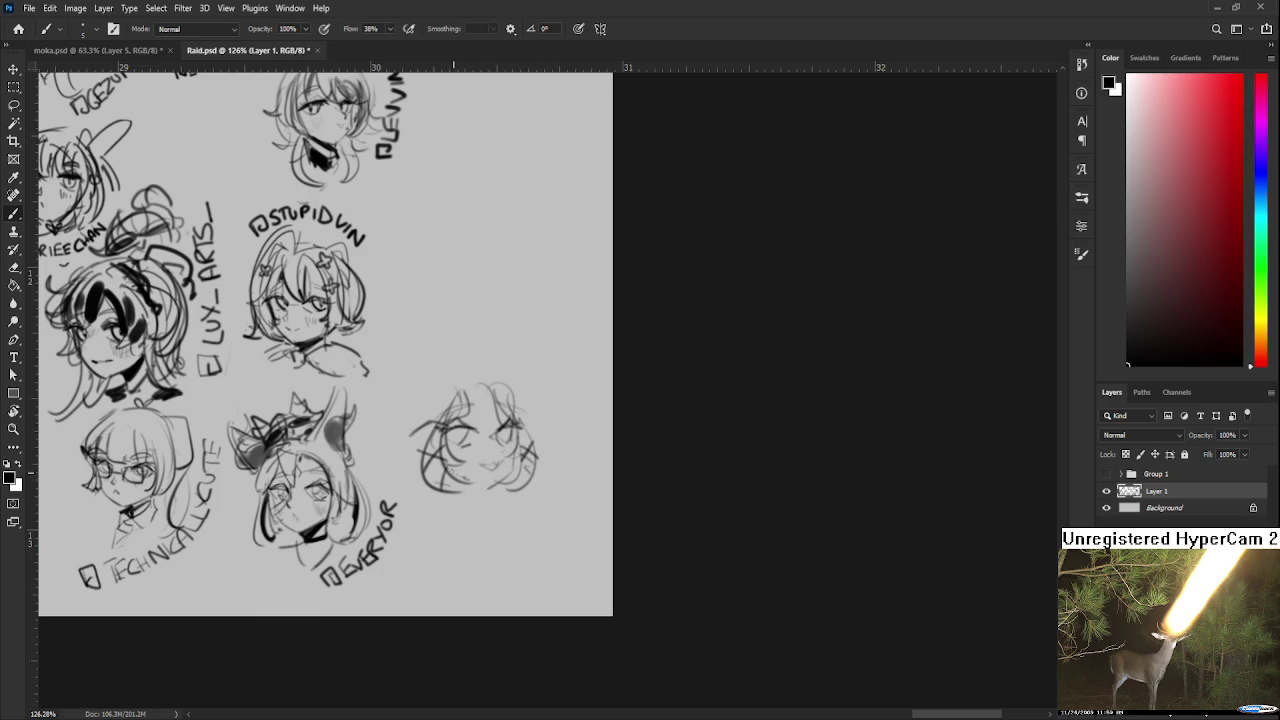
Draw a curve across the top of the head and strokes along its upper-left side.
scroll(457, 469, "up", 3)
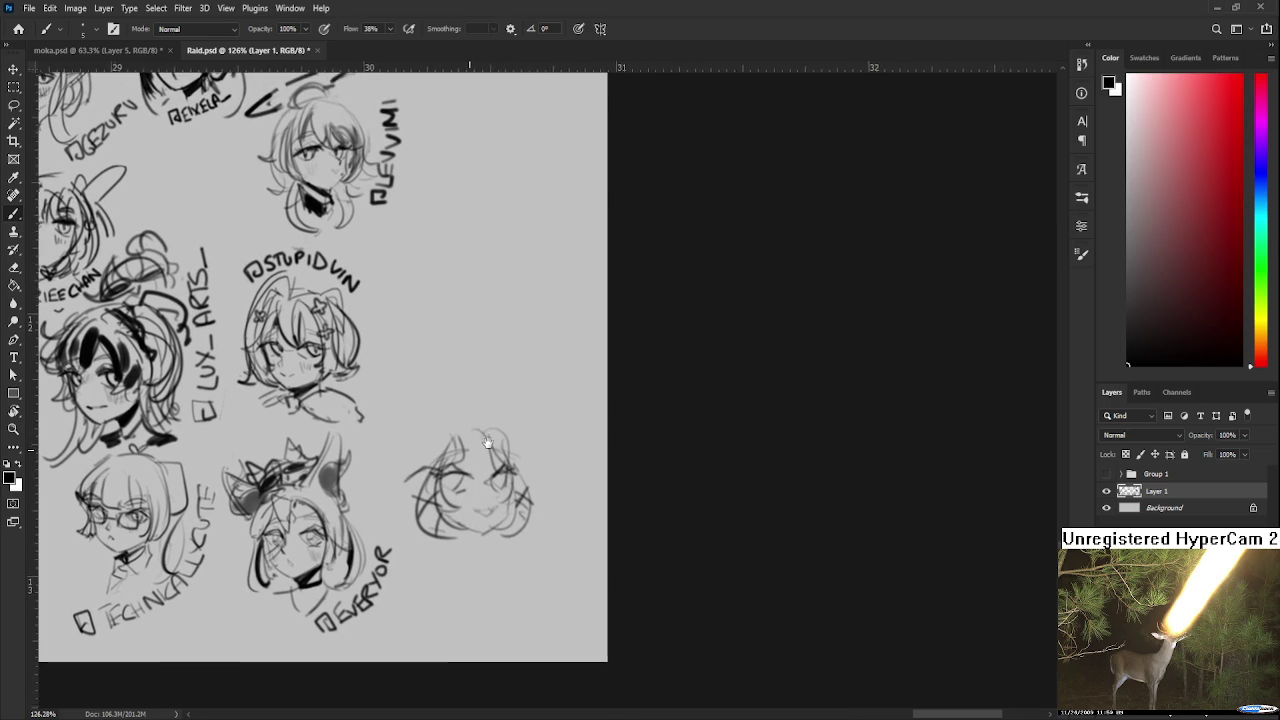
left_click_drag(471, 430, 503, 416)
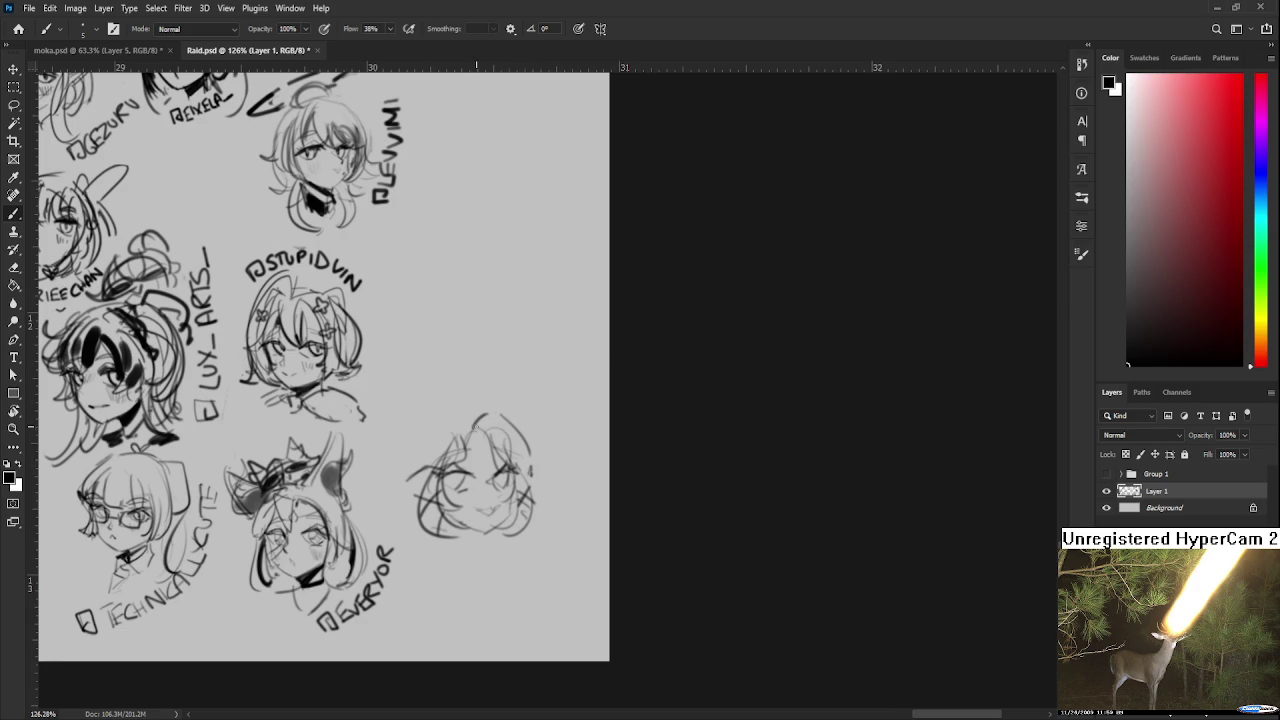
left_click_drag(448, 412, 425, 495)
left_click_drag(468, 412, 420, 478)
left_click_drag(437, 430, 450, 446)
Draw the left side of the hair and sketch a pointed cat ear.
scroll(556, 509, "up", 2)
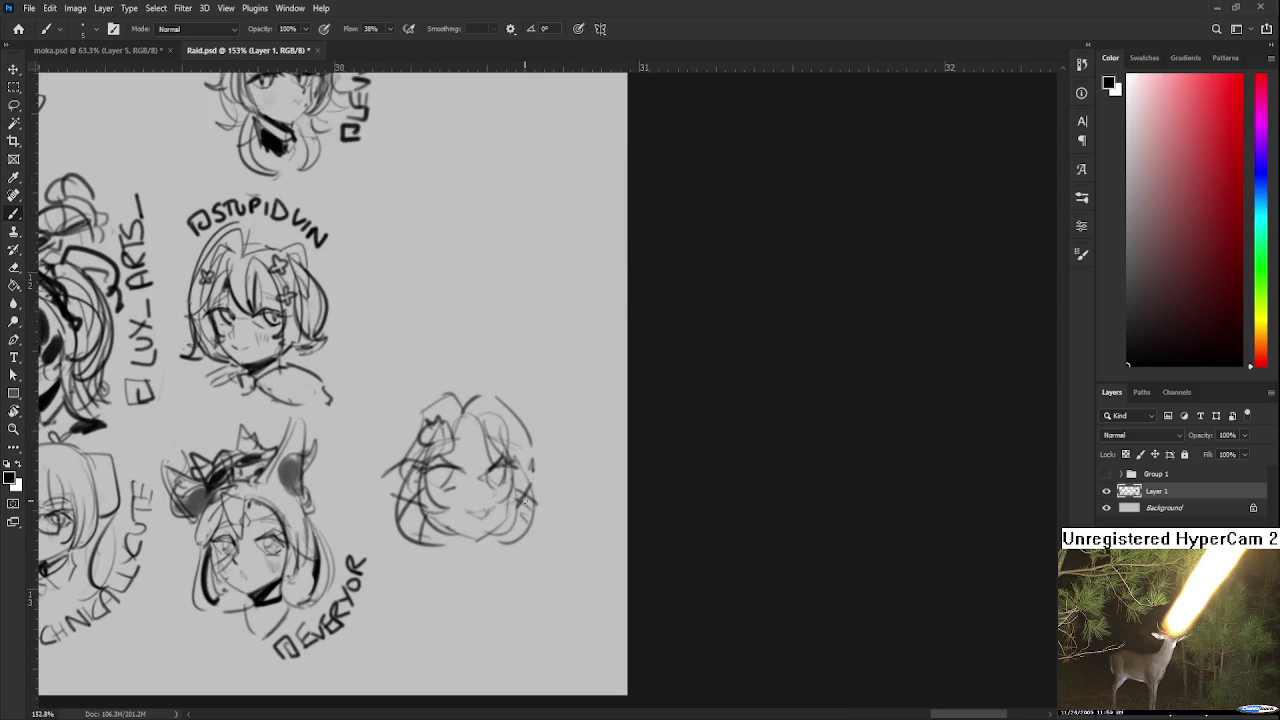
scroll(462, 452, "up", 1)
scroll(462, 474, "up", 1)
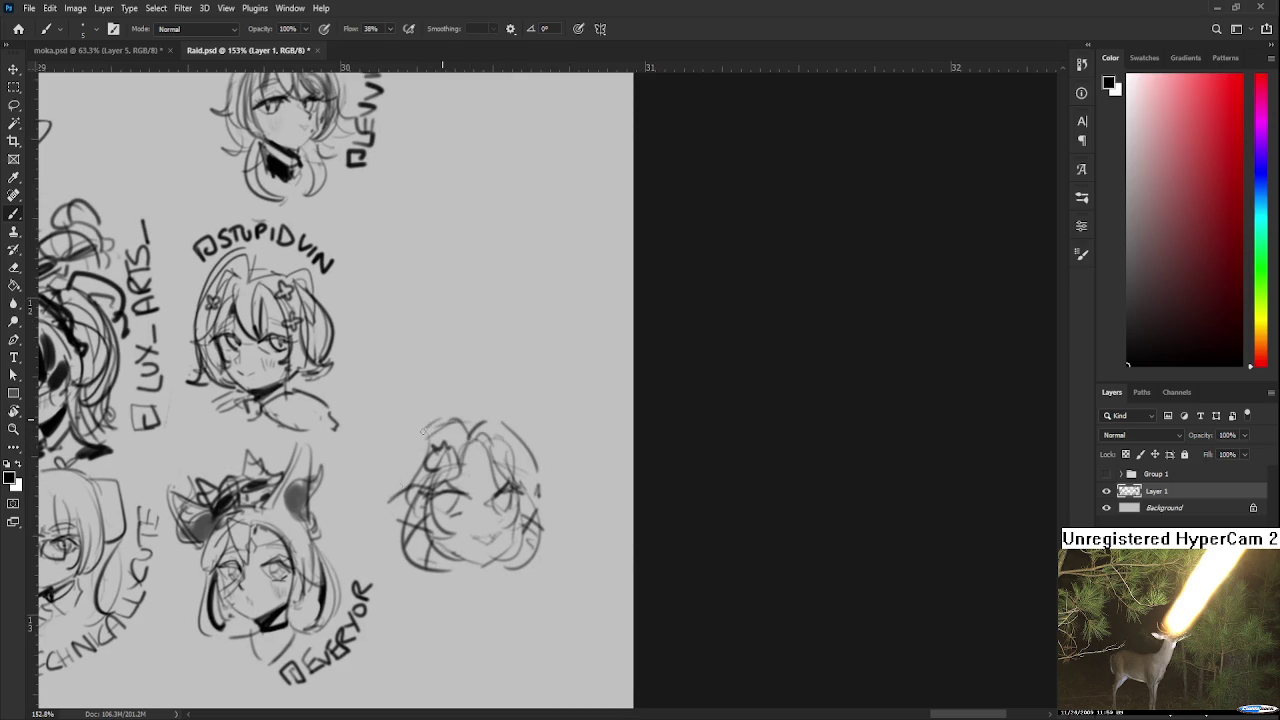
mouse_move(410, 443)
left_mouse_down()
mouse_move(387, 517)
mouse_move(372, 516)
mouse_move(400, 592)
left_mouse_up()
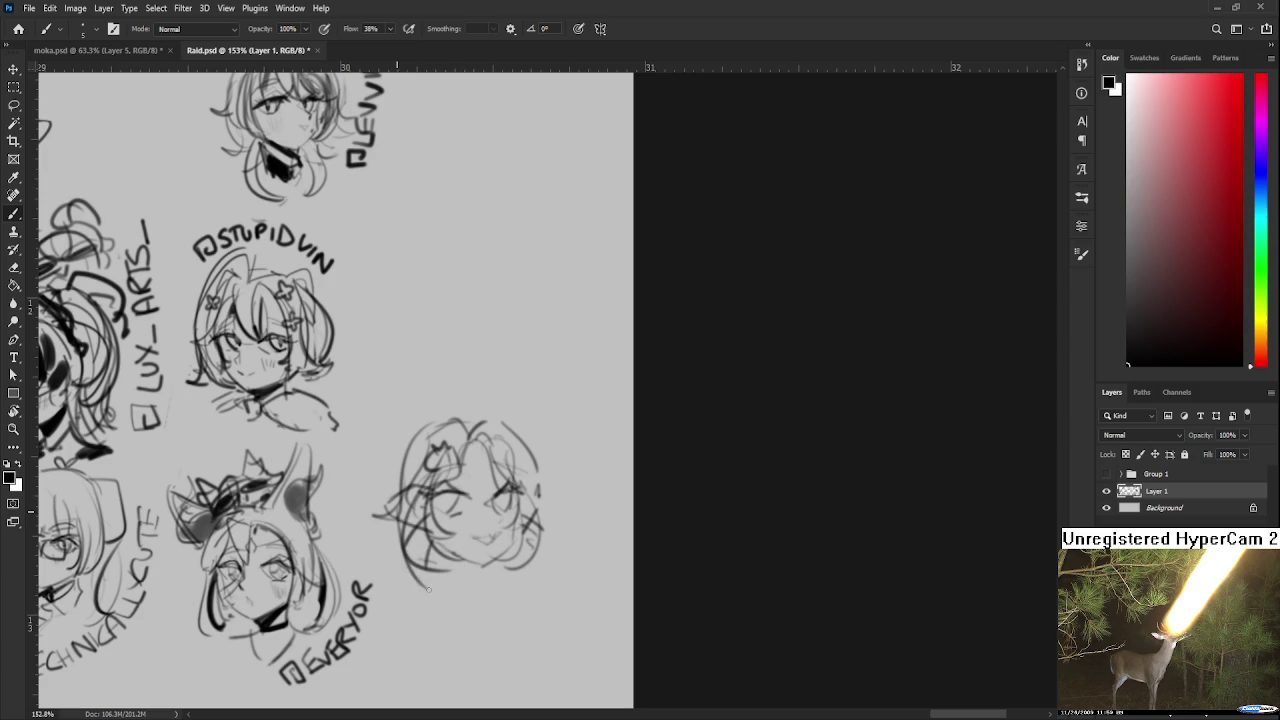
scroll(488, 466, "up", 2)
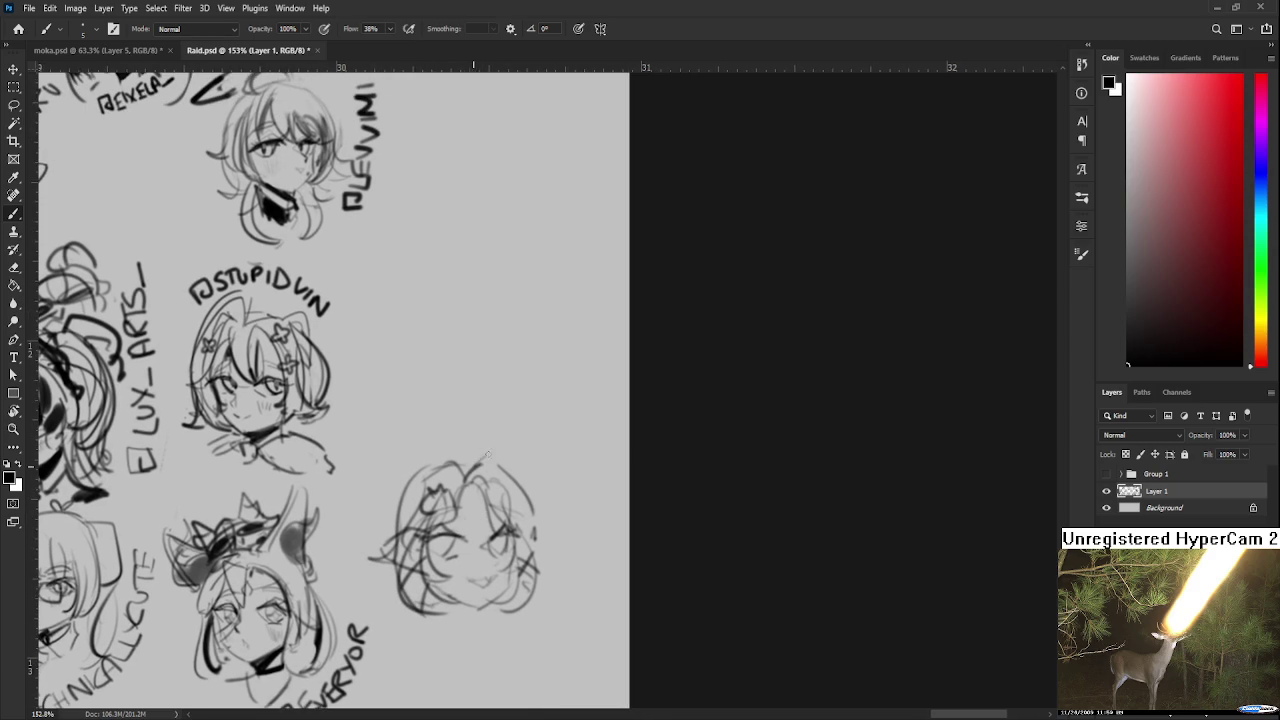
mouse_move(476, 462)
left_mouse_down()
mouse_move(531, 423)
mouse_move(528, 466)
mouse_move(534, 424)
mouse_move(520, 485)
left_mouse_up()
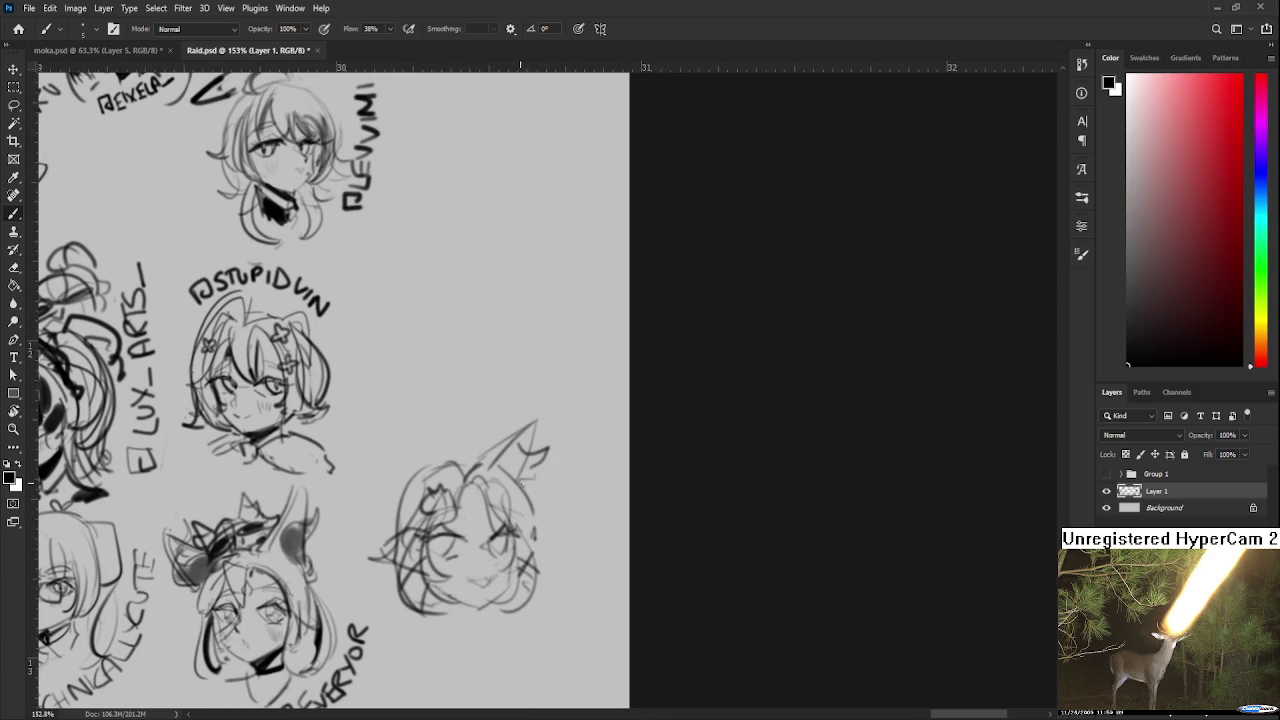
scroll(402, 609, "up", 4)
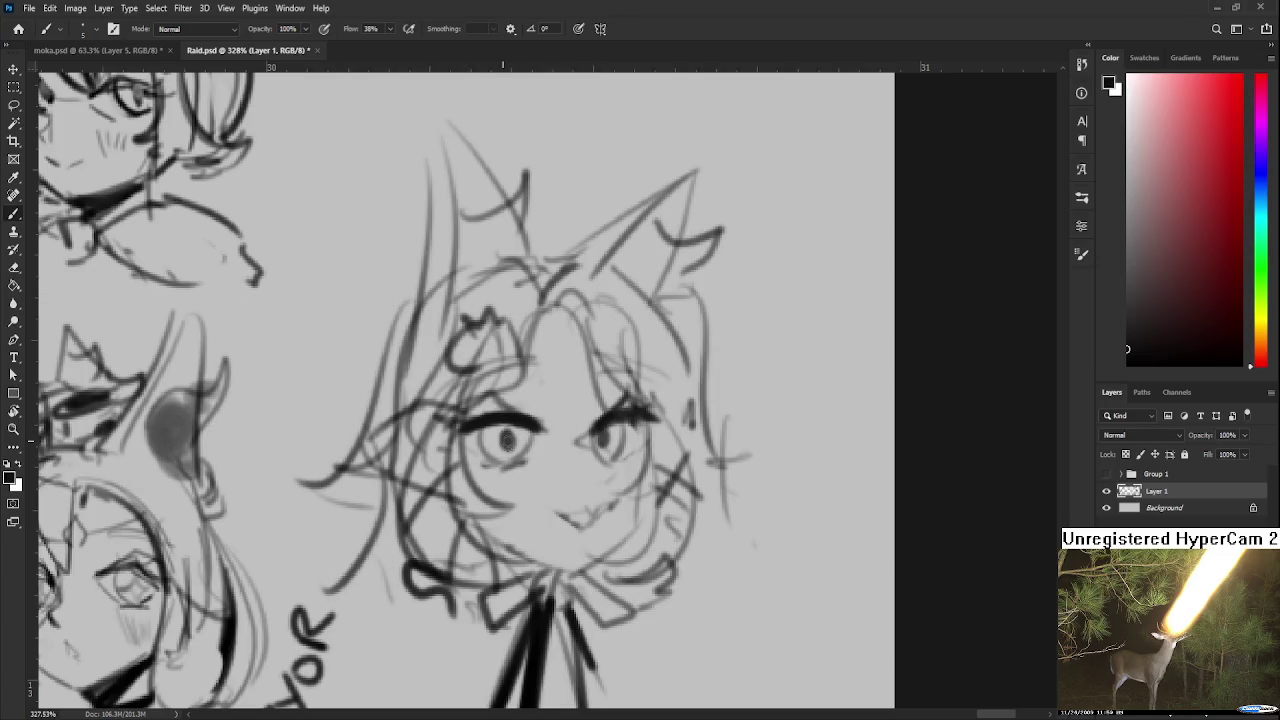
Erase the old pupils and draw a new small pupil in the left eye.
left_click_drag(576, 483, 566, 463)
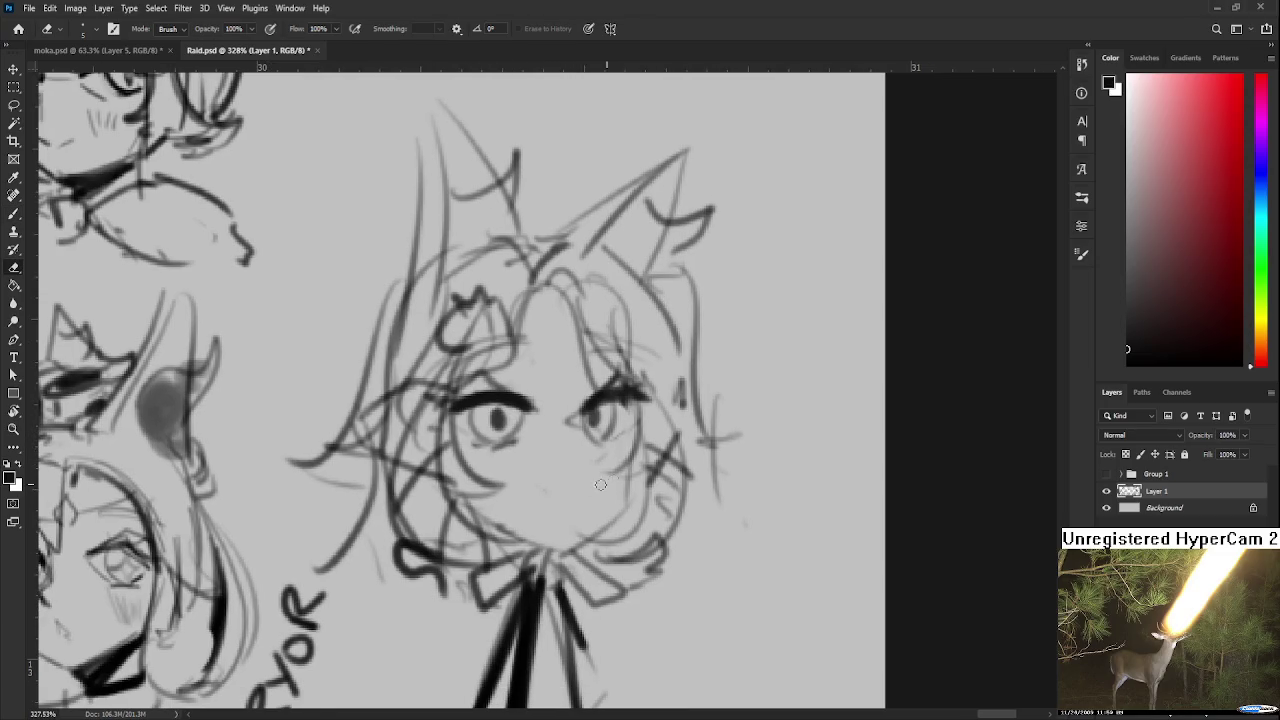
key("e")
mouse_move(505, 412)
left_mouse_down()
mouse_move(494, 430)
mouse_move(526, 406)
mouse_move(590, 428)
left_mouse_up()
key("b")
key("e")
key("b")
key("e")
key("b")
mouse_move(496, 408)
left_mouse_down()
mouse_move(490, 428)
mouse_move(504, 420)
left_mouse_up()
Draw a dark pupil in the right eye, undoing the trial vertical strokes.
scroll(510, 430, "down", 1)
key("e")
key("b")
left_click_drag(600, 412, 606, 446)
left_click_drag(632, 382, 628, 470)
key("ctrl+z")
key("ctrl+z")
mouse_move(632, 370)
left_mouse_down()
mouse_move(628, 476)
mouse_move(574, 514)
left_mouse_up()
Draw a firm dark jawline on the lower face after testing cheek strokes.
key("ctrl+z")
left_click_drag(634, 452, 570, 522)
key("ctrl+z")
key("ctrl+z")
mouse_move(632, 462)
left_mouse_down()
mouse_move(600, 506)
mouse_move(555, 530)
left_mouse_up()
mouse_move(597, 466)
left_mouse_down()
mouse_move(571, 506)
mouse_move(542, 507)
left_mouse_up()
key("ctrl+z")
Rework both eye outlines and lighten the right eye's stroke and upper lash.
scroll(553, 485, "up", 2)
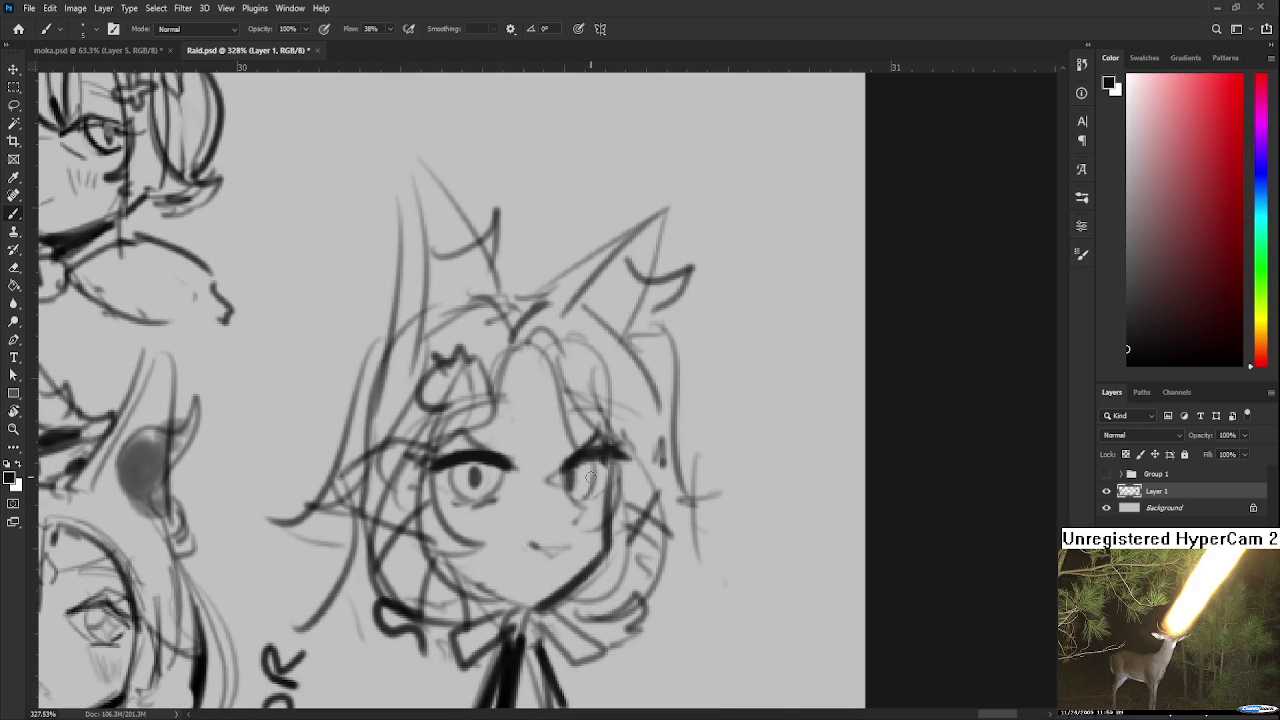
mouse_move(575, 465)
left_mouse_down()
mouse_move(590, 490)
mouse_move(580, 505)
mouse_move(576, 490)
left_mouse_up()
key("ctrl+z")
mouse_move(455, 462)
left_mouse_down()
mouse_move(470, 505)
mouse_move(505, 495)
left_mouse_up()
key("ctrl+z")
key("e")
mouse_move(570, 462)
left_mouse_down()
mouse_move(573, 481)
mouse_move(580, 452)
left_mouse_up()
mouse_move(495, 458)
left_mouse_down()
mouse_move(428, 450)
mouse_move(515, 460)
mouse_move(630, 446)
left_mouse_up()
Darken the upper lashes, the eyelid line and the brow lines.
key("b")
key("ctrl+z")
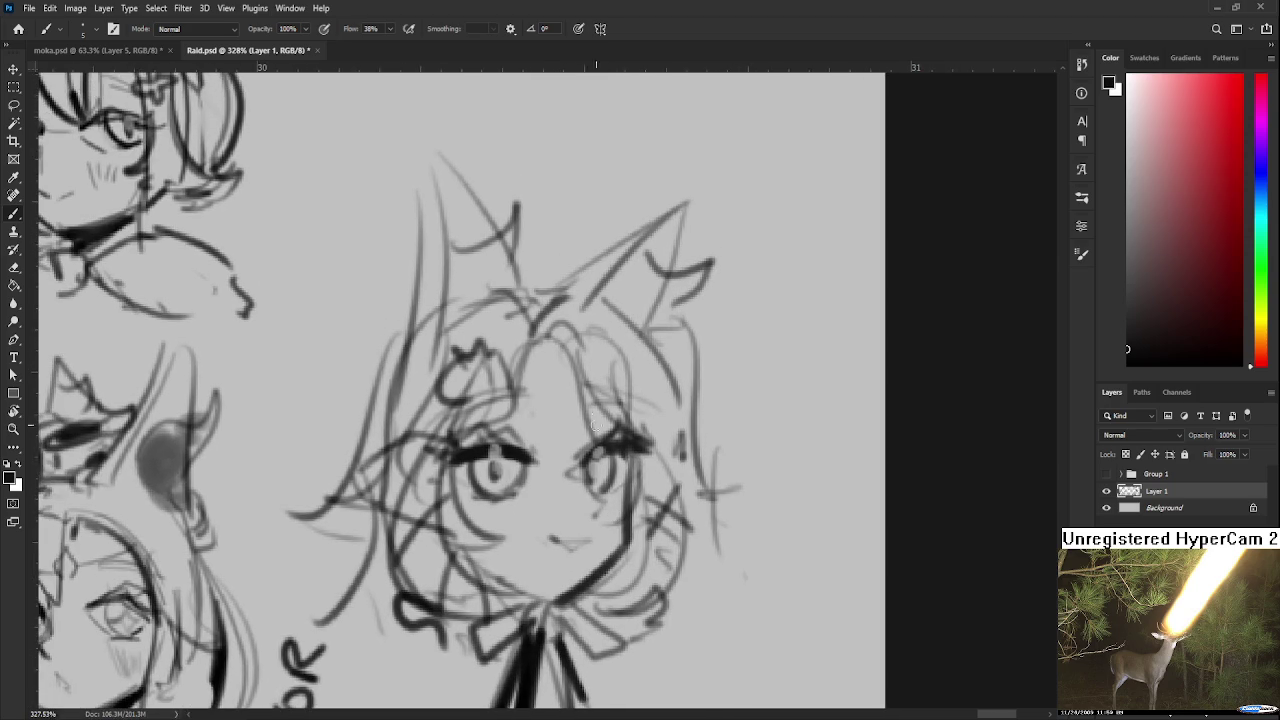
left_click_drag(544, 378, 562, 403)
mouse_move(446, 446)
left_mouse_down()
mouse_move(544, 424)
mouse_move(650, 428)
left_mouse_up()
left_click_drag(570, 440, 608, 432)
Pan the canvas and zoom back out from the face.
left_click_drag(594, 491, 596, 413)
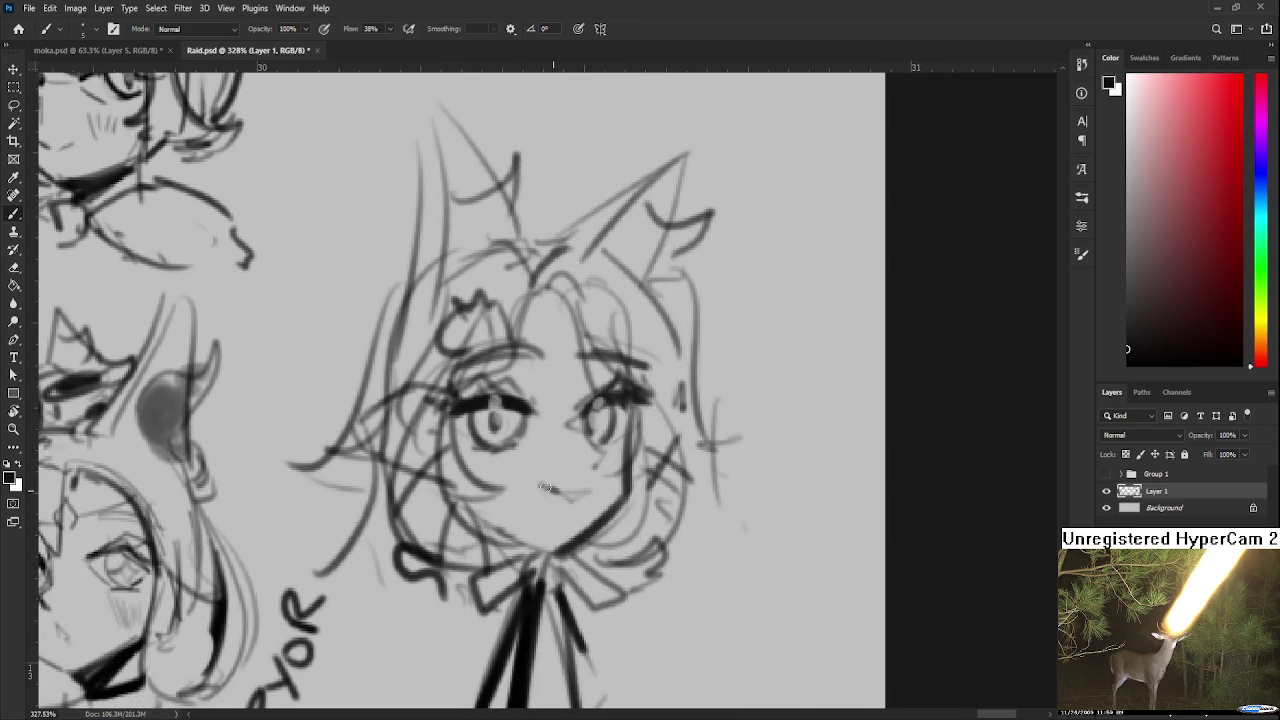
key("e")
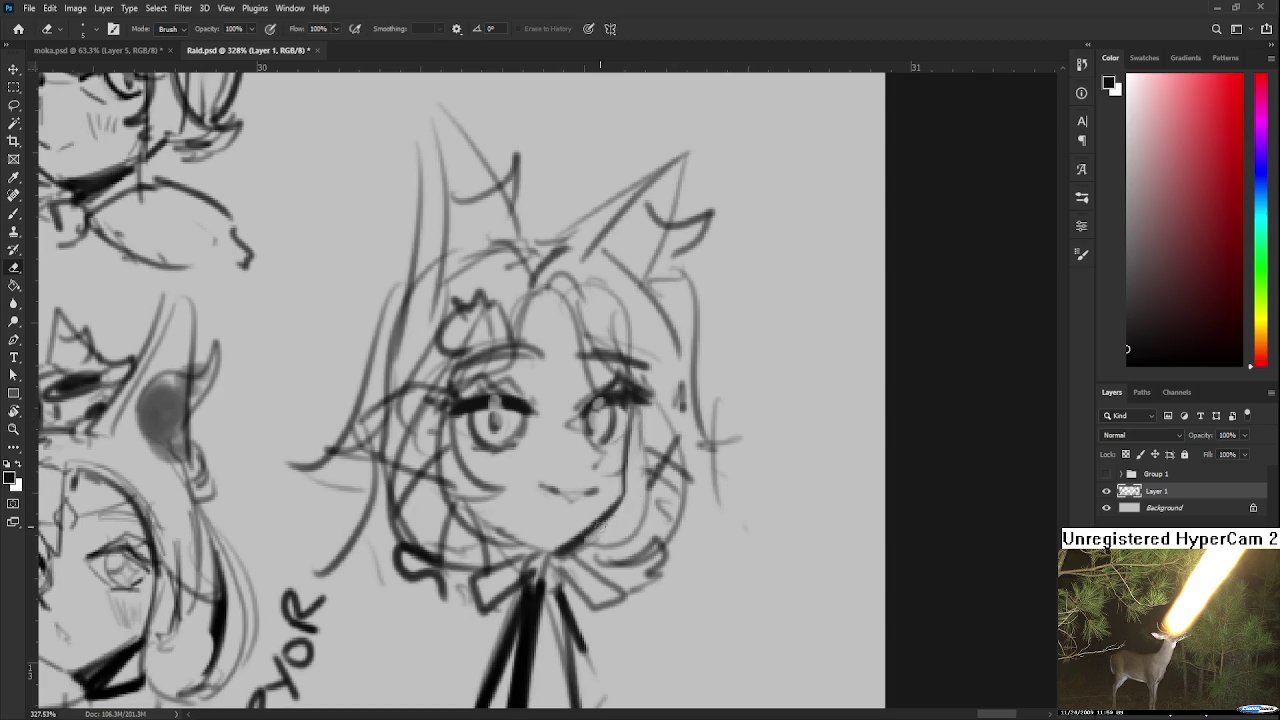
left_click_drag(616, 521, 604, 538)
scroll(604, 538, "down", 3)
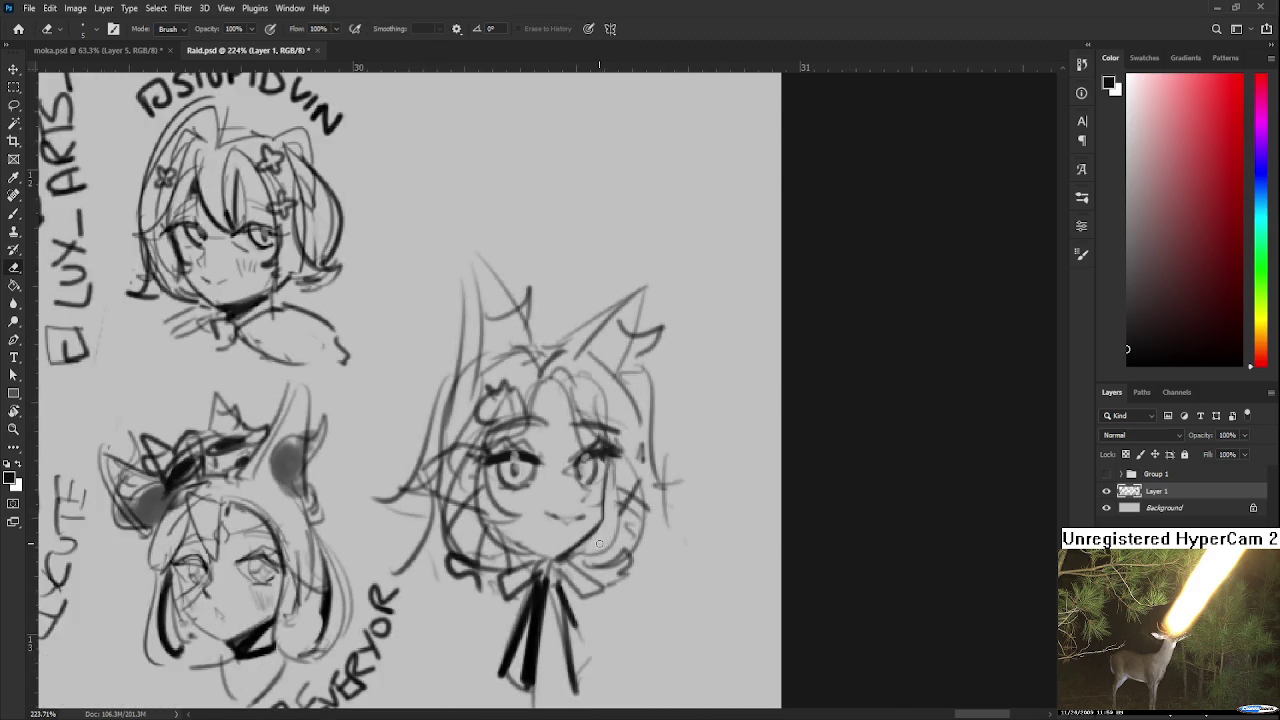
scroll(602, 539, "down", 2)
scroll(600, 540, "down", 1)
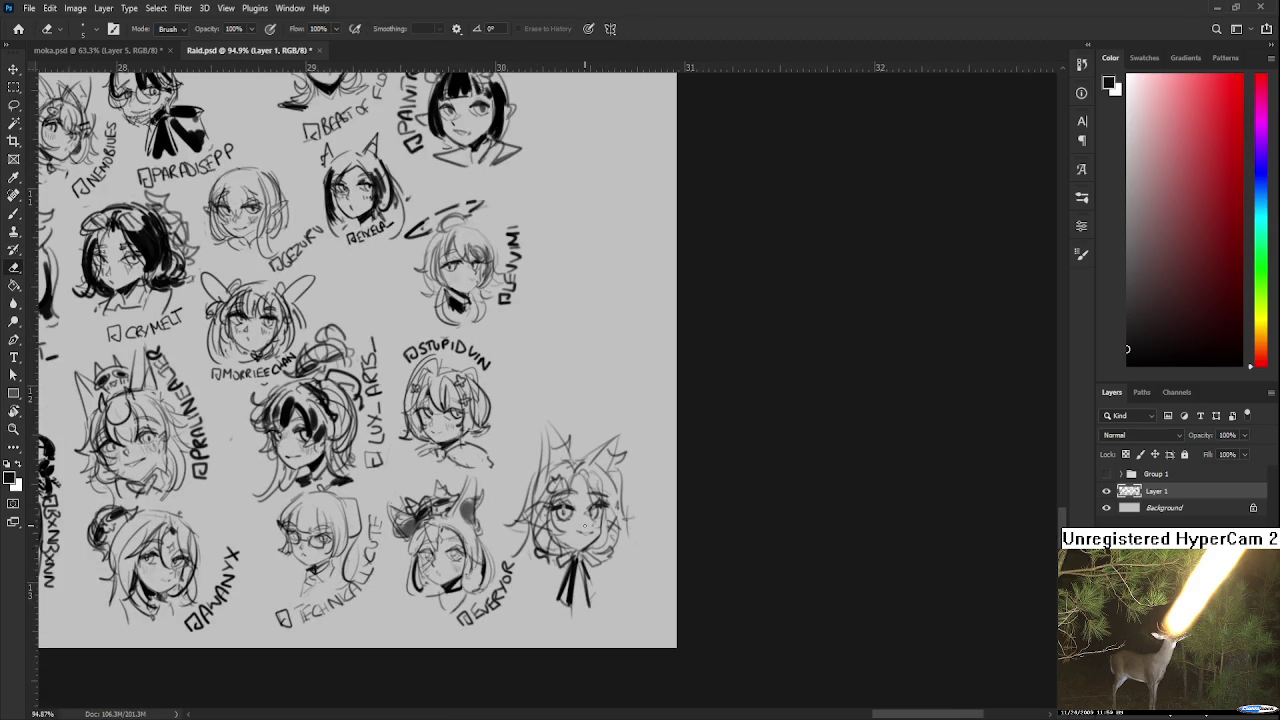
Zoom in on the cat-eared head and add eyelashes to its right eye.
scroll(585, 527, "up", 1)
scroll(570, 500, "up", 1)
scroll(555, 470, "up", 1)
scroll(537, 440, "up", 1)
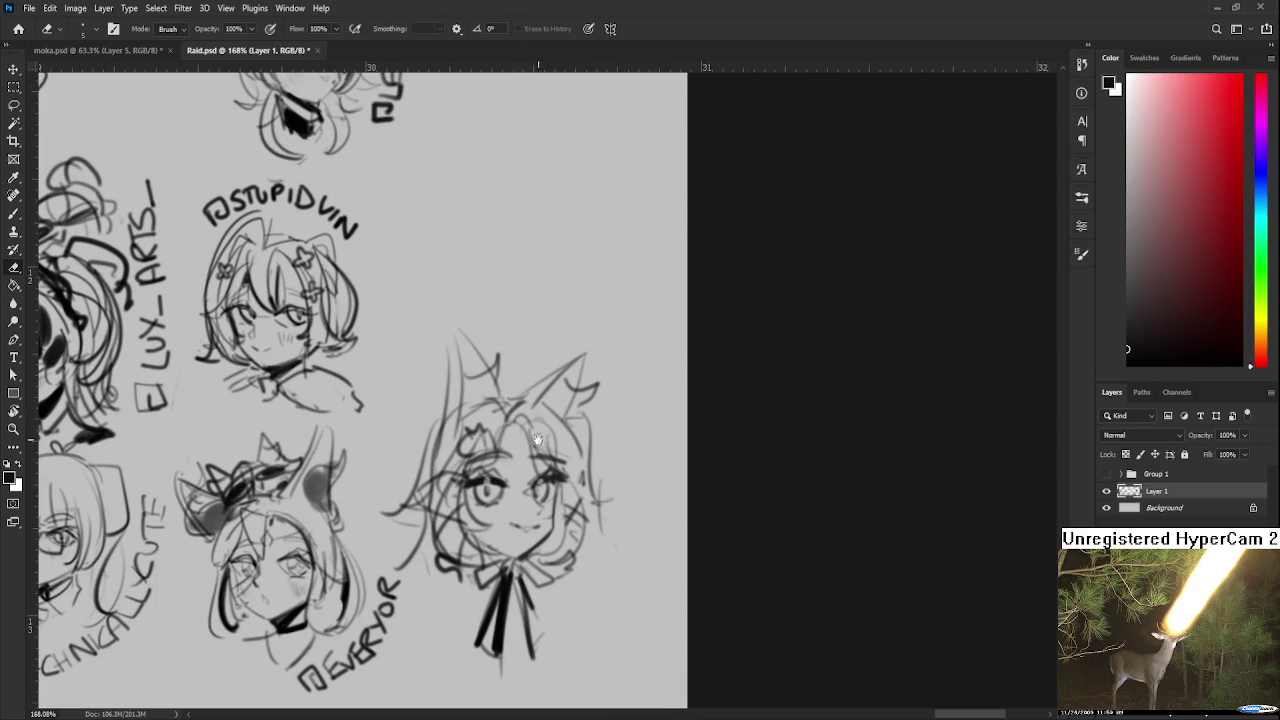
key("b")
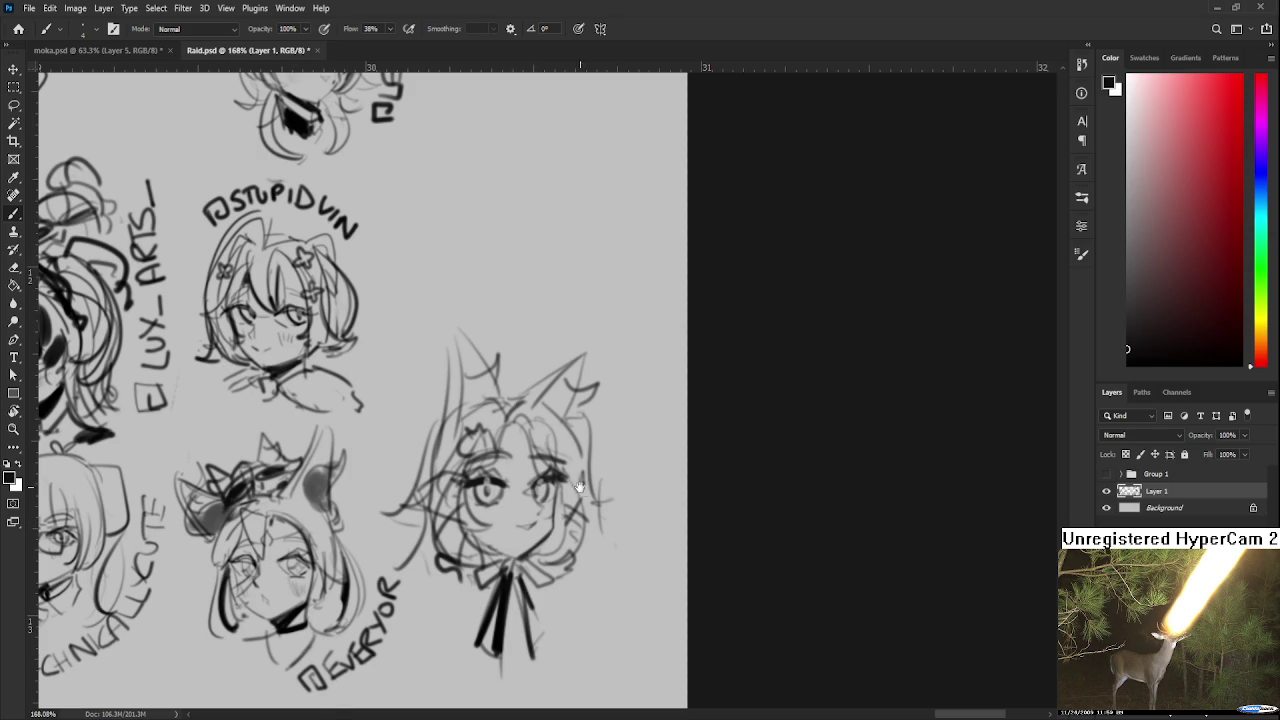
left_click_drag(578, 487, 570, 515)
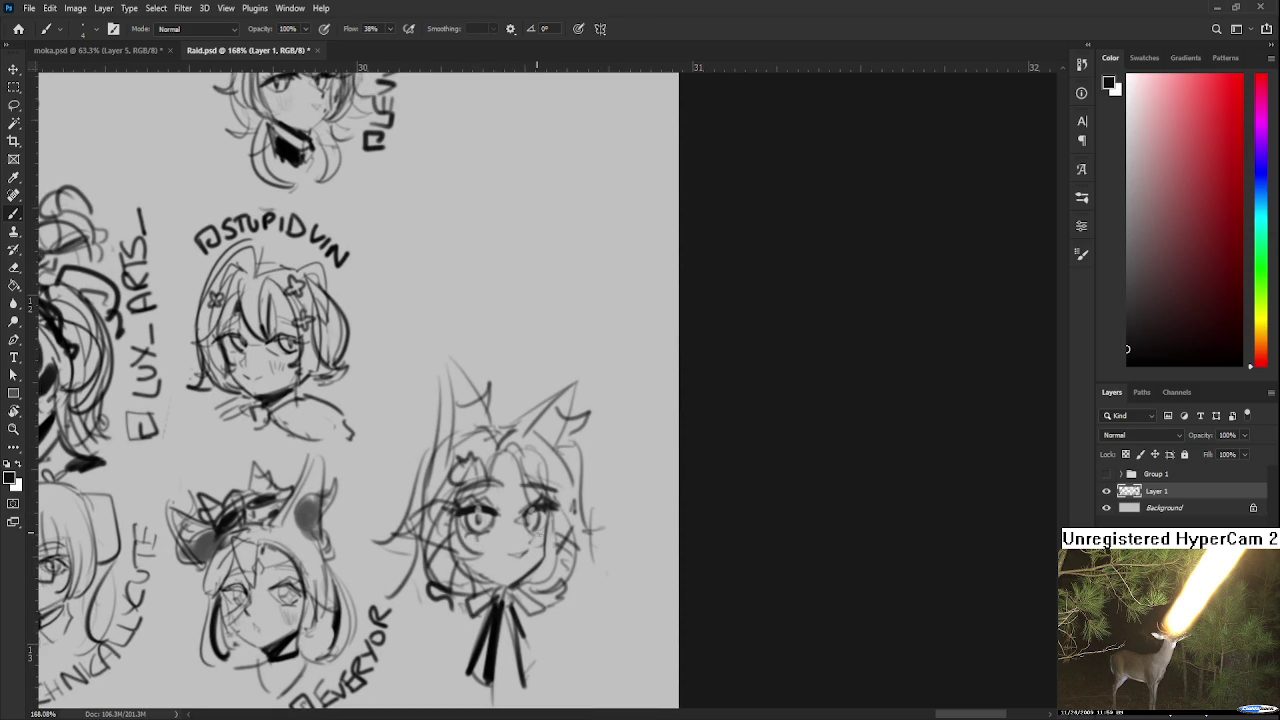
mouse_move(500, 474)
left_mouse_down()
mouse_move(500, 436)
mouse_move(555, 466)
left_mouse_up()
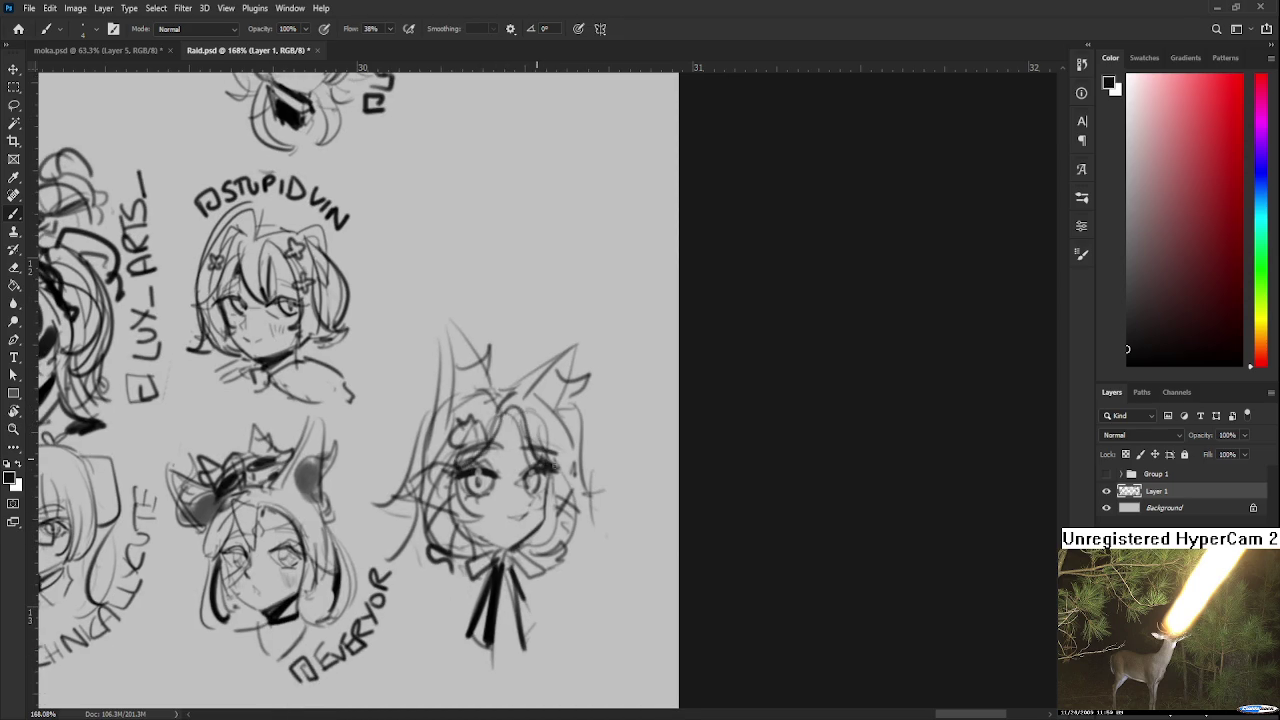
key("e")
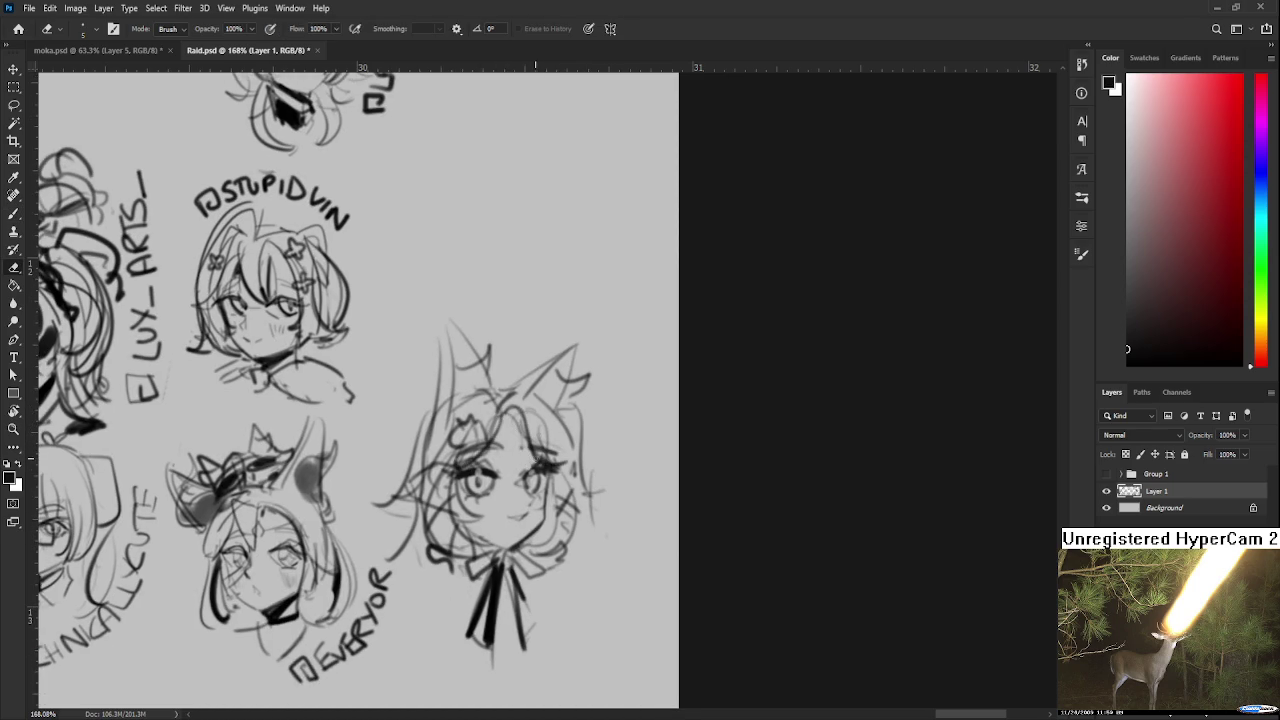
key("b")
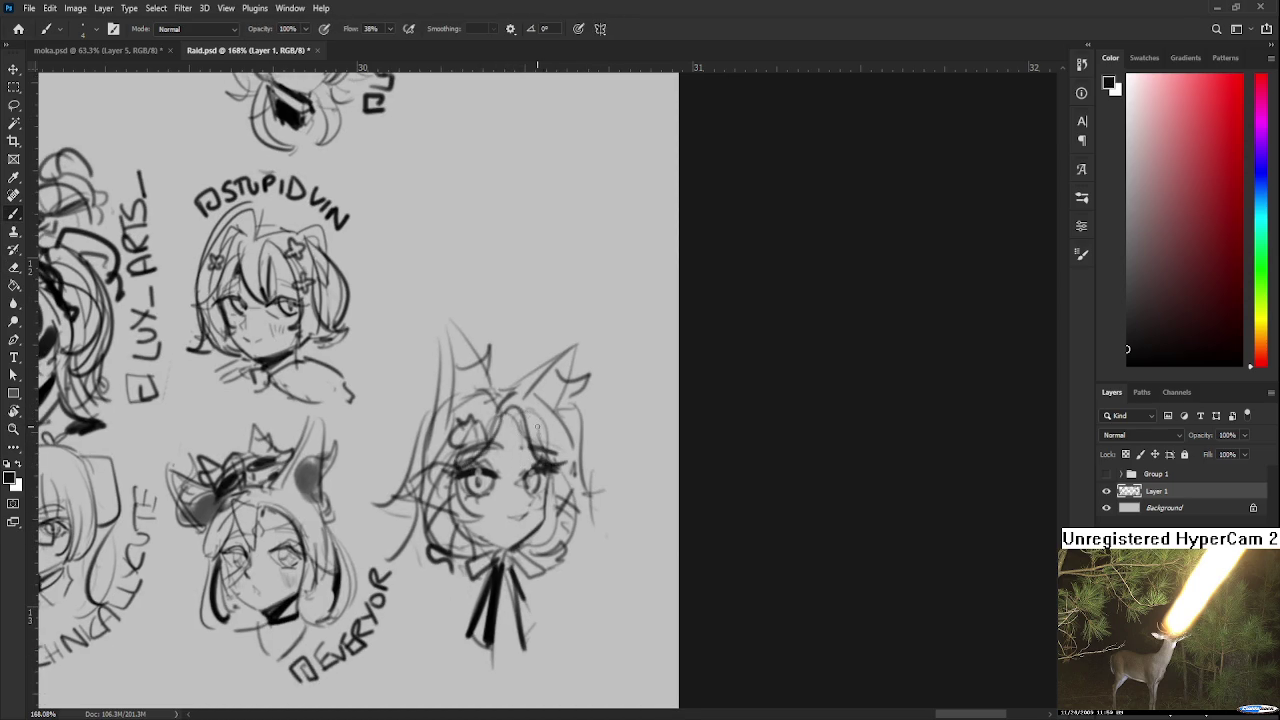
mouse_move(568, 475)
left_mouse_down()
mouse_move(586, 452)
mouse_move(584, 532)
left_mouse_up()
left_click_drag(578, 476, 570, 468)
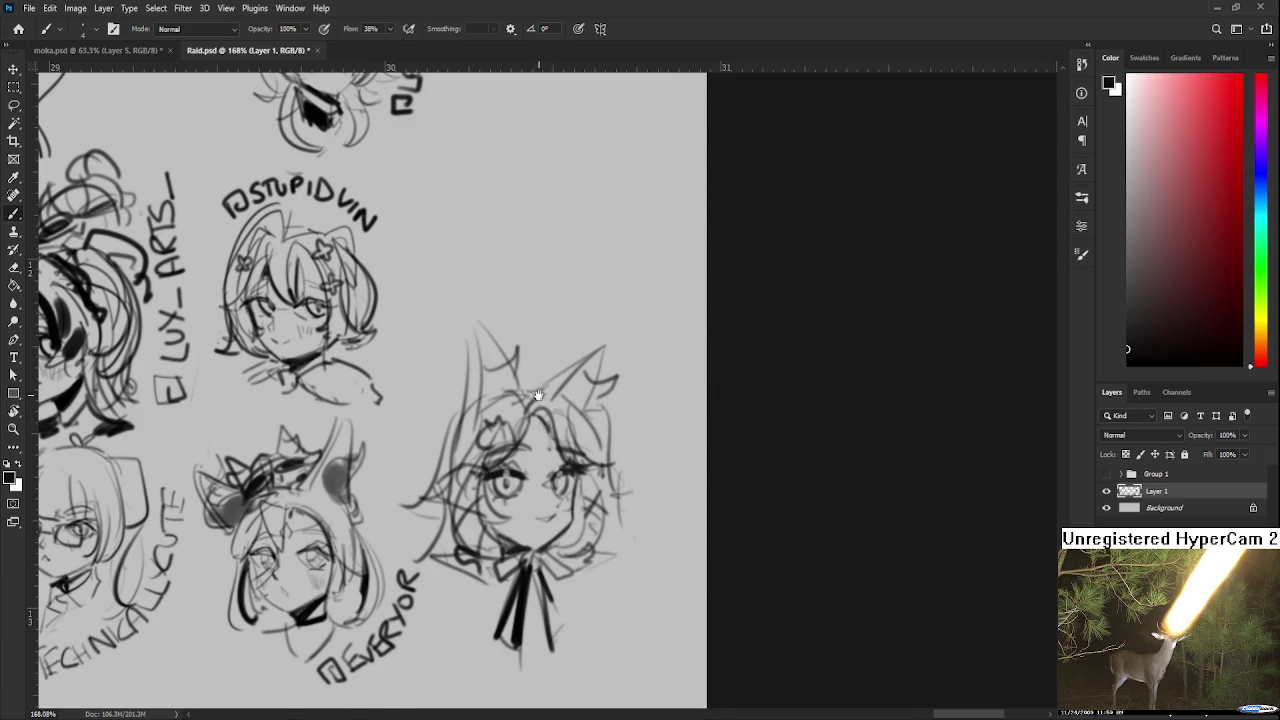
Ink both ear tips dark and add bolder hair strokes across the fringe and left side.
left_click_drag(542, 423, 538, 477)
mouse_move(470, 380)
left_mouse_down()
mouse_move(480, 420)
mouse_move(498, 418)
left_mouse_up()
mouse_move(577, 420)
left_mouse_down()
mouse_move(598, 403)
mouse_move(586, 430)
left_mouse_up()
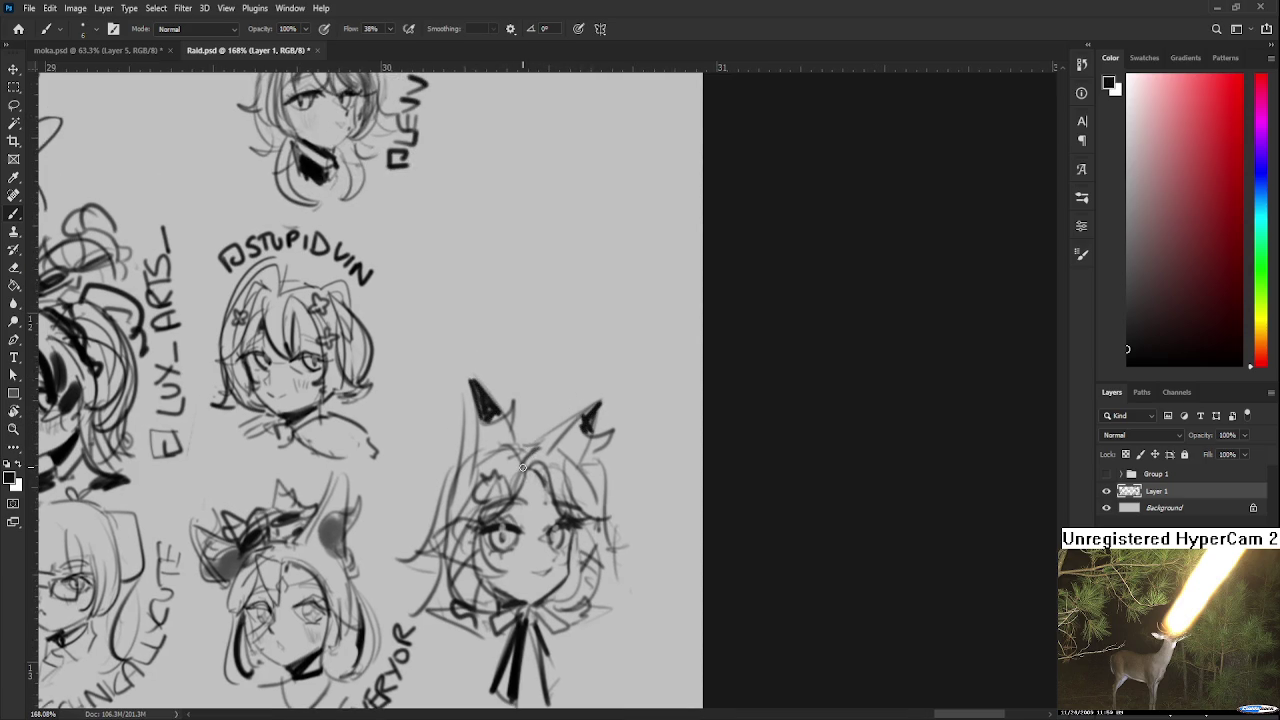
key("bracketright")
mouse_move(520, 468)
left_mouse_down()
mouse_move(490, 512)
mouse_move(562, 446)
left_mouse_up()
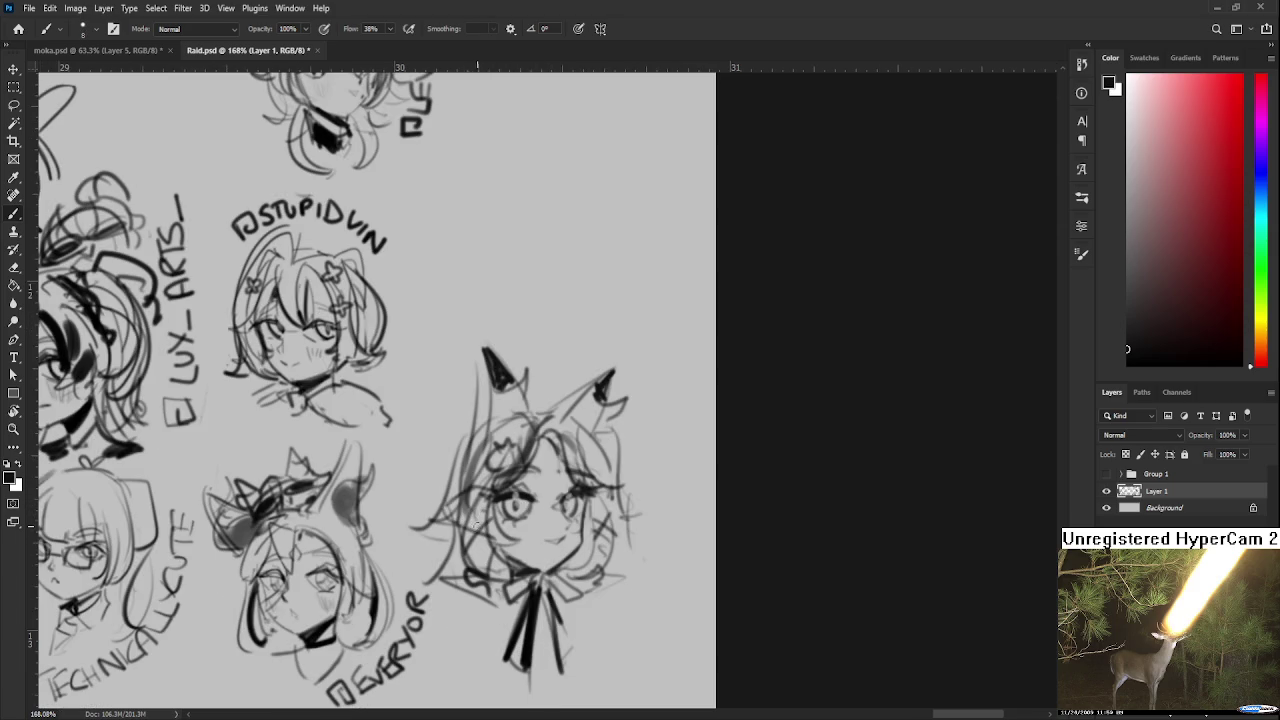
mouse_move(484, 498)
left_mouse_down()
mouse_move(462, 530)
mouse_move(454, 510)
mouse_move(466, 556)
mouse_move(462, 542)
left_mouse_up()
Draw crossed X marks on the right cheek and save the document.
mouse_move(588, 512)
left_mouse_down()
mouse_move(614, 532)
mouse_move(590, 546)
mouse_move(614, 560)
mouse_move(588, 562)
left_mouse_up()
key("ctrl+s")
key("e")
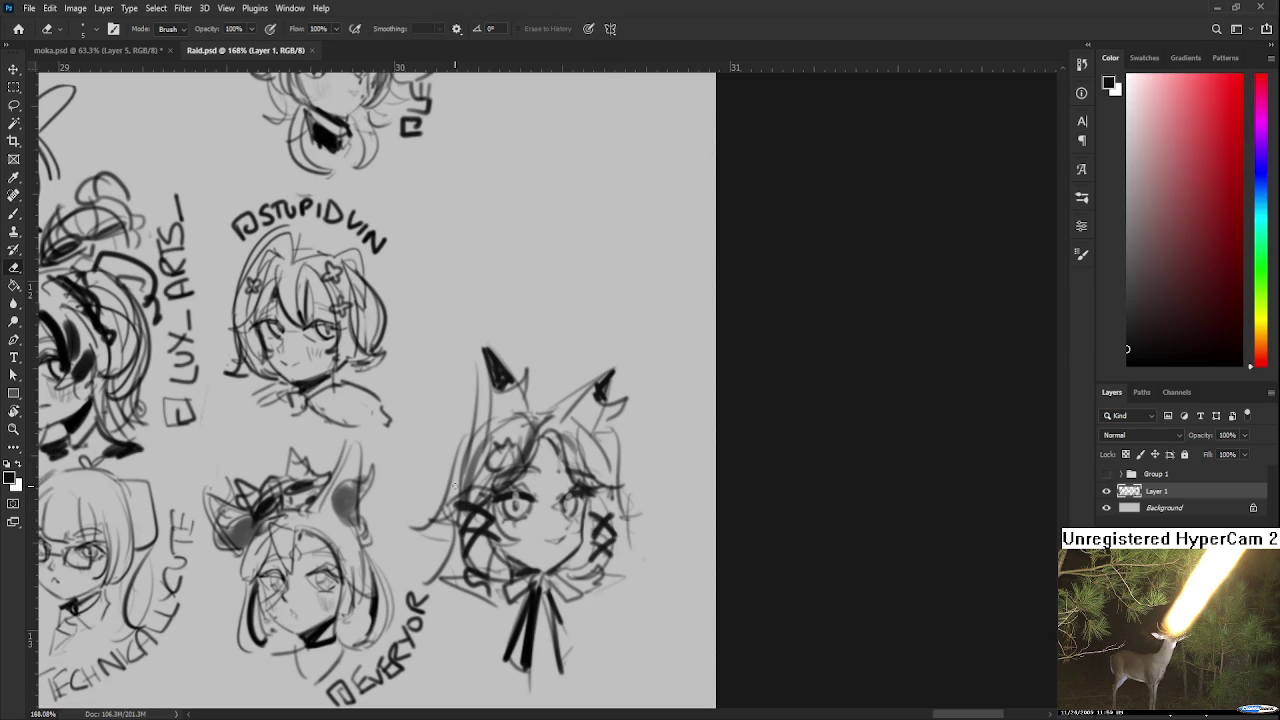
key("b")
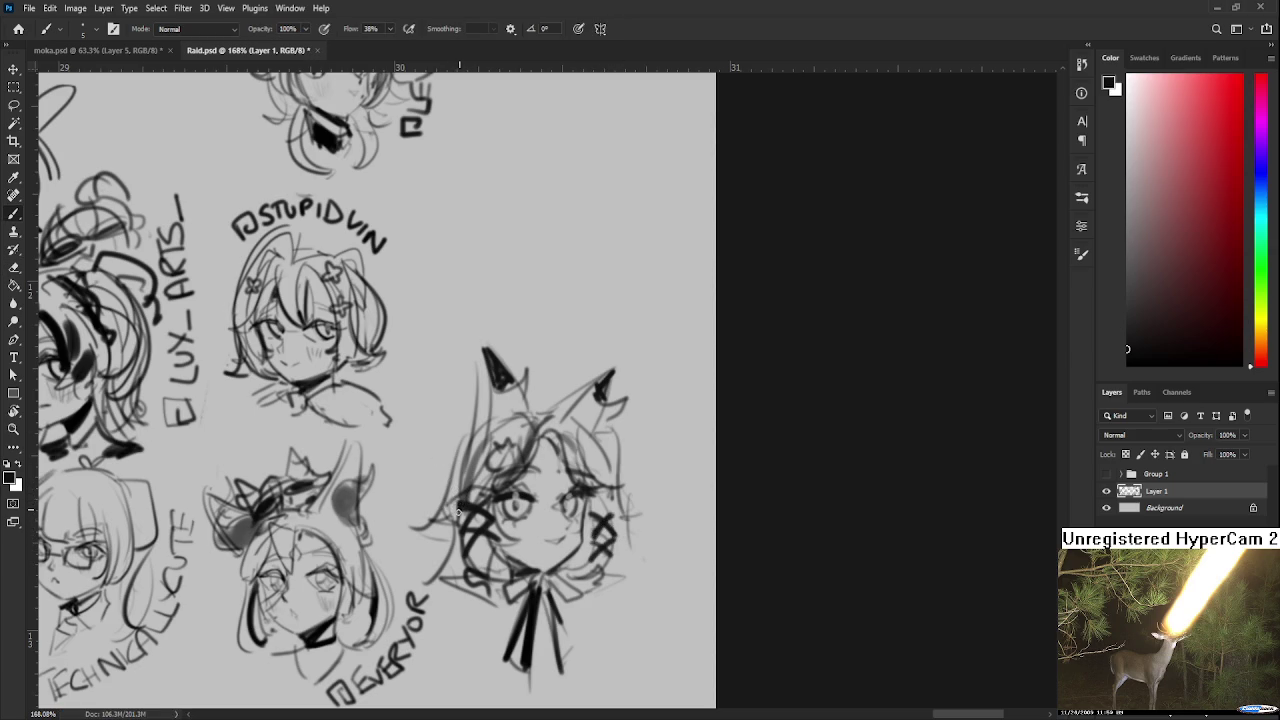
scroll(483, 515, "down", 1)
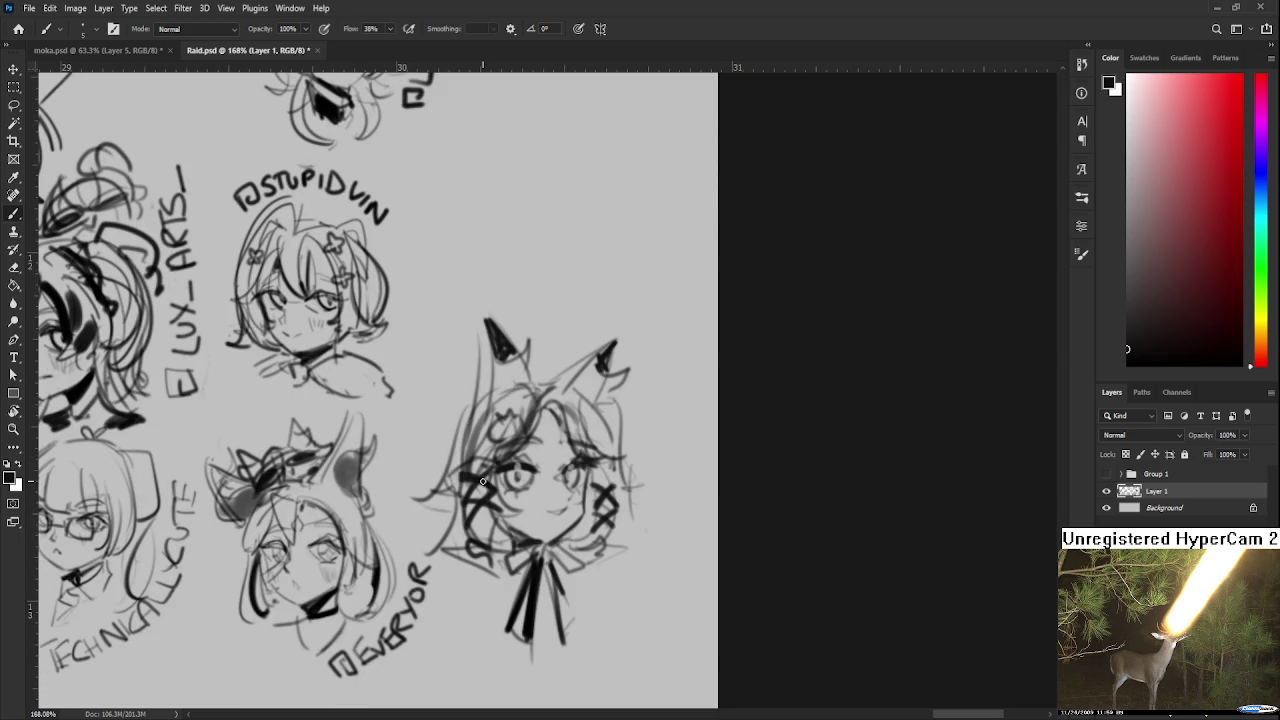
scroll(483, 482, "down", 1)
key("e")
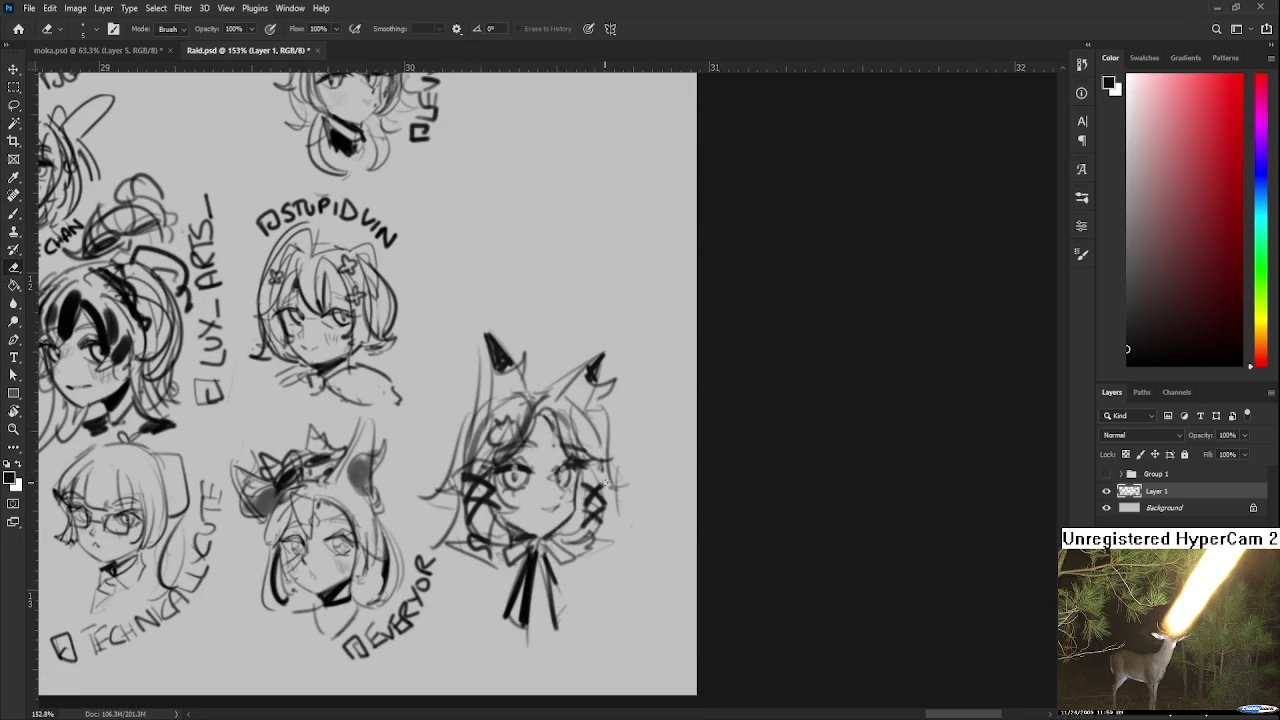
key("b")
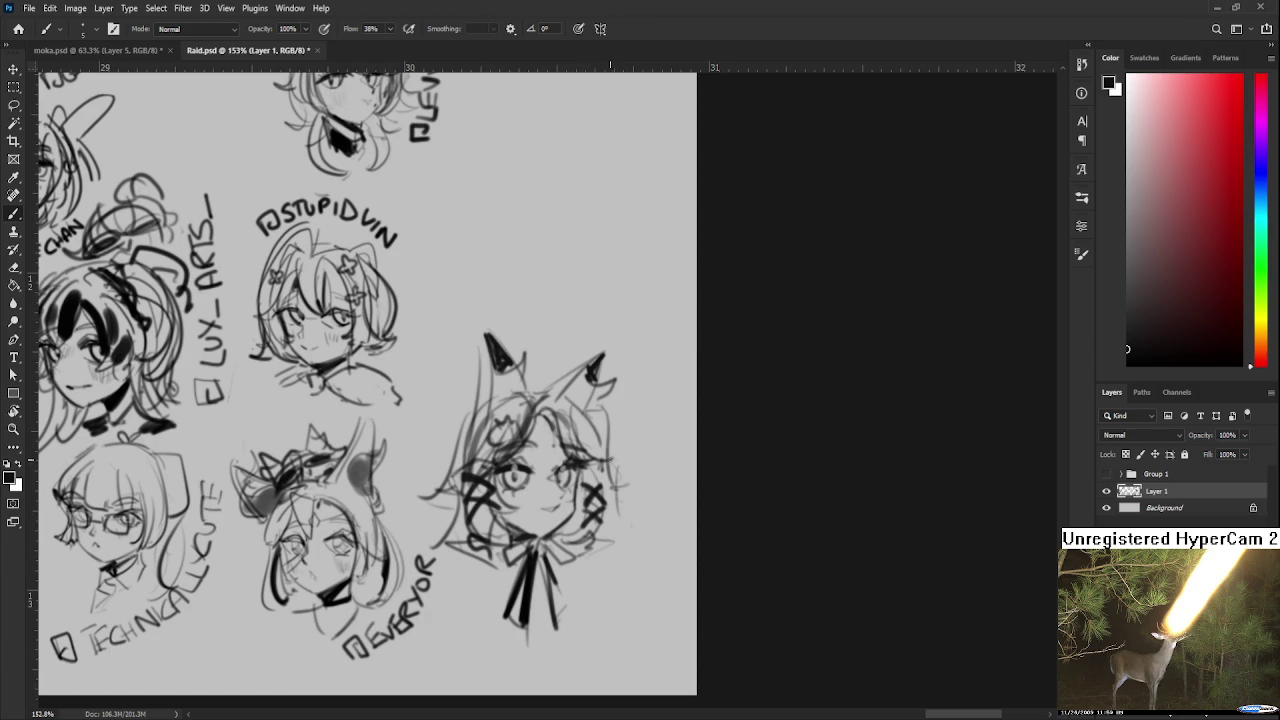
Move the view below the head and rotate the canvas for writing the SUIRE label.
left_click_drag(610, 541, 618, 481)
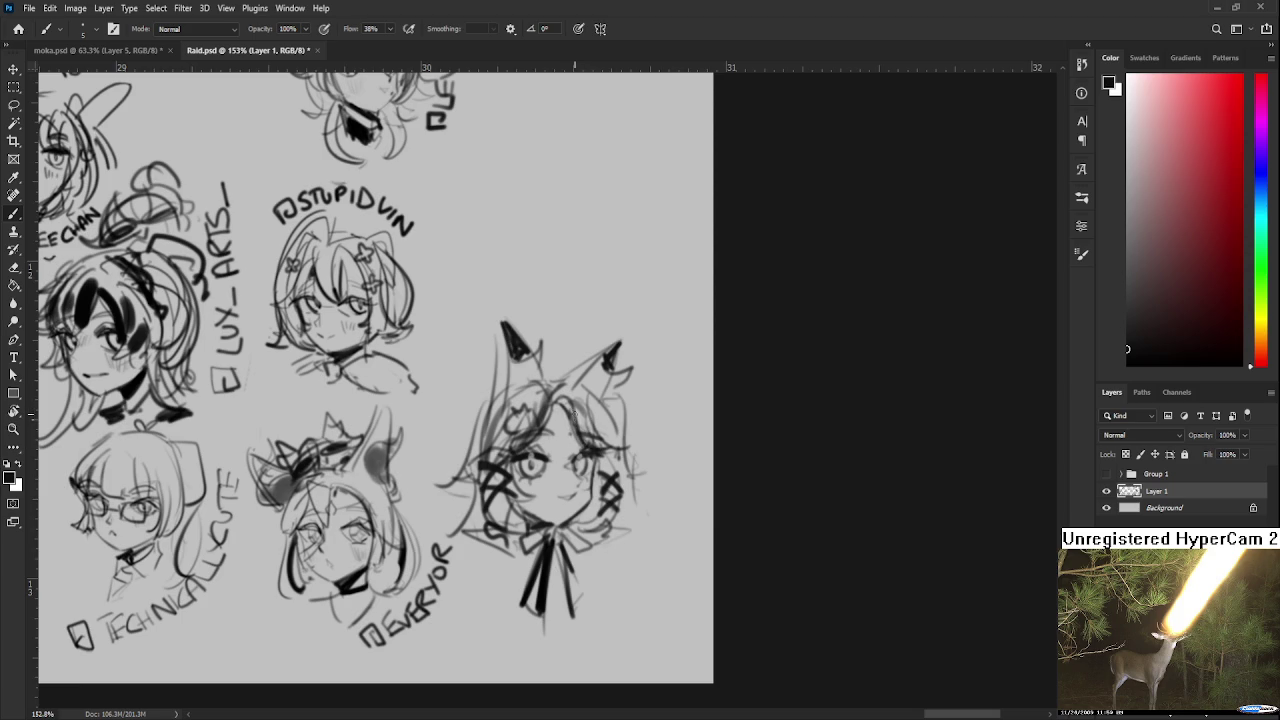
key("e")
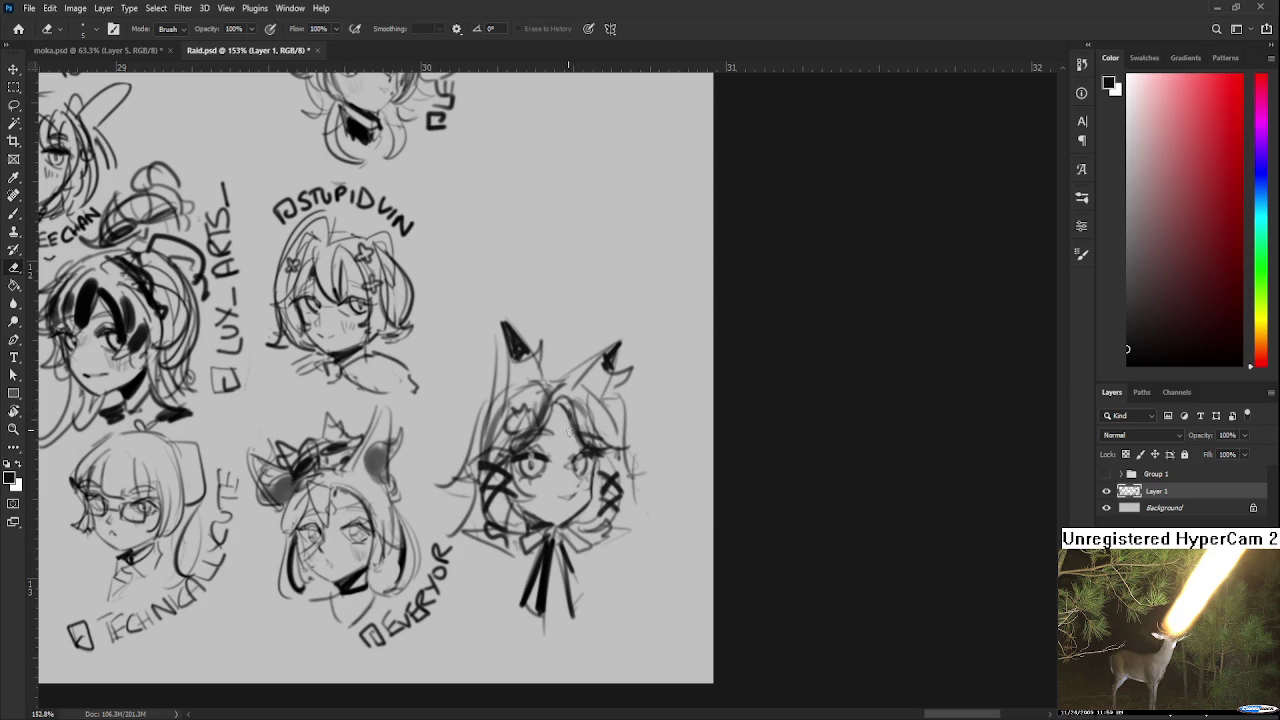
left_click_drag(568, 432, 565, 446)
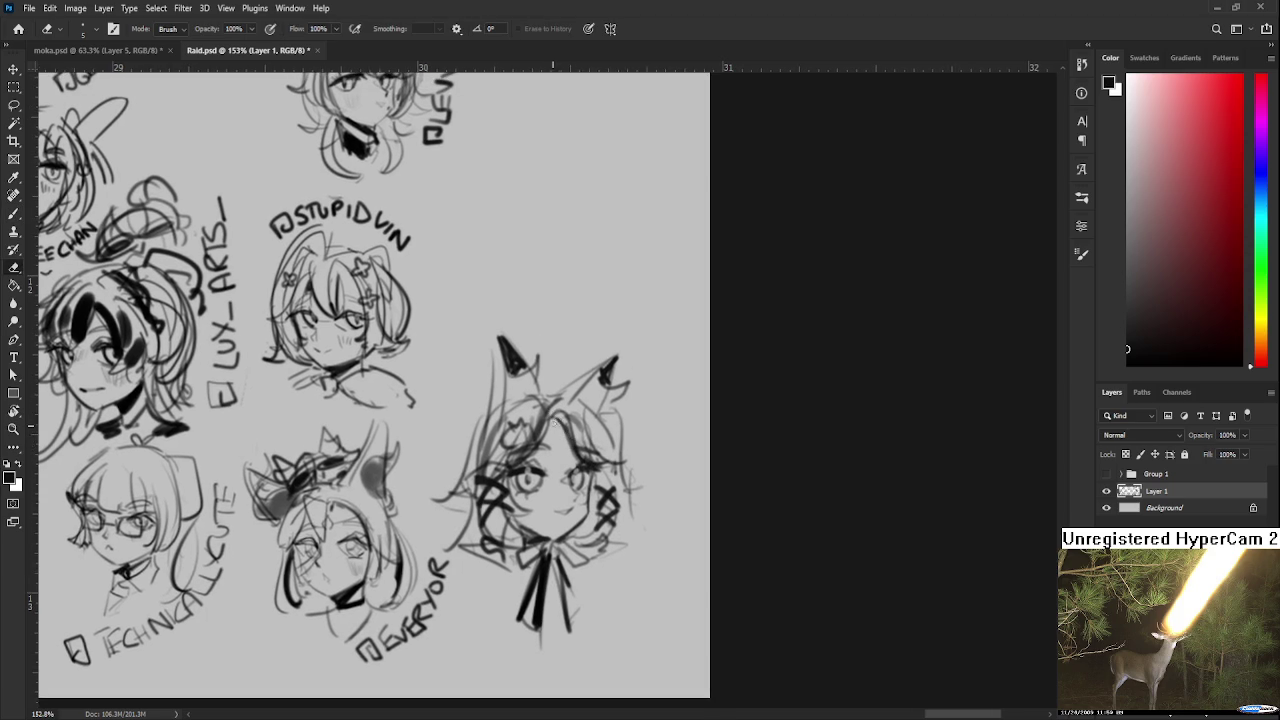
key("b")
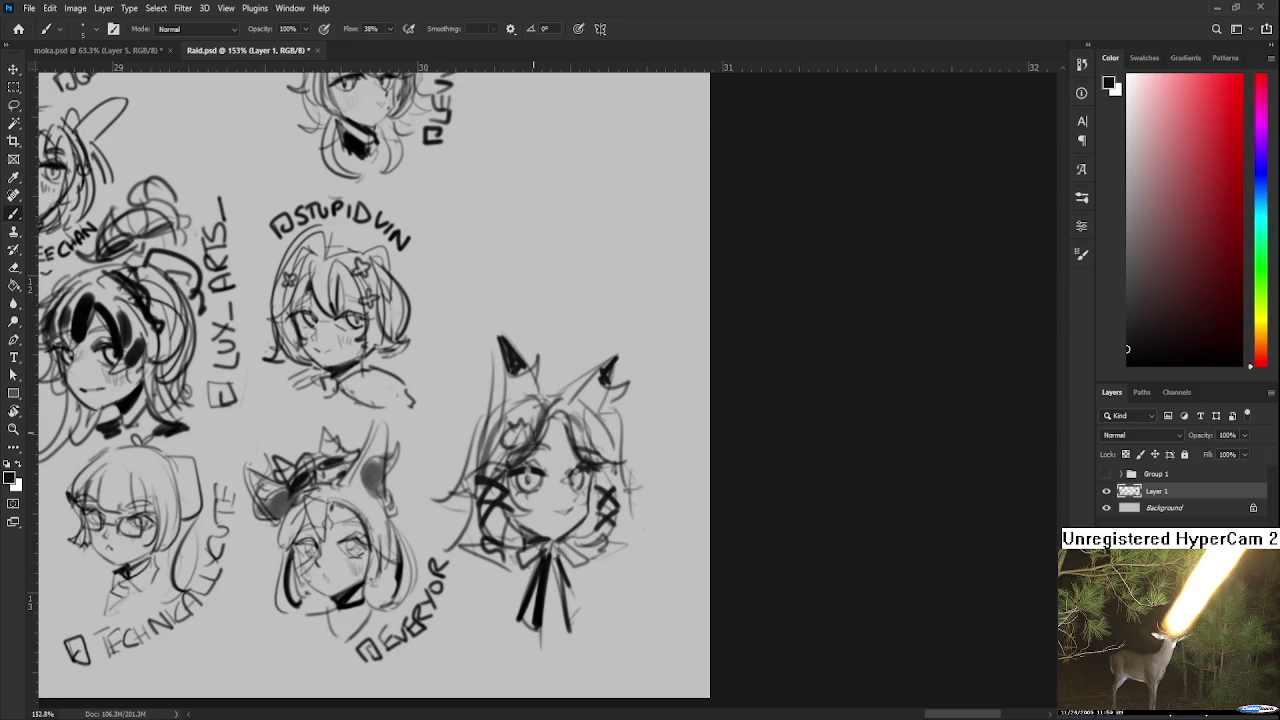
scroll(560, 411, "down", 2)
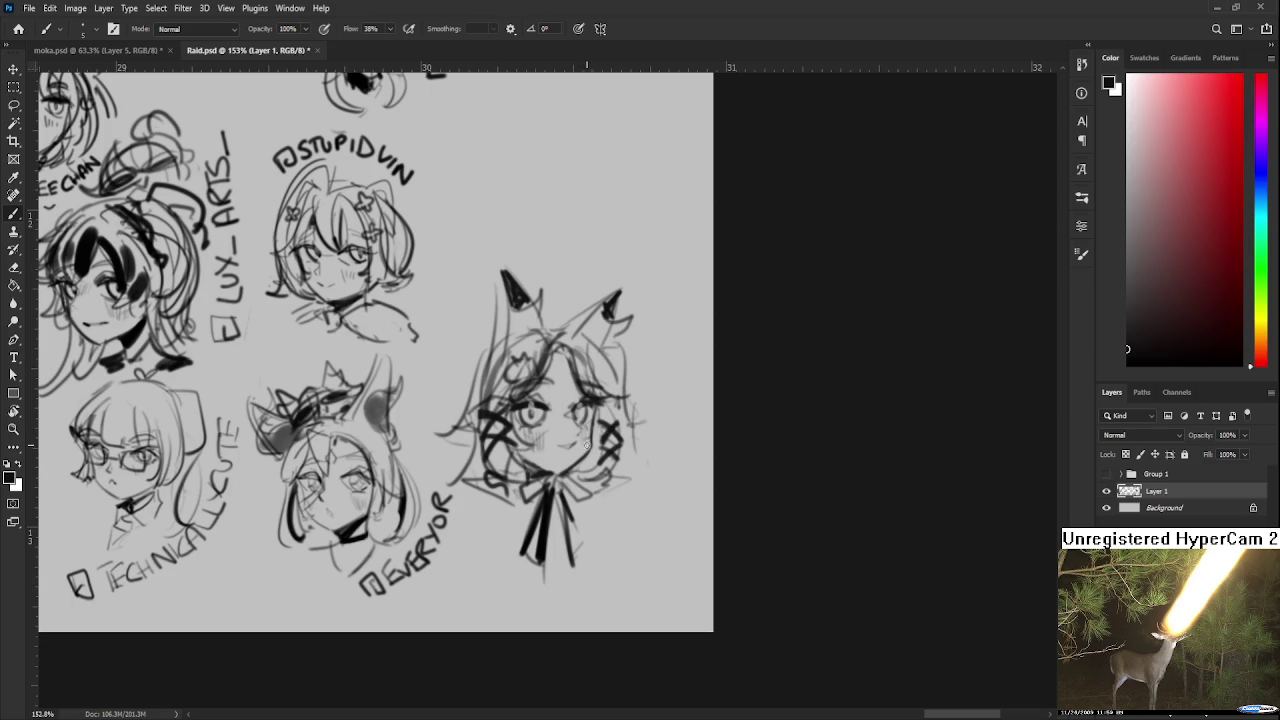
scroll(541, 438, "up", 1)
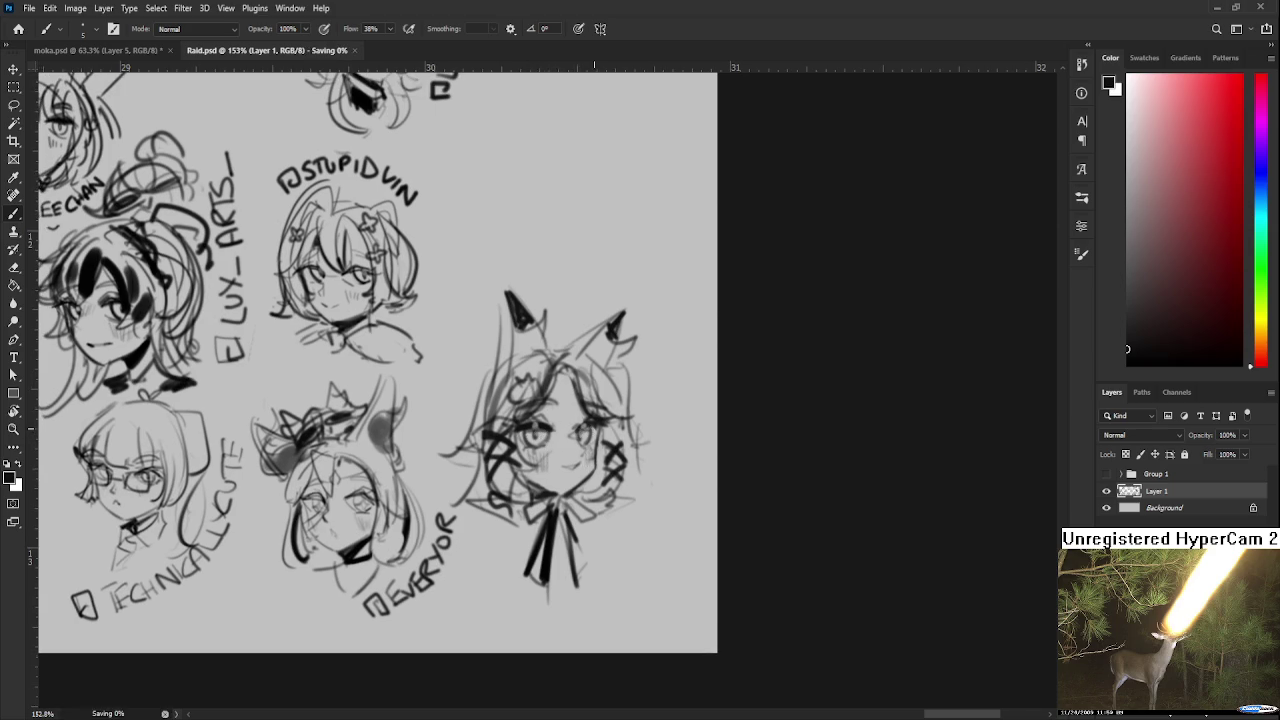
scroll(590, 420, "down", 3)
scroll(614, 350, "up", 3)
mouse_move(604, 439)
left_mouse_down()
mouse_move(529, 431)
mouse_move(508, 460)
mouse_move(528, 455)
mouse_move(521, 426)
mouse_move(588, 372)
mouse_move(597, 457)
mouse_move(580, 497)
left_mouse_up()
key("r")
key("r")
Lasso the cat-eared head and scale it down to about 81%.
scroll(580, 497, "down", 2)
scroll(525, 428, "down", 2)
scroll(522, 430, "down", 2)
key("l")
mouse_move(428, 382)
left_mouse_down()
mouse_move(445, 515)
mouse_move(571, 337)
mouse_move(545, 351)
left_mouse_up()
key("ctrl+t")
mouse_move(510, 414)
left_mouse_down()
mouse_move(512, 396)
mouse_move(535, 416)
left_mouse_up()
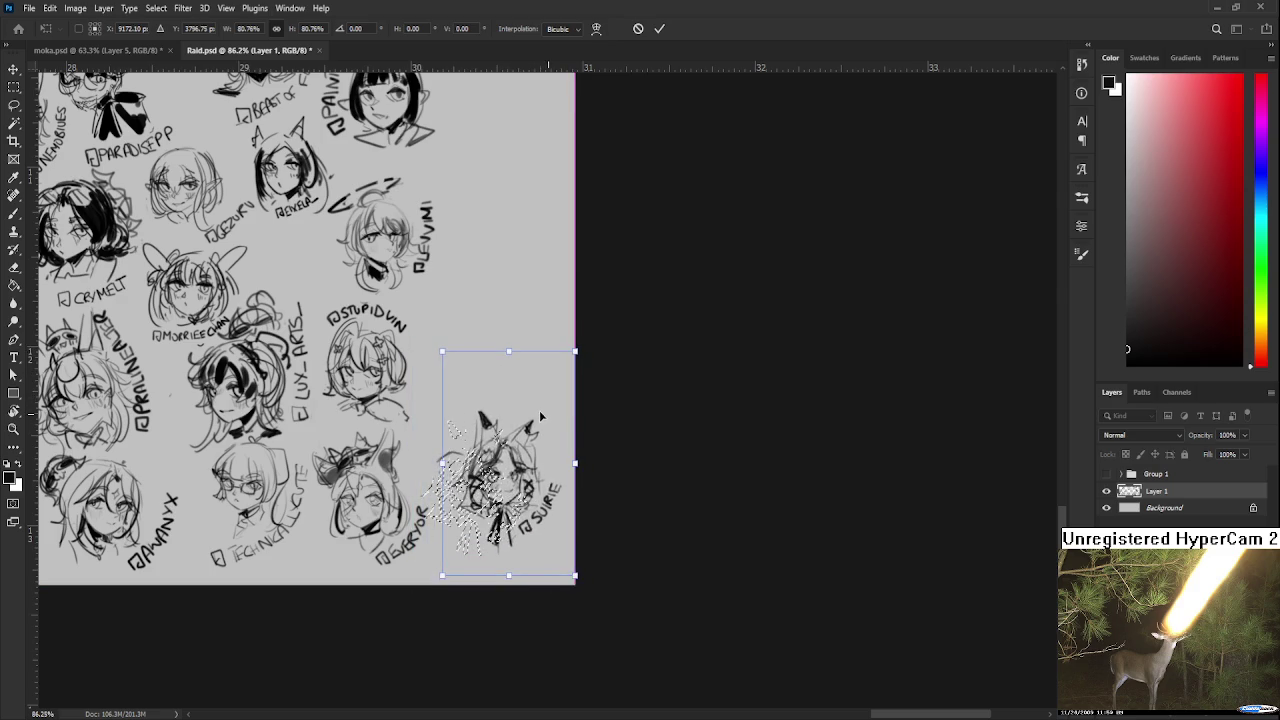
key("Return")
Paint out the stray mark on the Background layer with the canvas grey.
key("alt+bracketleft")
key("b")
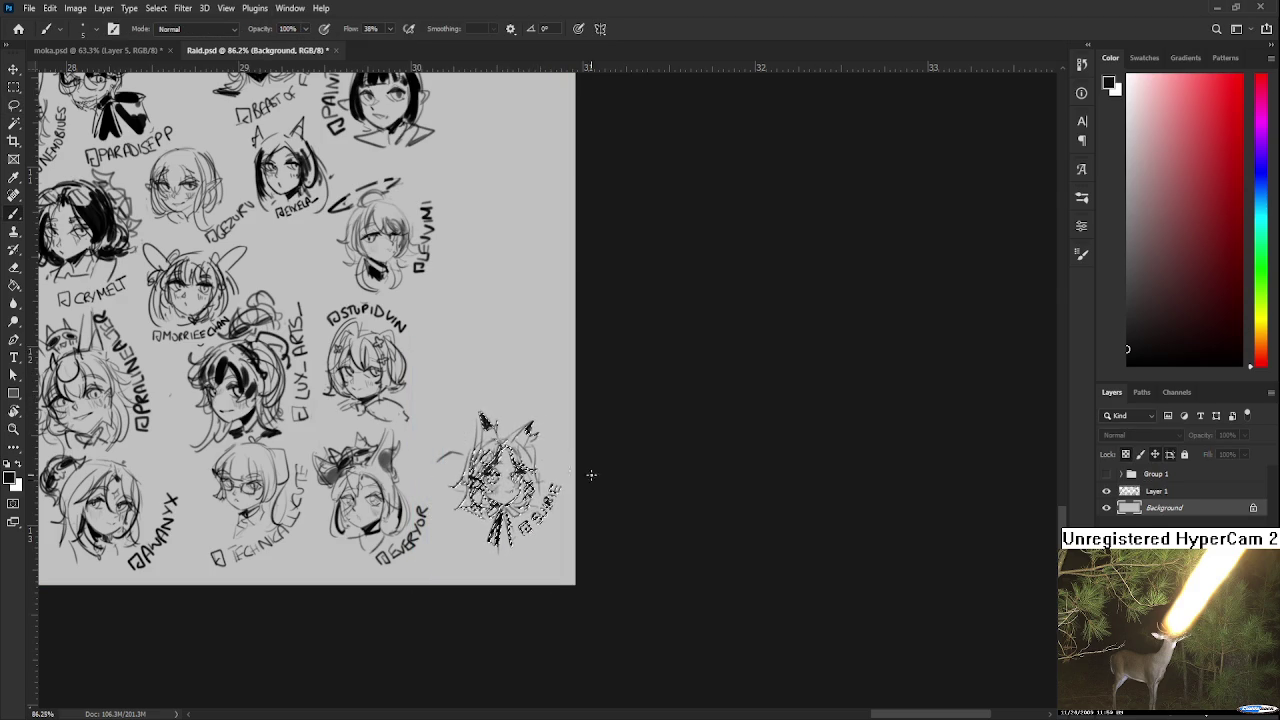
key("ctrl+d")
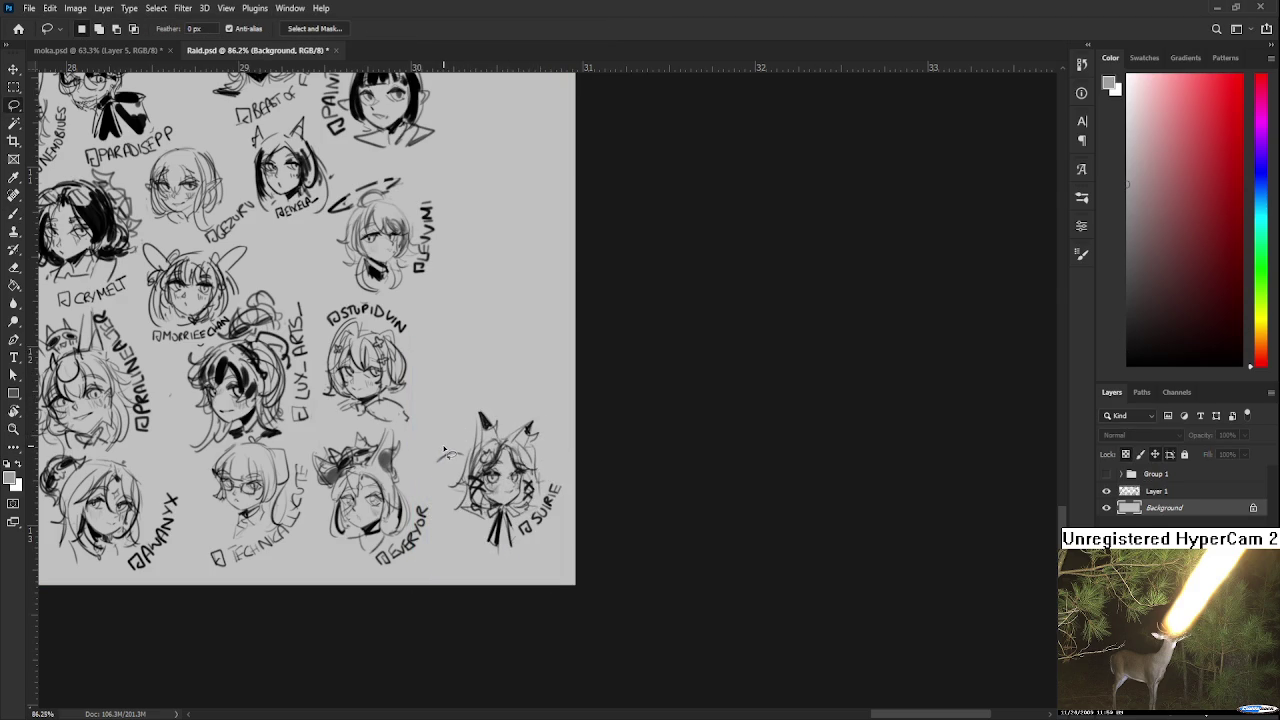
left_click(450, 438, "alt")
left_click_drag(442, 462, 447, 450)
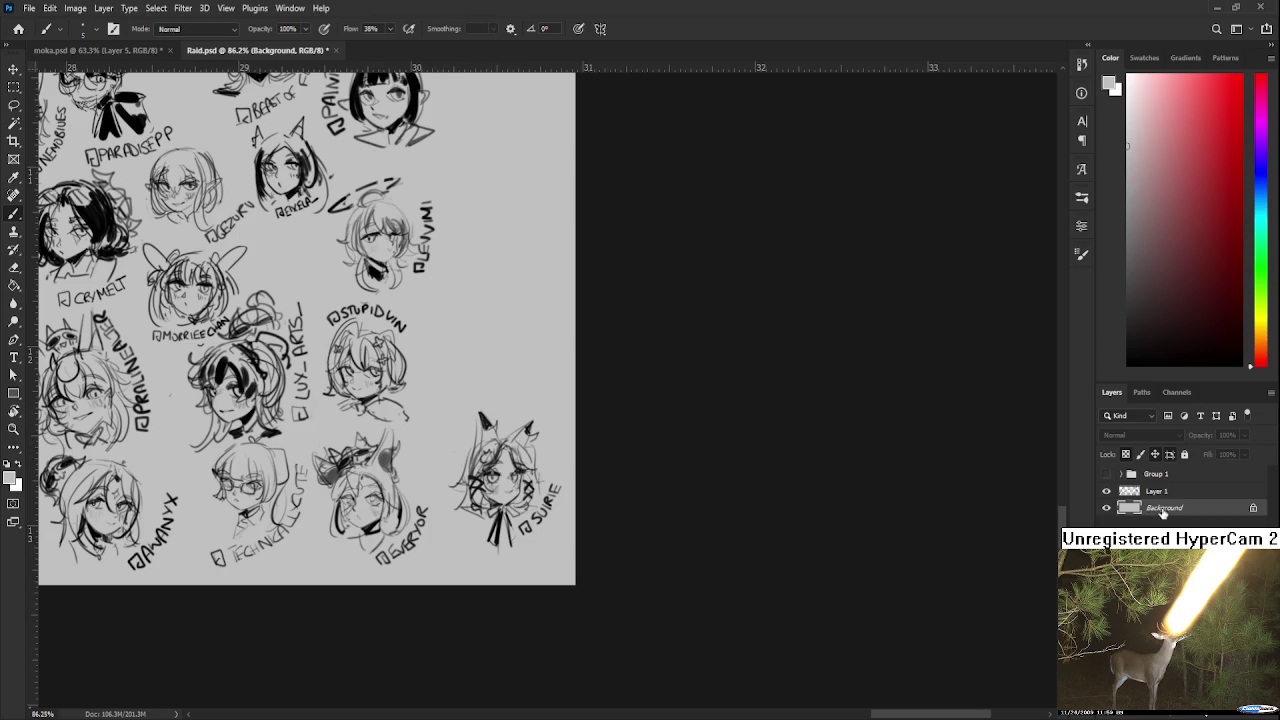
key("alt+bracketright")
Move the reselected SUIRE head beside the EVERYOR head at about 97% scale.
key("l")
mouse_move(502, 360)
left_mouse_down()
mouse_move(555, 367)
mouse_move(540, 365)
left_mouse_up()
key("ctrl+t")
left_click_drag(535, 420, 510, 407)
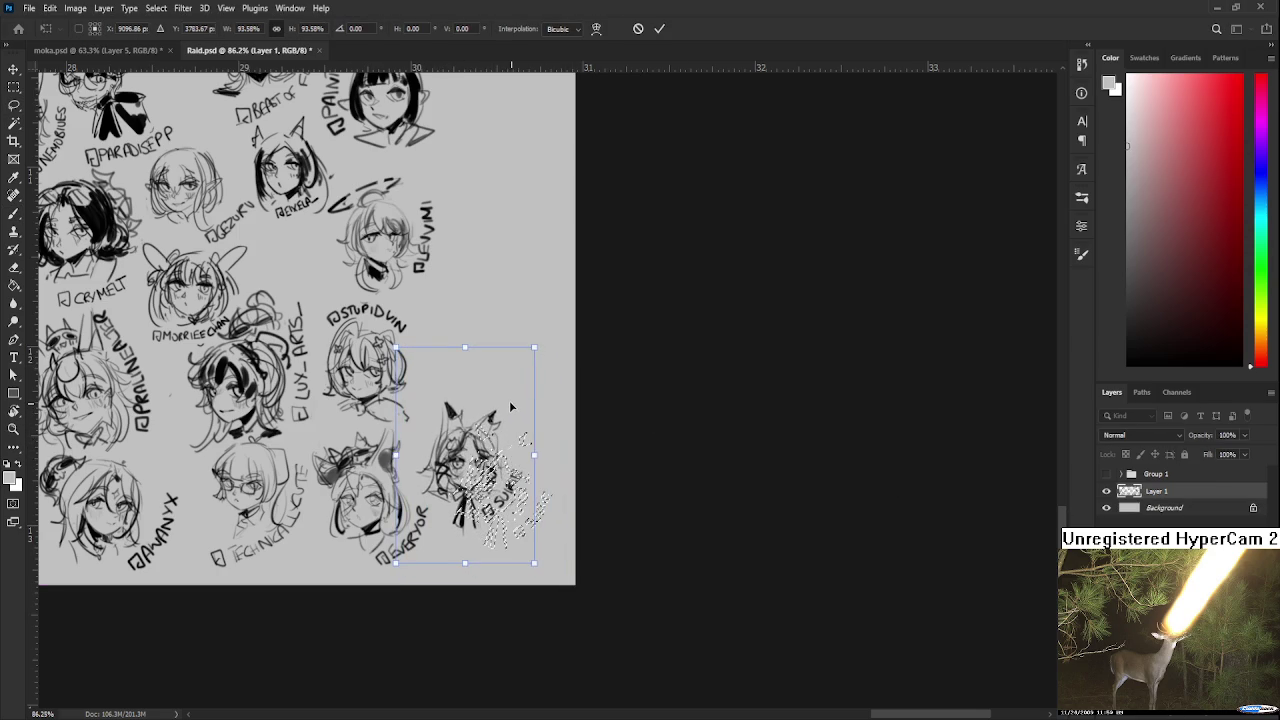
left_click_drag(534, 348, 538, 340)
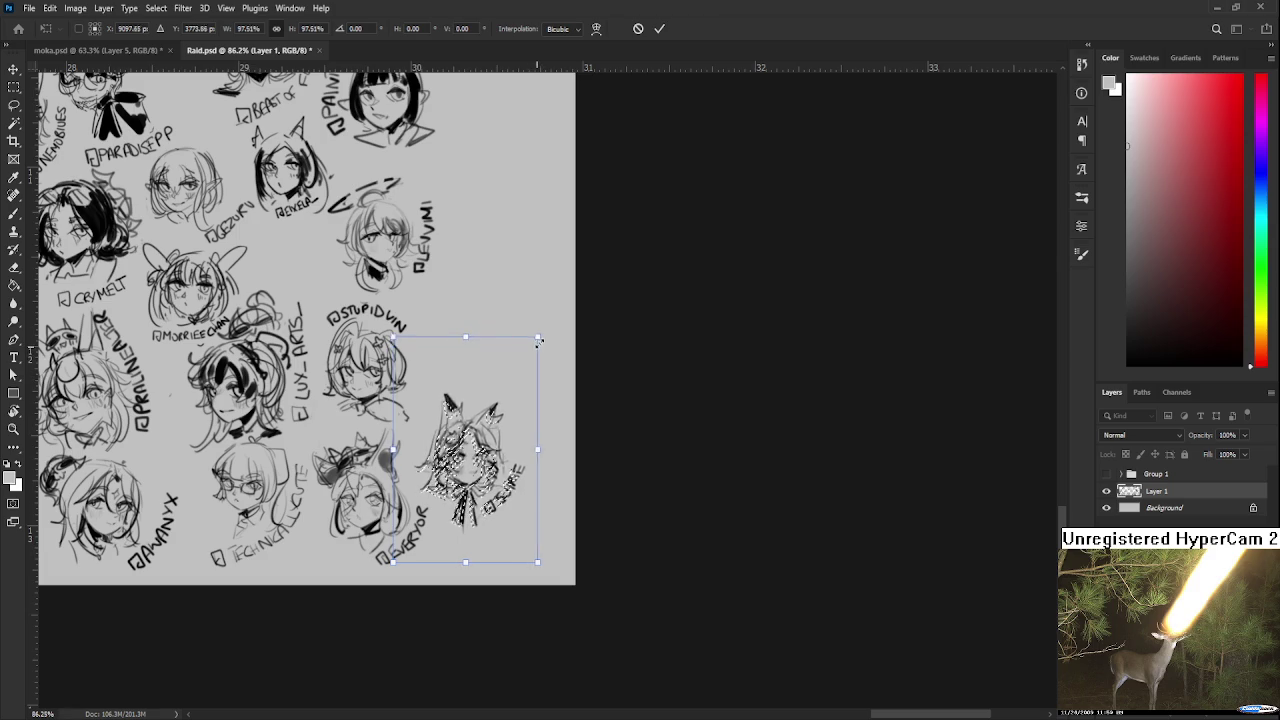
key("Return")
key("ctrl+d")
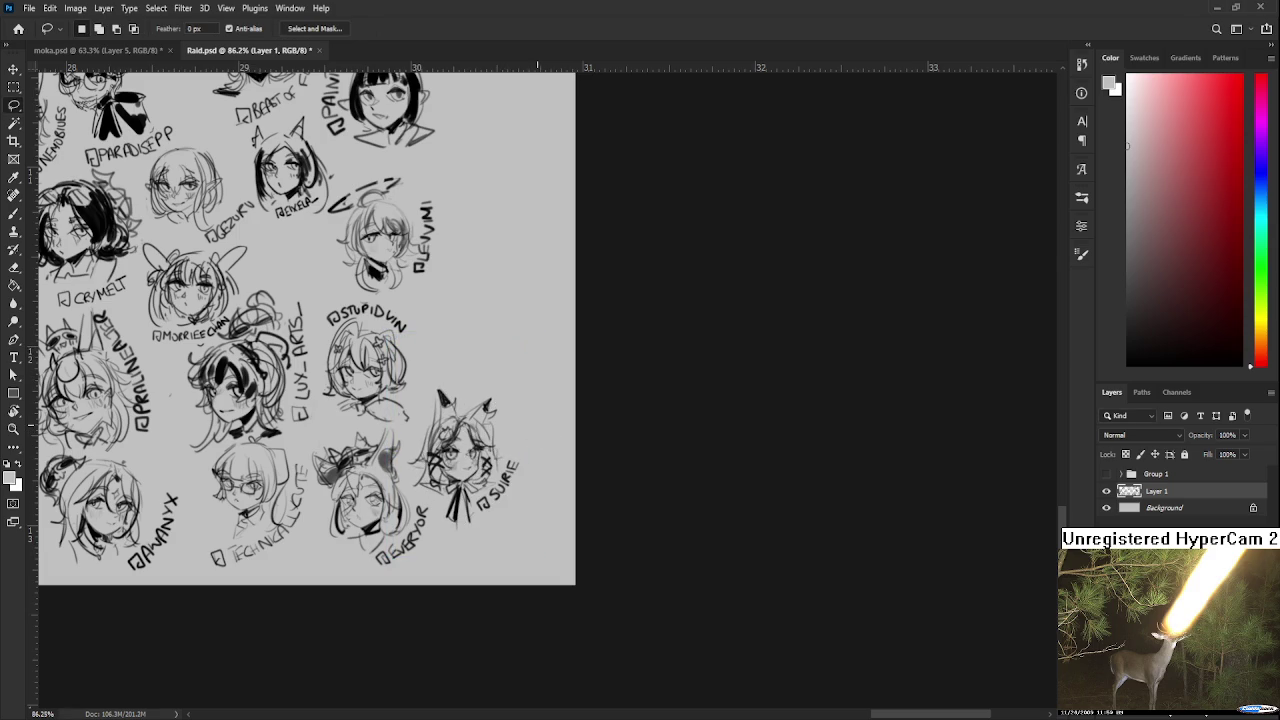
scroll(537, 428, "down", 2)
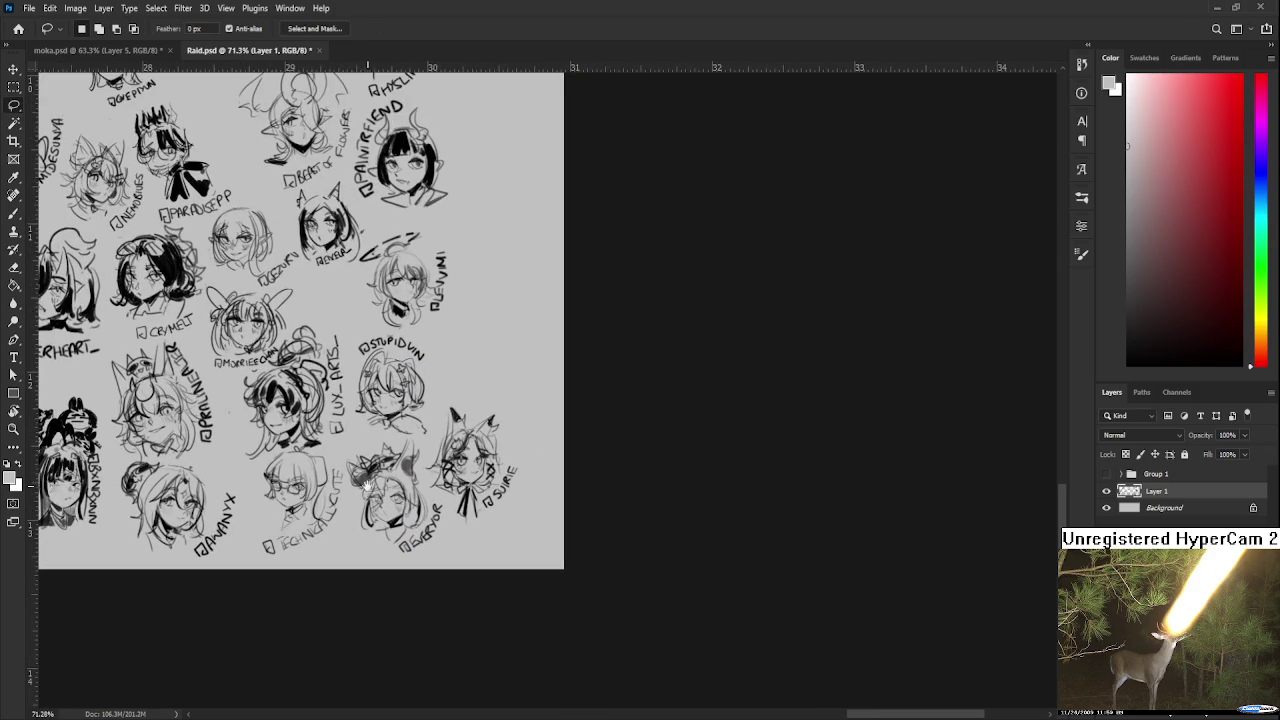
scroll(430, 440, "up", 2)
scroll(530, 495, "down", 1)
scroll(530, 497, "down", 1)
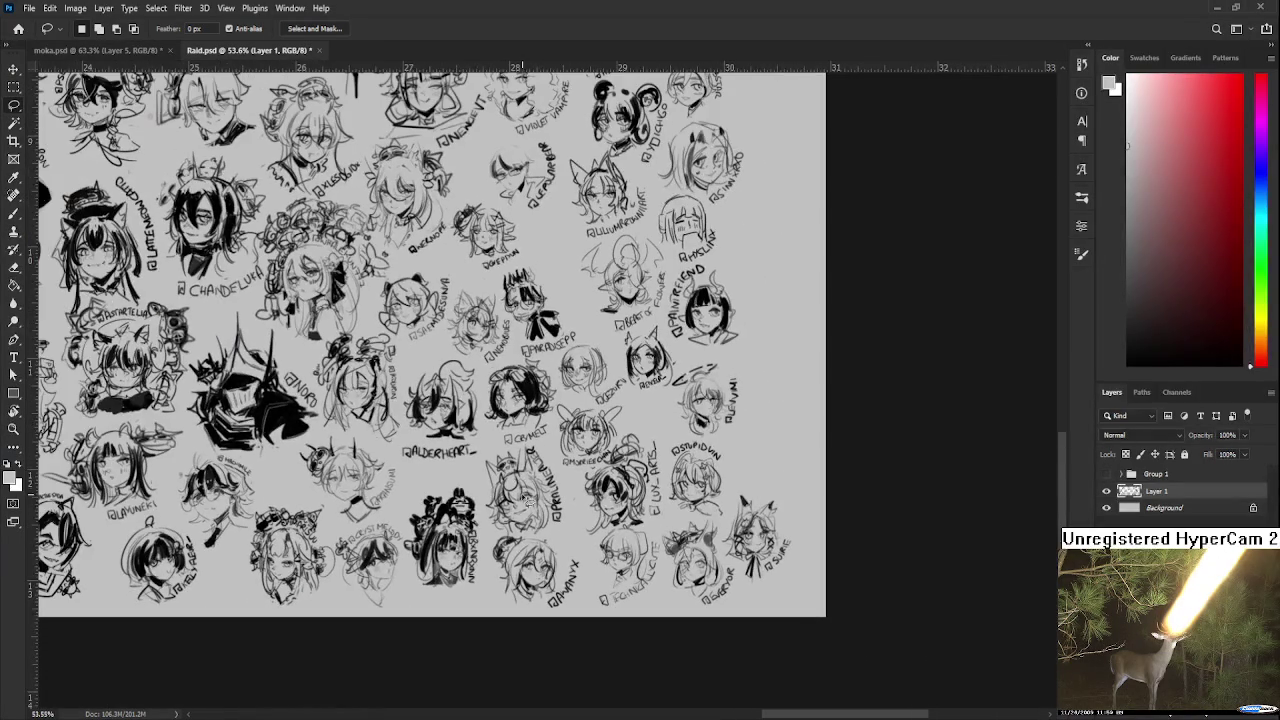
scroll(303, 506, "up", 1)
scroll(270, 515, "up", 1)
scroll(230, 530, "up", 1)
scroll(190, 541, "up", 1)
scroll(190, 541, "right", 5)
scroll(214, 547, "right", 2)
scroll(378, 550, "right", 1)
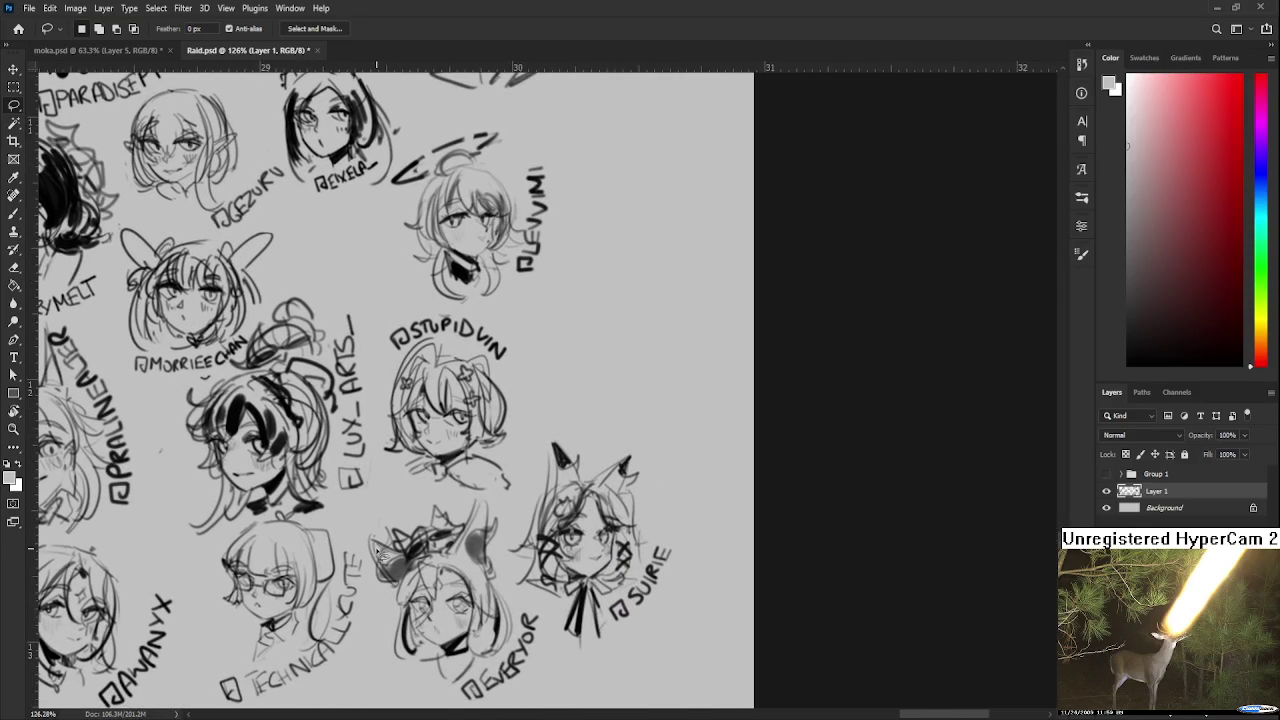
scroll(378, 550, "down", 2)
scroll(378, 550, "down", 1)
scroll(379, 551, "down", 1)
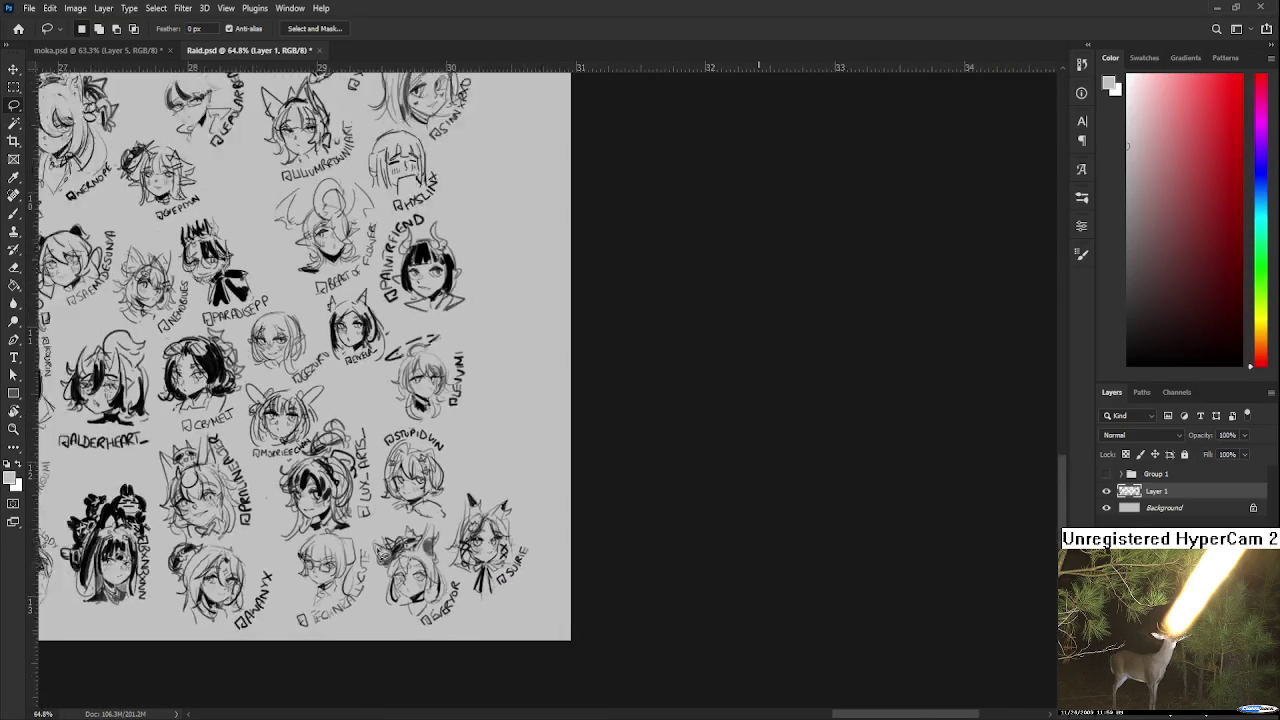
scroll(380, 553, "down", 1)
scroll(380, 553, "down", 1)
scroll(420, 540, "left", 2)
scroll(470, 530, "left", 3)
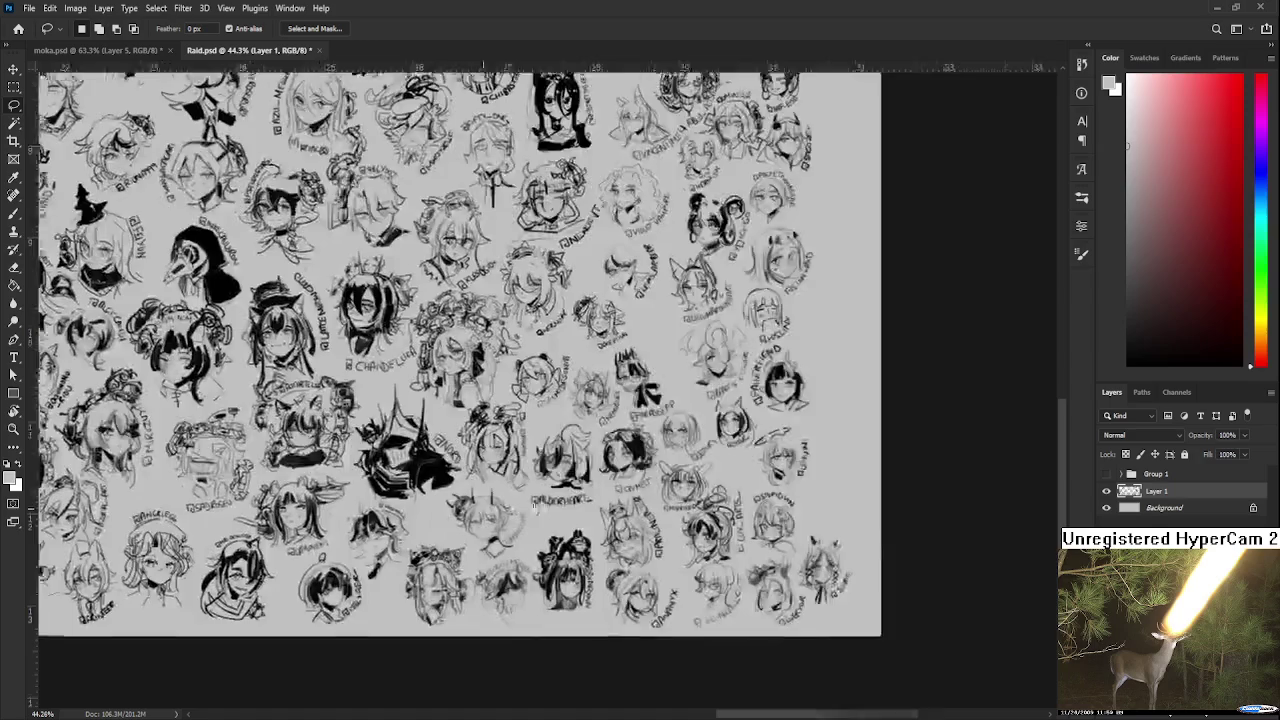
scroll(519, 517, "left", 2)
scroll(497, 512, "left", 2)
scroll(452, 502, "left", 2)
scroll(408, 492, "left", 2)
scroll(363, 483, "left", 2)
scroll(343, 477, "left", 3)
scroll(405, 460, "left", 2)
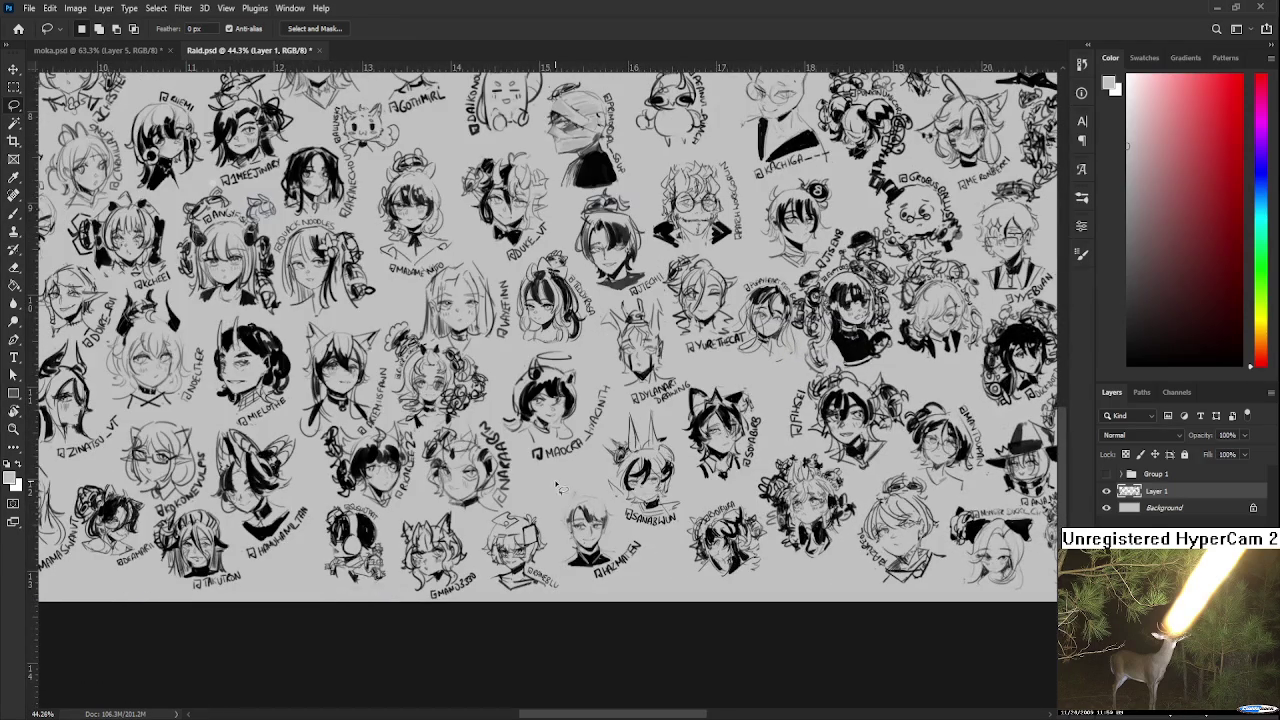
scroll(548, 528, "up", 2)
scroll(548, 528, "up", 2)
scroll(548, 528, "up", 2)
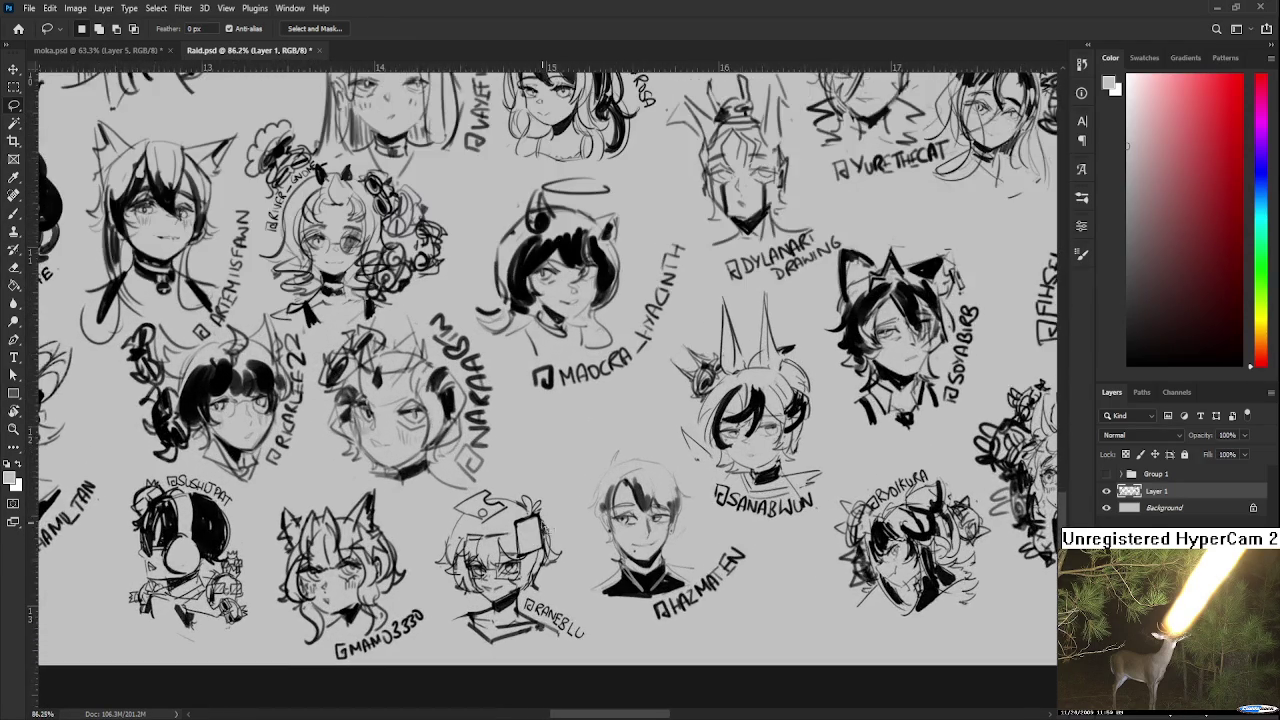
scroll(548, 528, "up", 2)
scroll(411, 490, "down", 2)
scroll(411, 490, "down", 2)
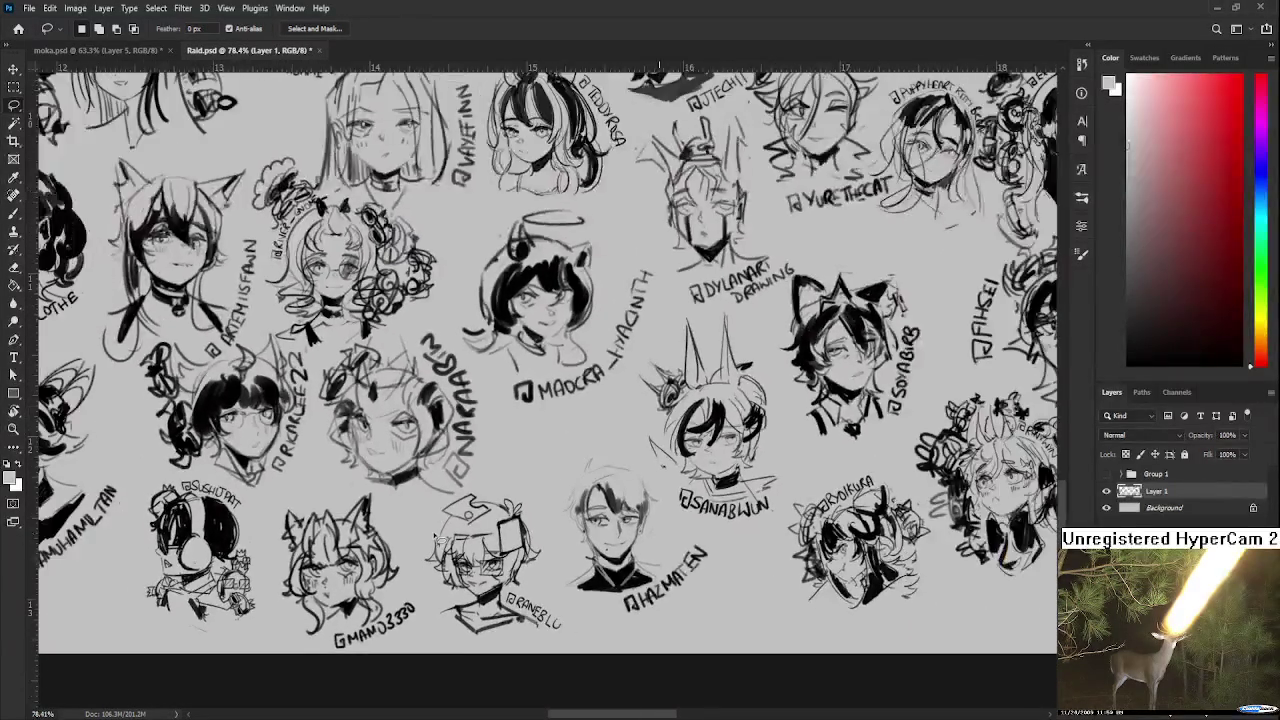
scroll(411, 490, "down", 2)
scroll(411, 490, "down", 1)
scroll(411, 490, "up", 3)
scroll(408, 540, "up", 2)
scroll(406, 590, "up", 2)
scroll(405, 620, "left", 2)
scroll(395, 617, "right", 2)
scroll(380, 612, "right", 5)
scroll(370, 610, "up", 3)
scroll(342, 603, "right", 1)
scroll(342, 603, "down", 2)
scroll(360, 595, "right", 1)
scroll(450, 560, "down", 1)
scroll(580, 515, "down", 3)
scroll(607, 505, "up", 1)
scroll(410, 467, "up", 2)
scroll(410, 467, "up", 2)
scroll(440, 465, "down", 2)
scroll(440, 465, "down", 2)
scroll(440, 465, "down", 1)
scroll(440, 465, "up", 1)
scroll(440, 465, "up", 2)
scroll(440, 465, "up", 2)
scroll(552, 476, "down", 2)
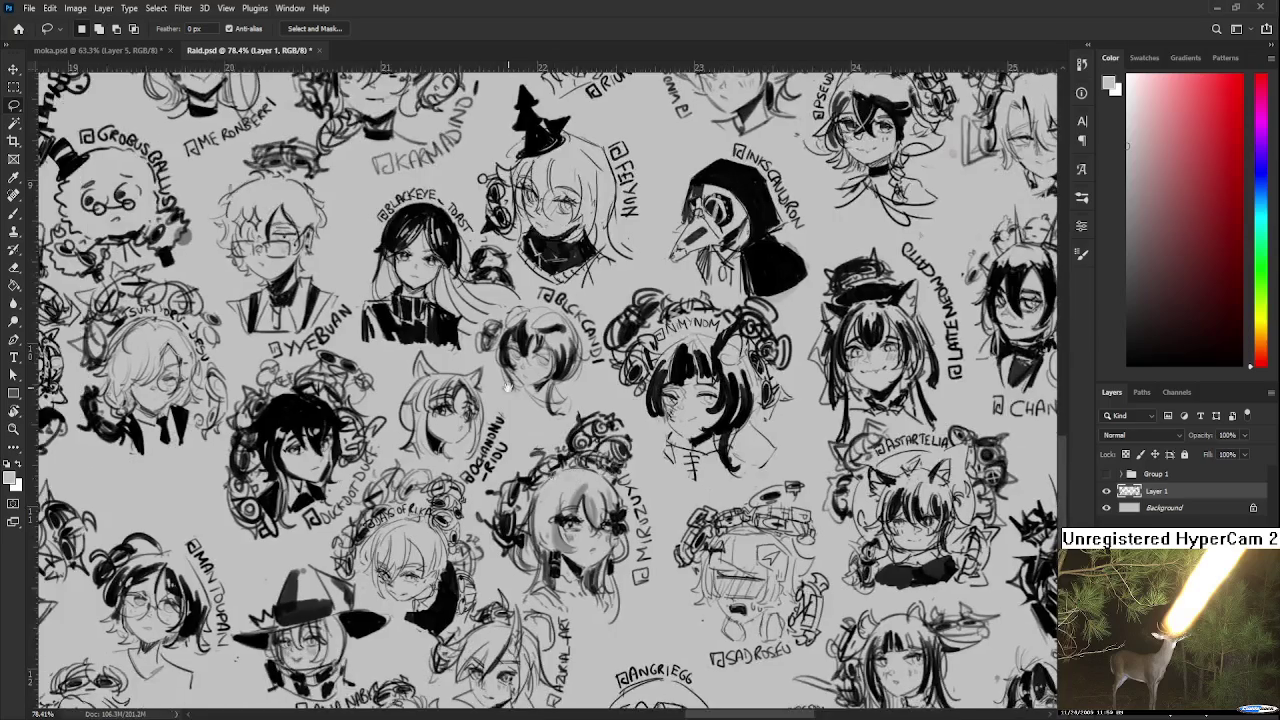
scroll(517, 401, "up", 2)
scroll(517, 422, "down", 2)
scroll(517, 422, "down", 1)
scroll(517, 422, "down", 1)
scroll(517, 428, "up", 1)
scroll(517, 428, "down", 1)
scroll(525, 440, "down", 1)
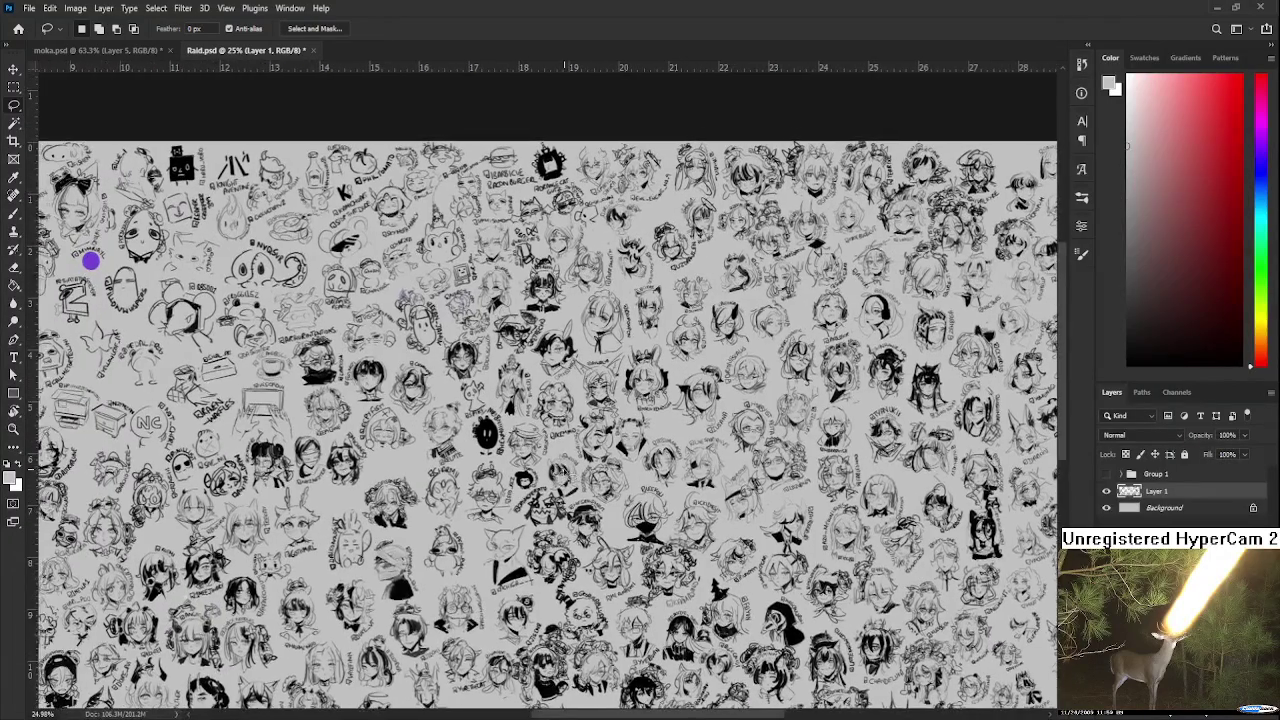
scroll(540, 460, "down", 1)
scroll(552, 478, "down", 1)
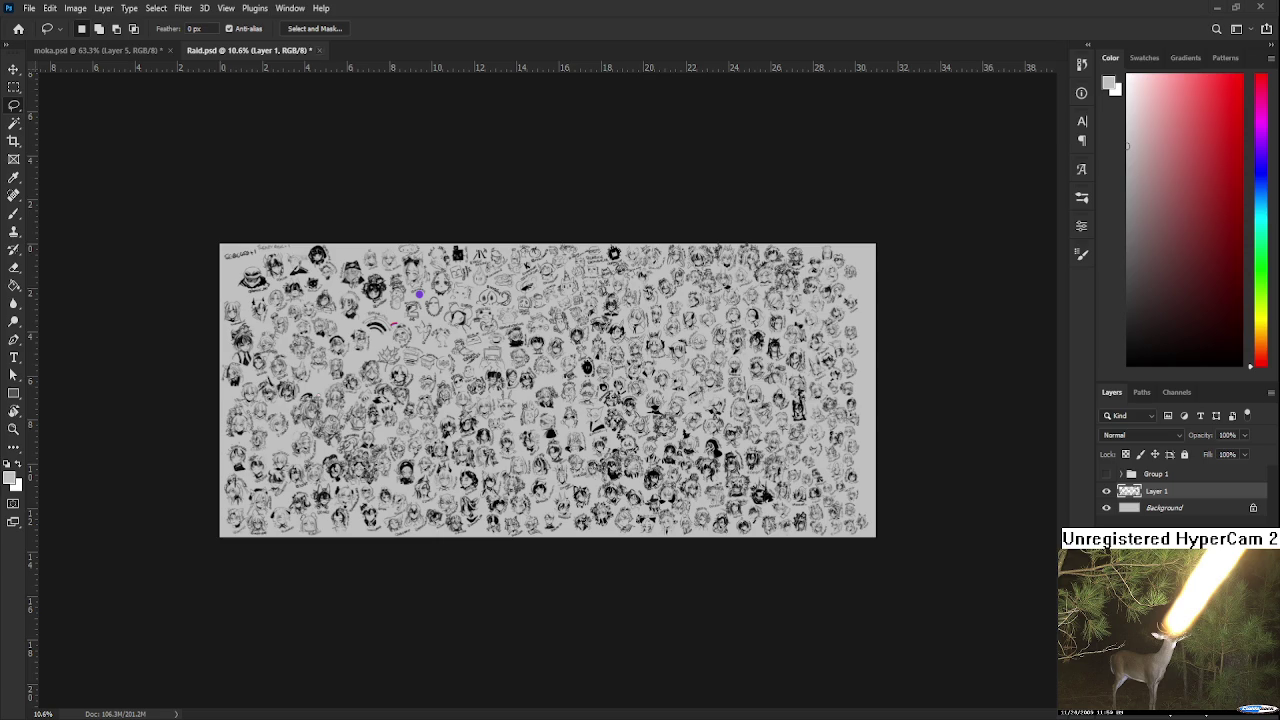
Close Raid.psd and bring the character's collar in moka.psd into view.
key("ctrl+w")
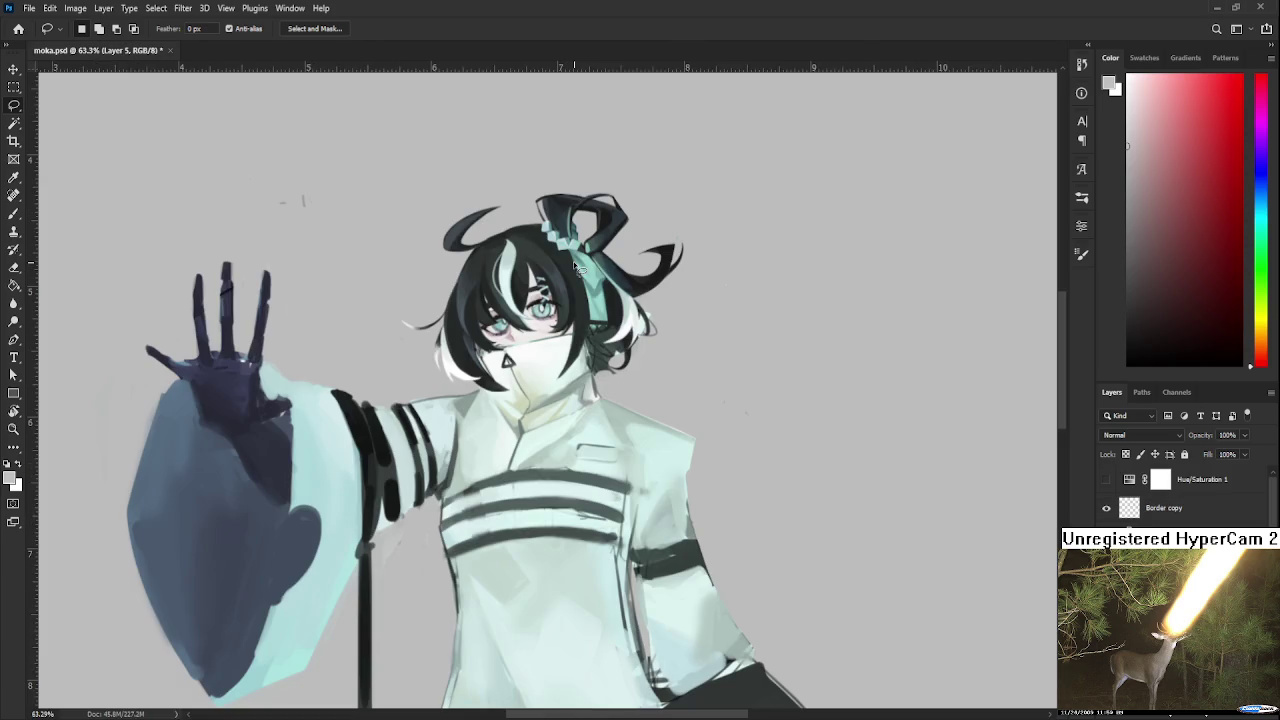
scroll(579, 284, "up", 2)
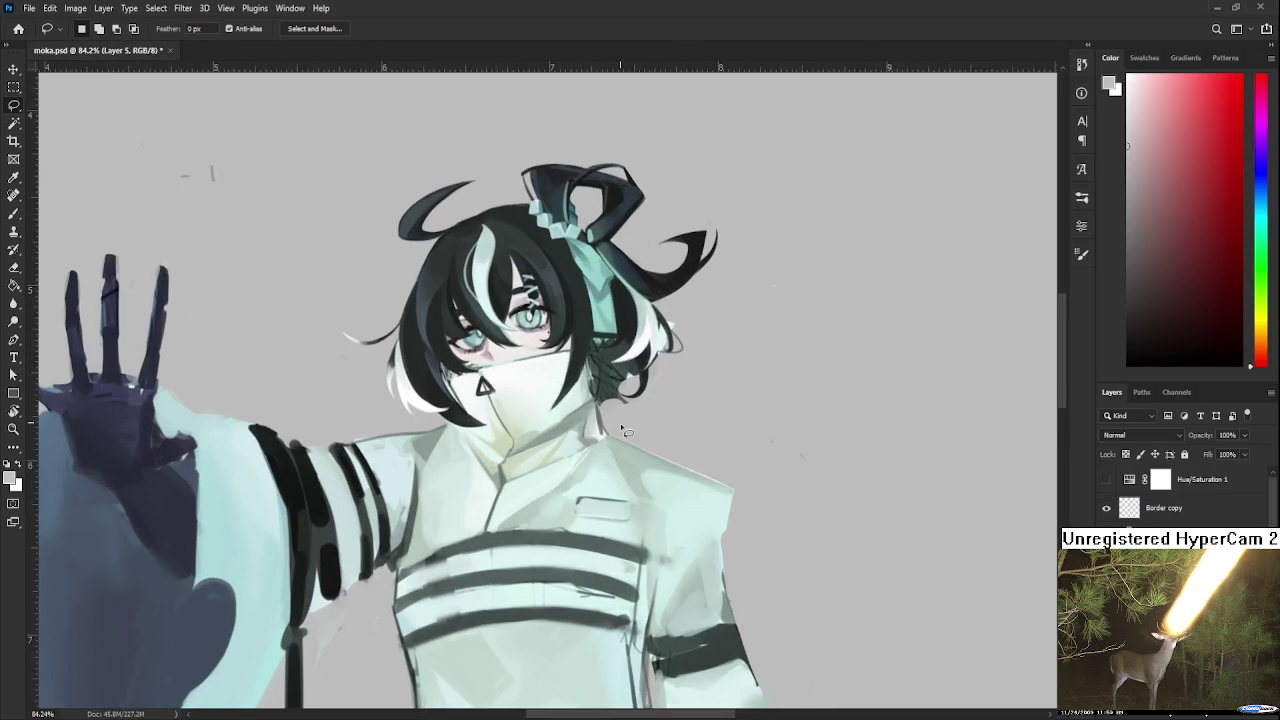
scroll(620, 423, "up", 2)
scroll(593, 449, "up", 2)
left_click_drag(577, 452, 500, 492, "space")
Sample pale colours from the collar, then go back to the Home screen.
key("b")
left_click(493, 452, "alt")
left_click(470, 480, "alt")
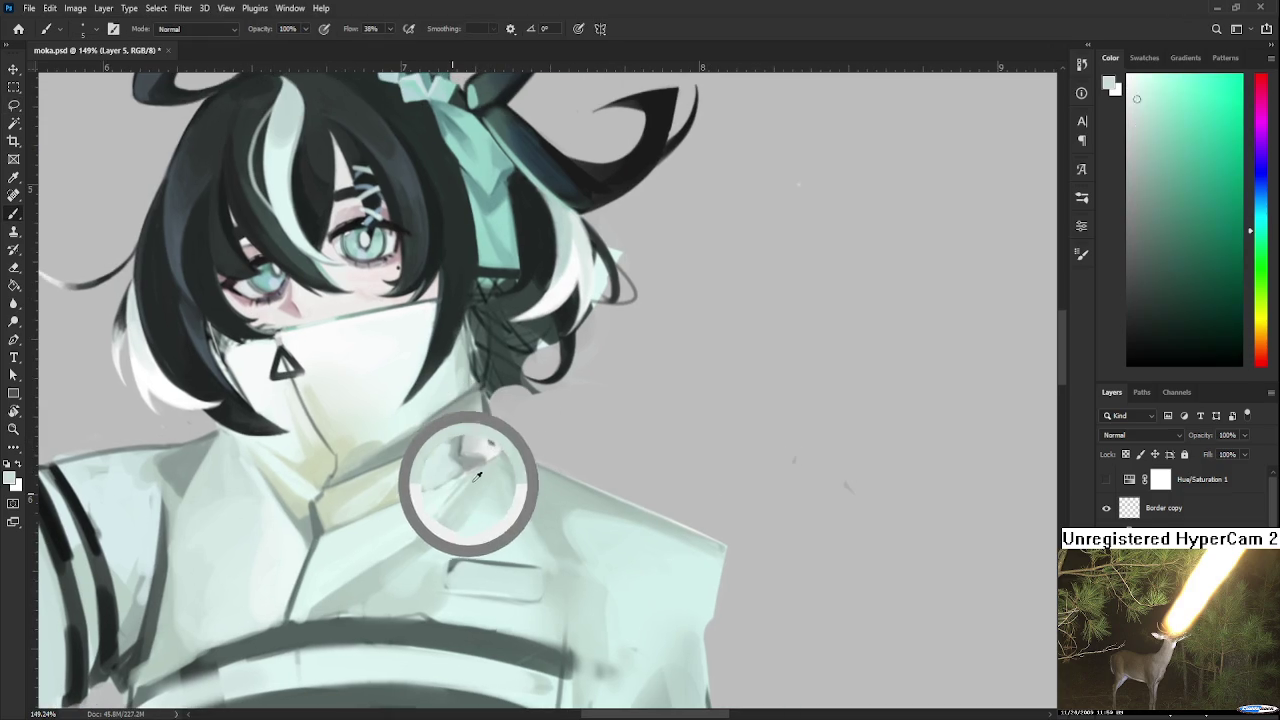
left_click(462, 470, "alt")
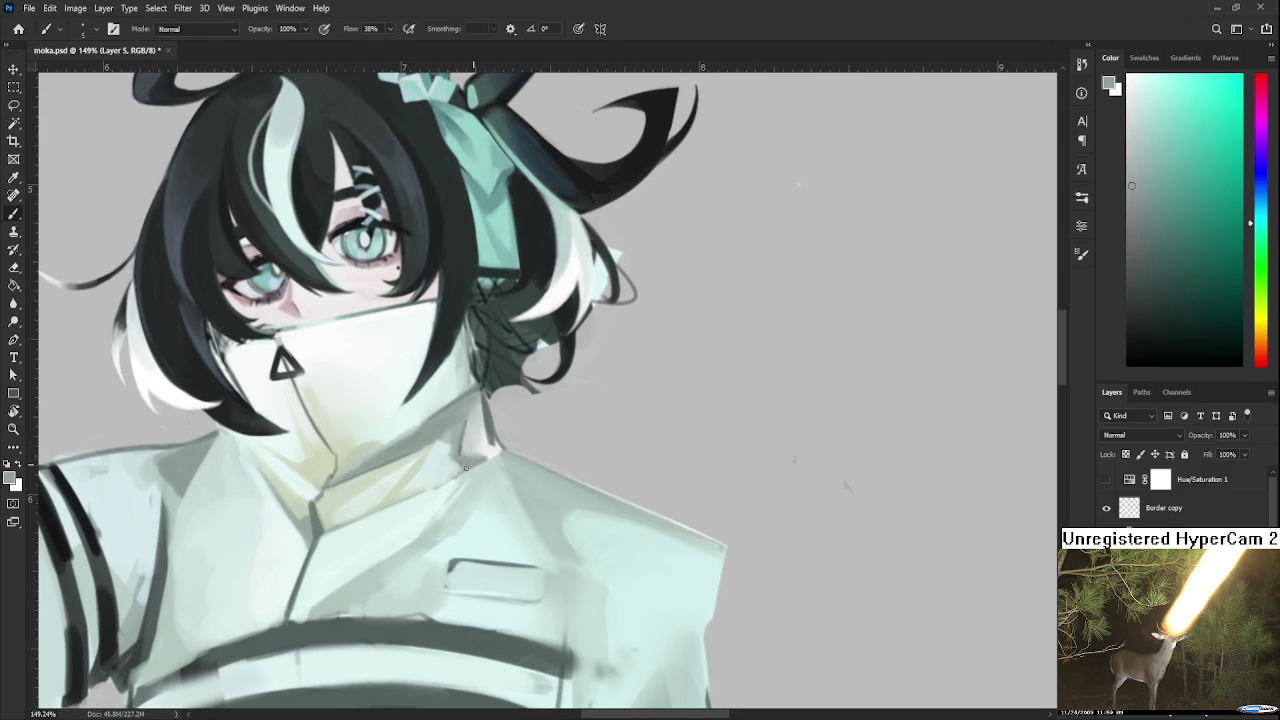
left_click(484, 464, "alt")
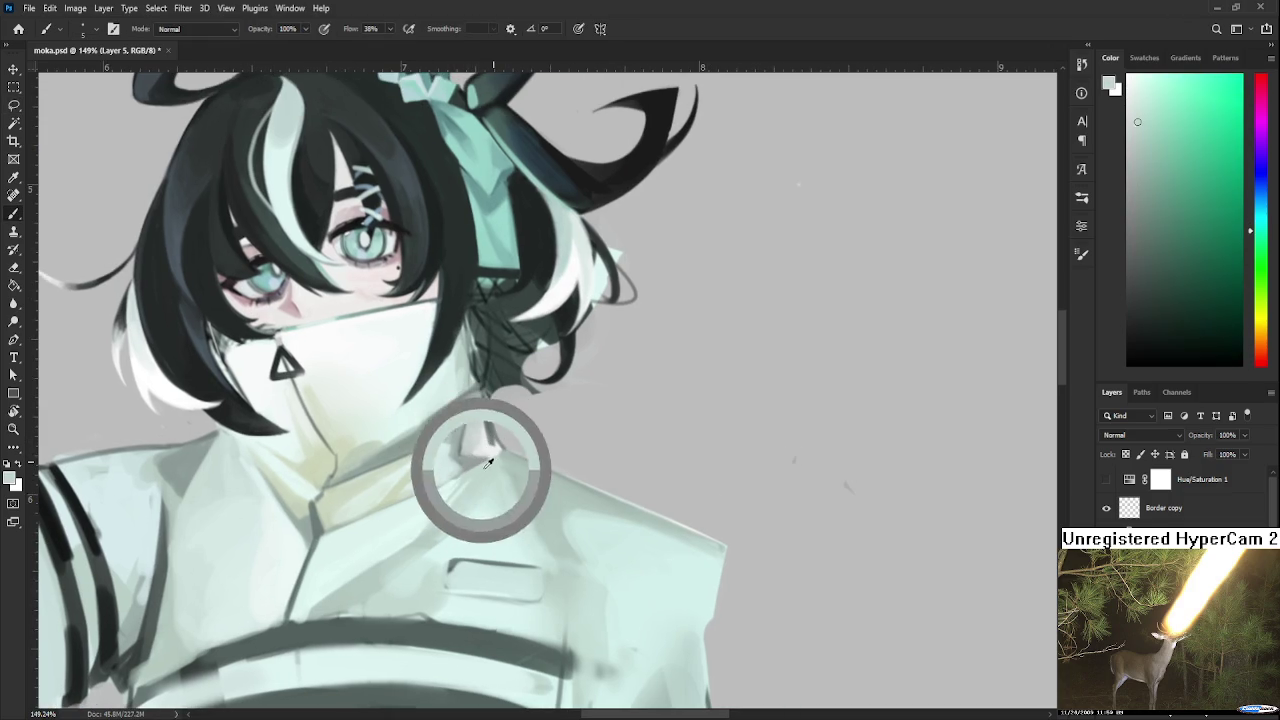
left_click(488, 470, "alt")
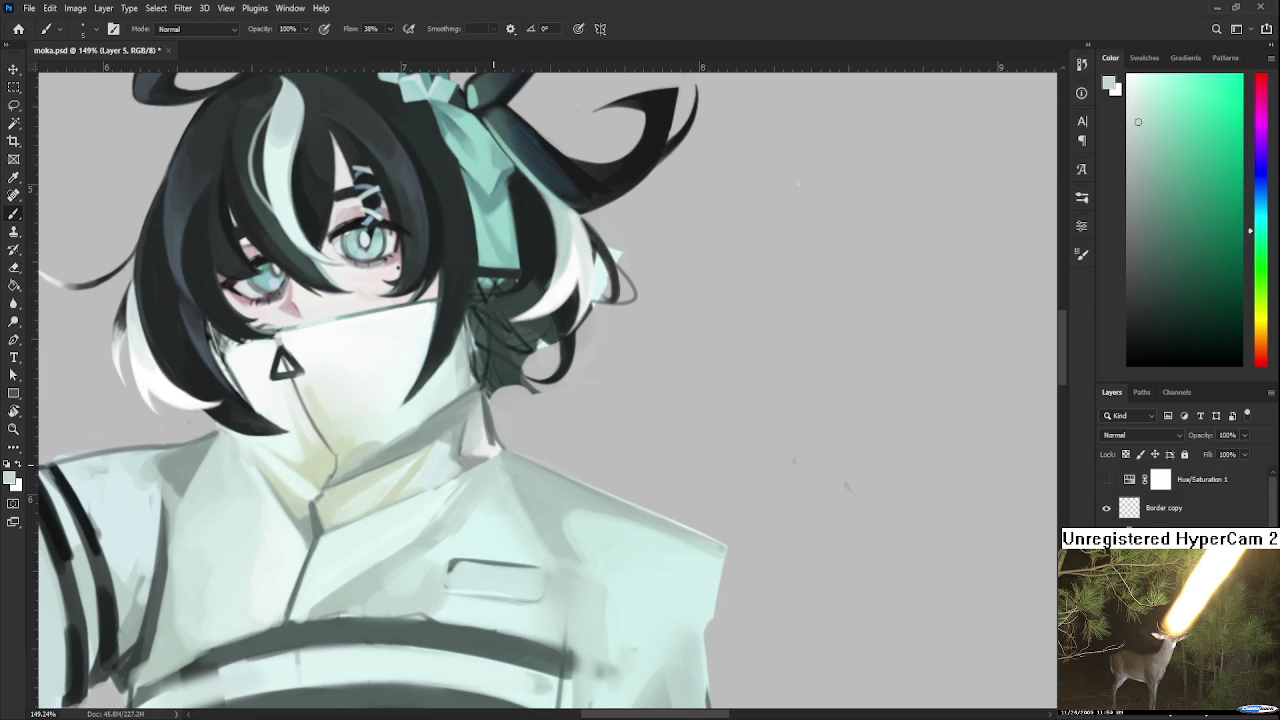
left_click(18, 28)
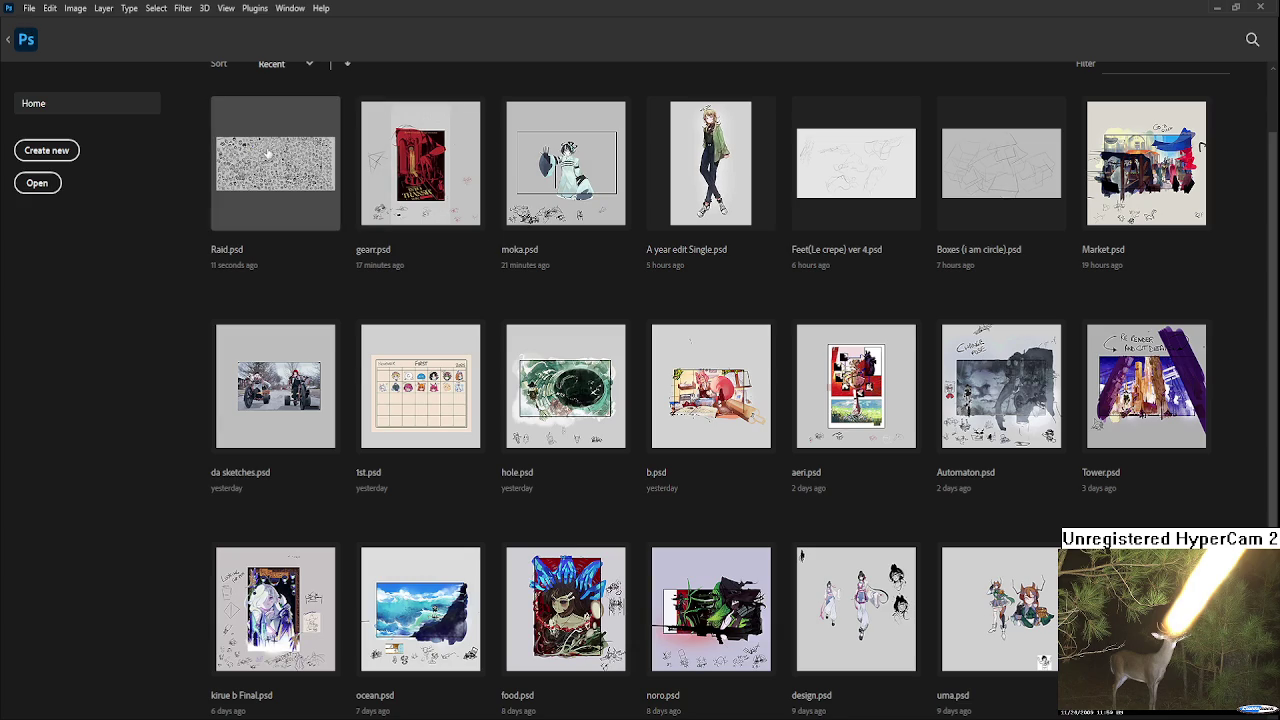
Reopen Raid.psd and copy the lassoed SUIRE sketch onto a new layer.
left_click(268, 154)
scroll(936, 537, "up", 4)
scroll(936, 537, "up", 3)
scroll(936, 537, "up", 3)
scroll(936, 537, "up", 1)
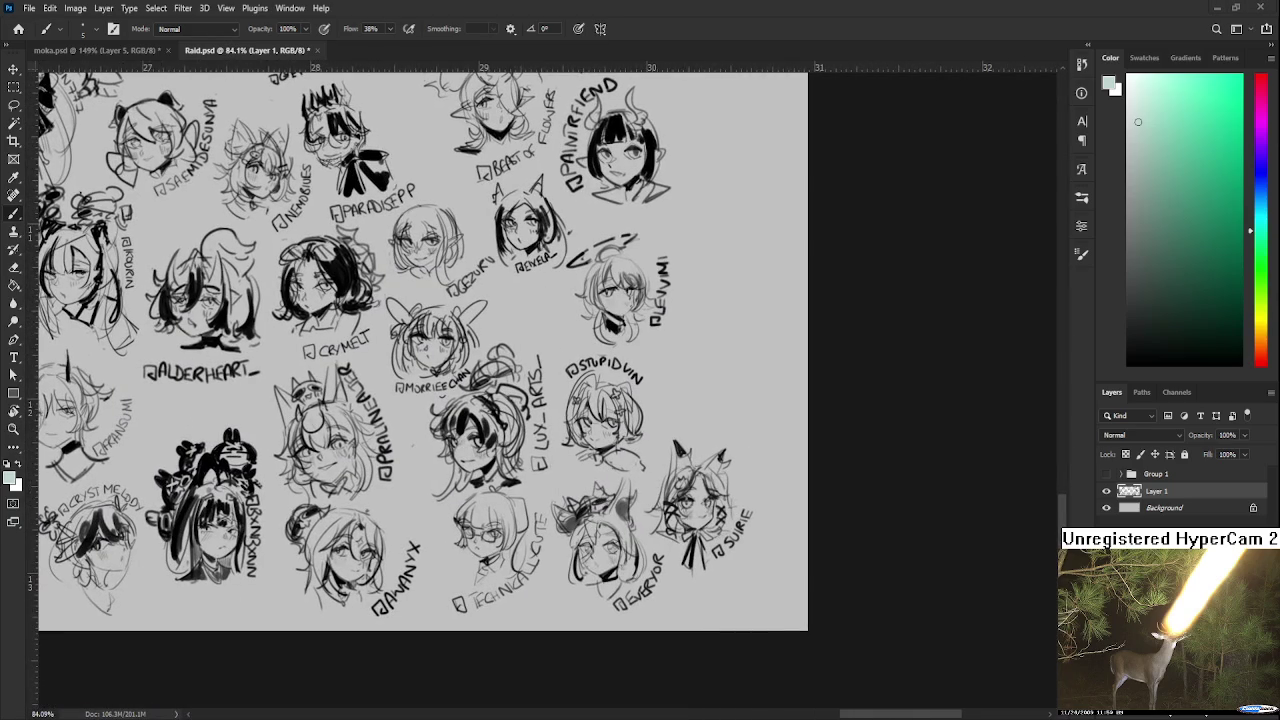
key("l")
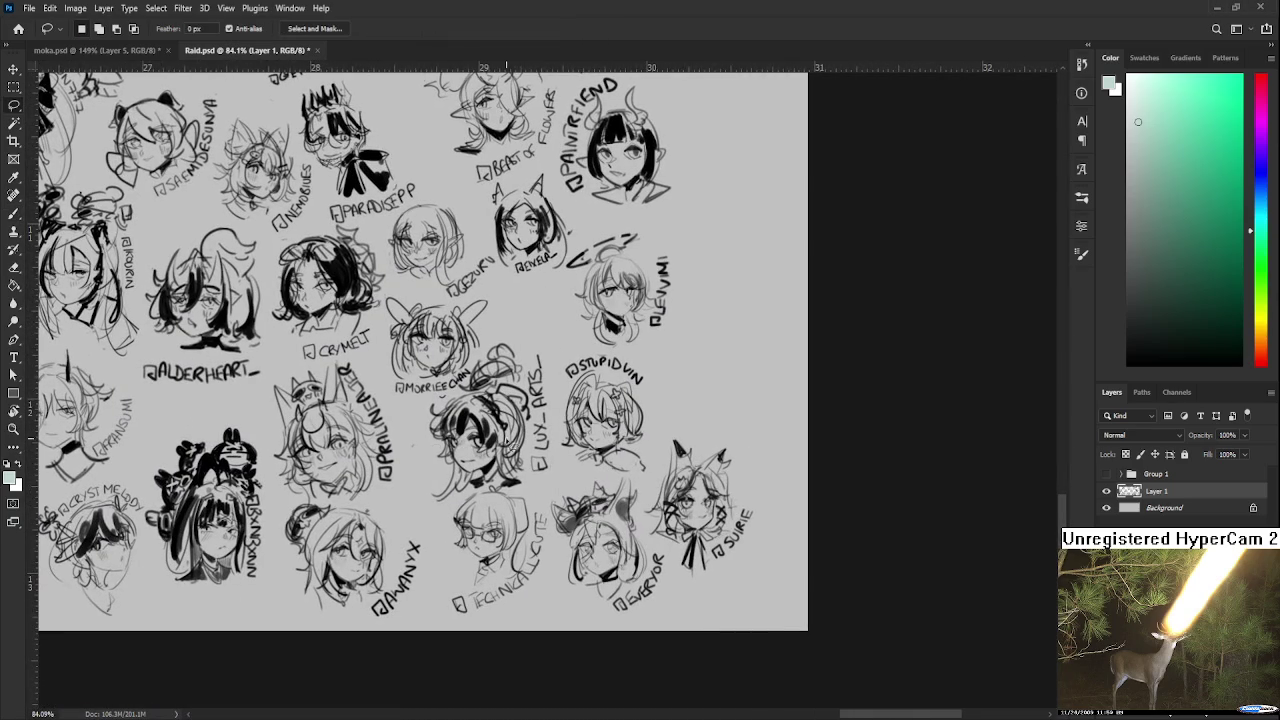
mouse_move(652, 432)
left_mouse_down()
mouse_move(680, 597)
mouse_move(686, 478)
left_mouse_up()
key("ctrl+j")
Hide Layer 1 and enlarge the copied SUIRE head at the canvas centre.
left_click(1107, 508)
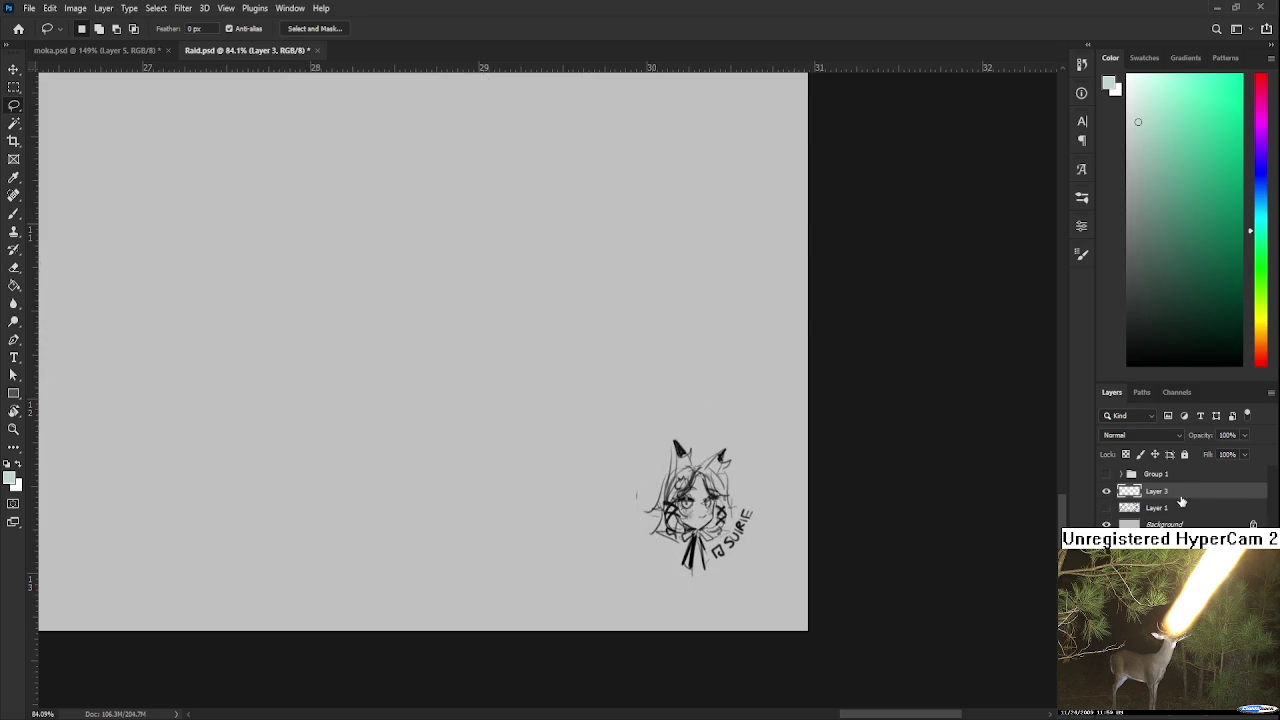
scroll(704, 451, "down", 5)
scroll(704, 470, "down", 1)
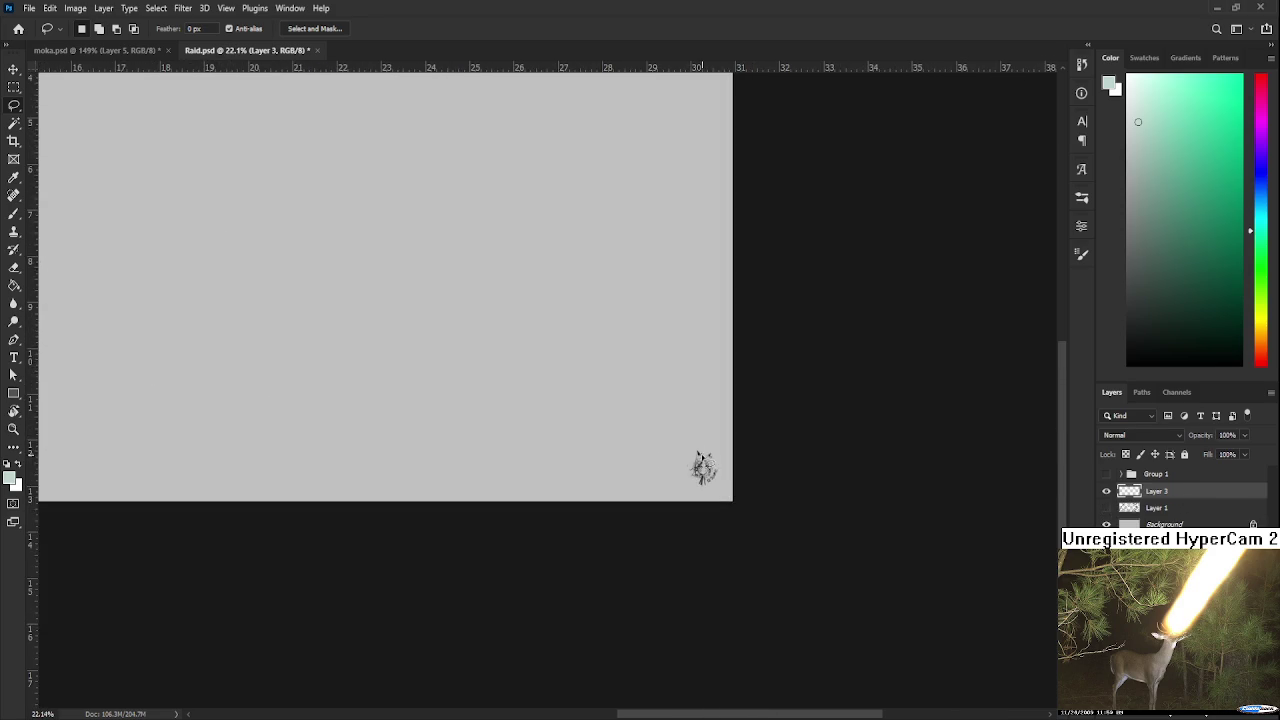
scroll(708, 531, "down", 1)
scroll(700, 520, "down", 1)
scroll(702, 525, "down", 2)
key("ctrl+t")
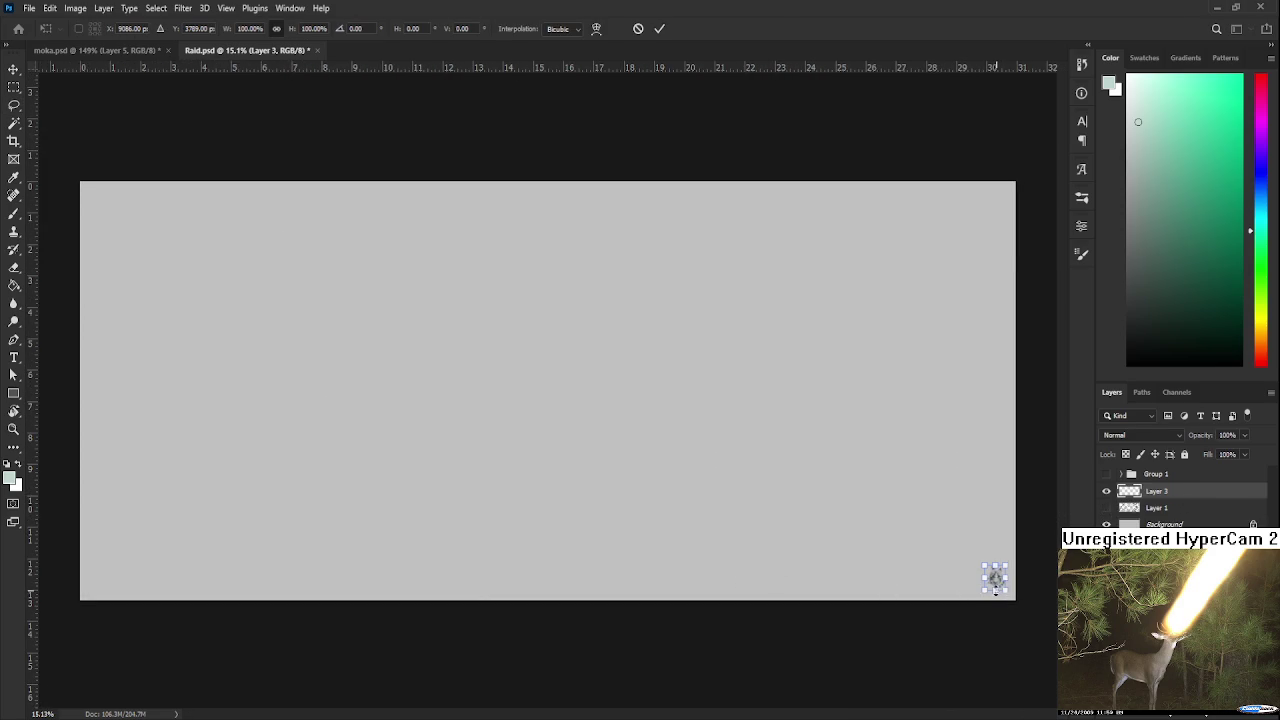
mouse_move(995, 578)
left_mouse_down()
mouse_move(573, 405)
mouse_move(608, 448)
left_mouse_up()
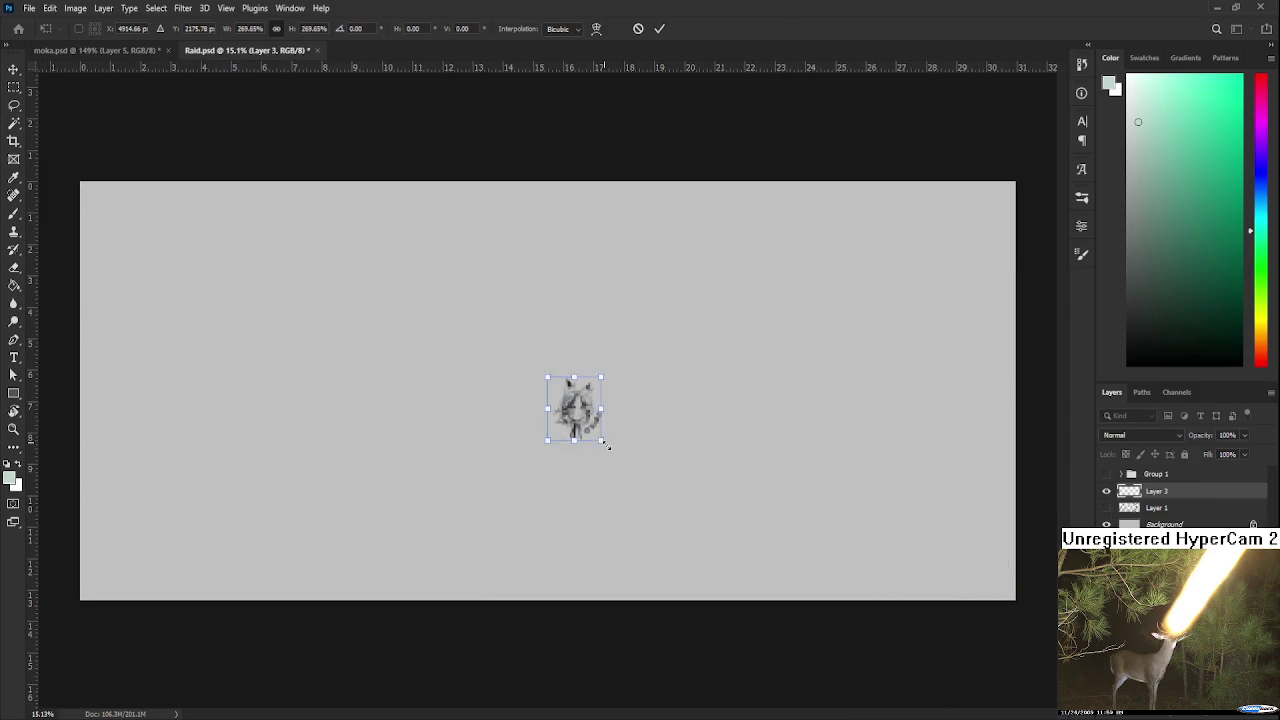
key("Return")
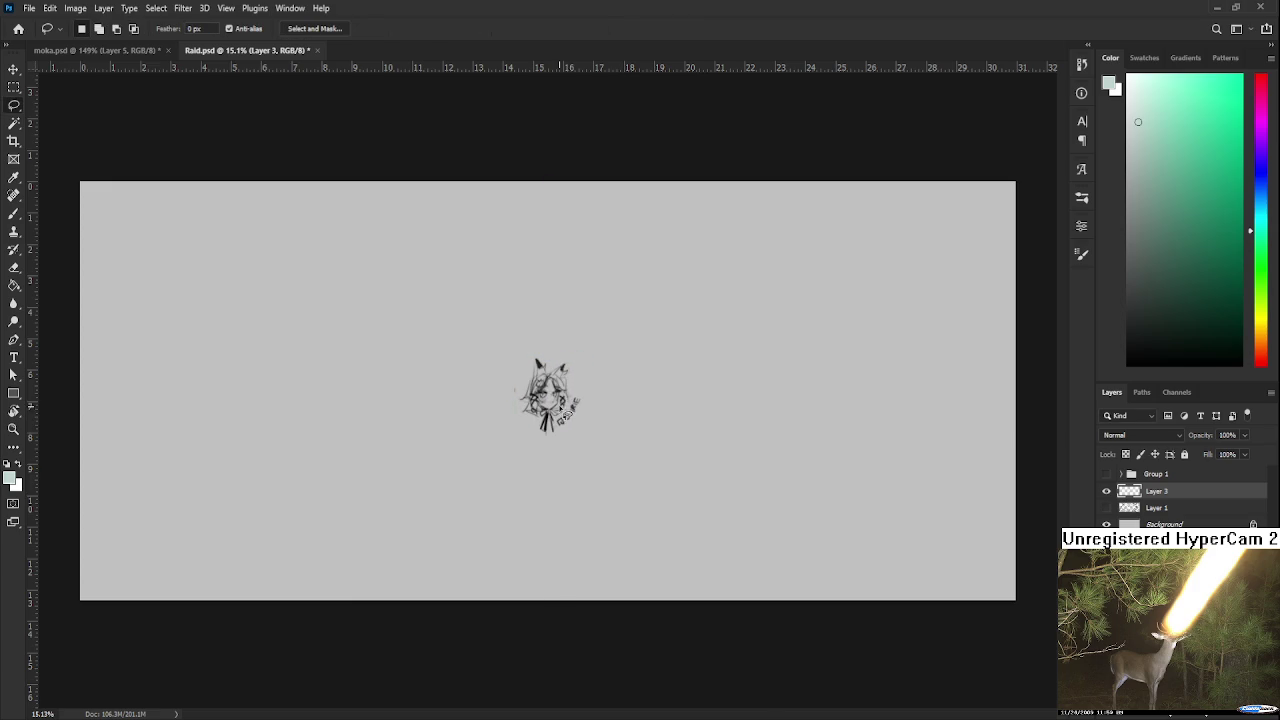
scroll(553, 392, "up", 1)
scroll(544, 350, "up", 2)
scroll(544, 350, "up", 2)
scroll(544, 350, "up", 1)
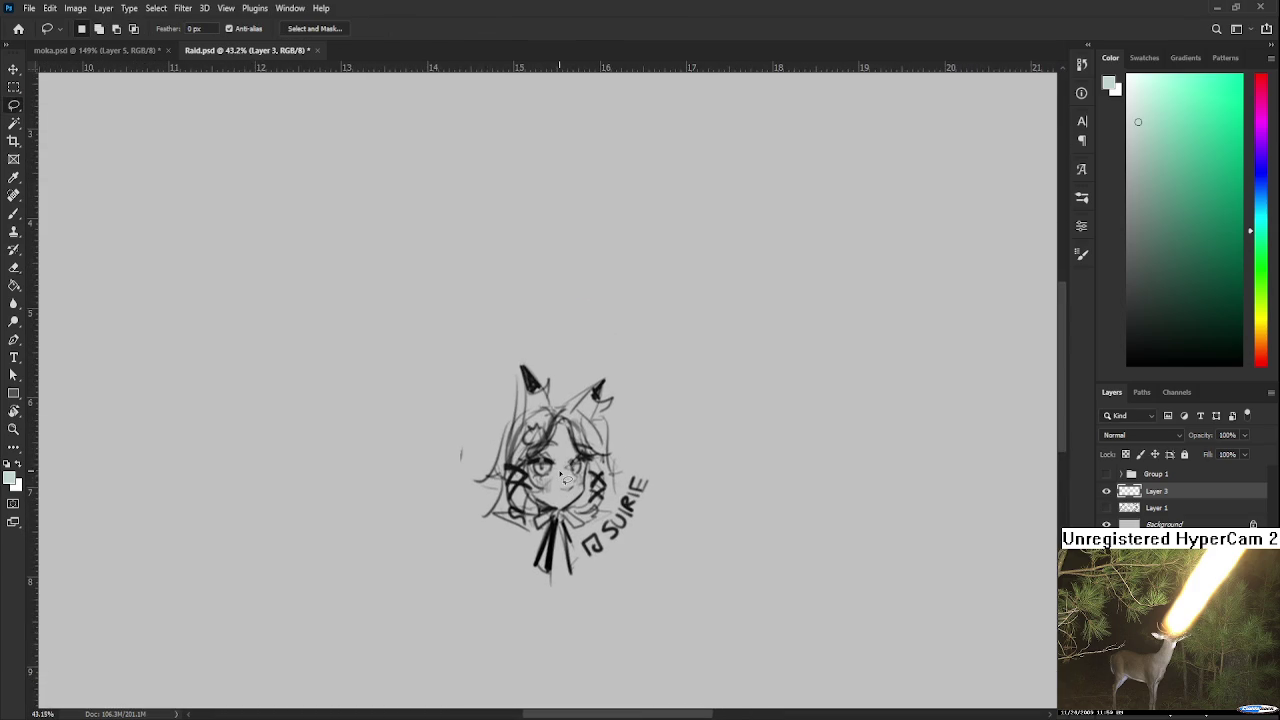
Set black as the paint colour and try a dark line down the left horn.
key("e")
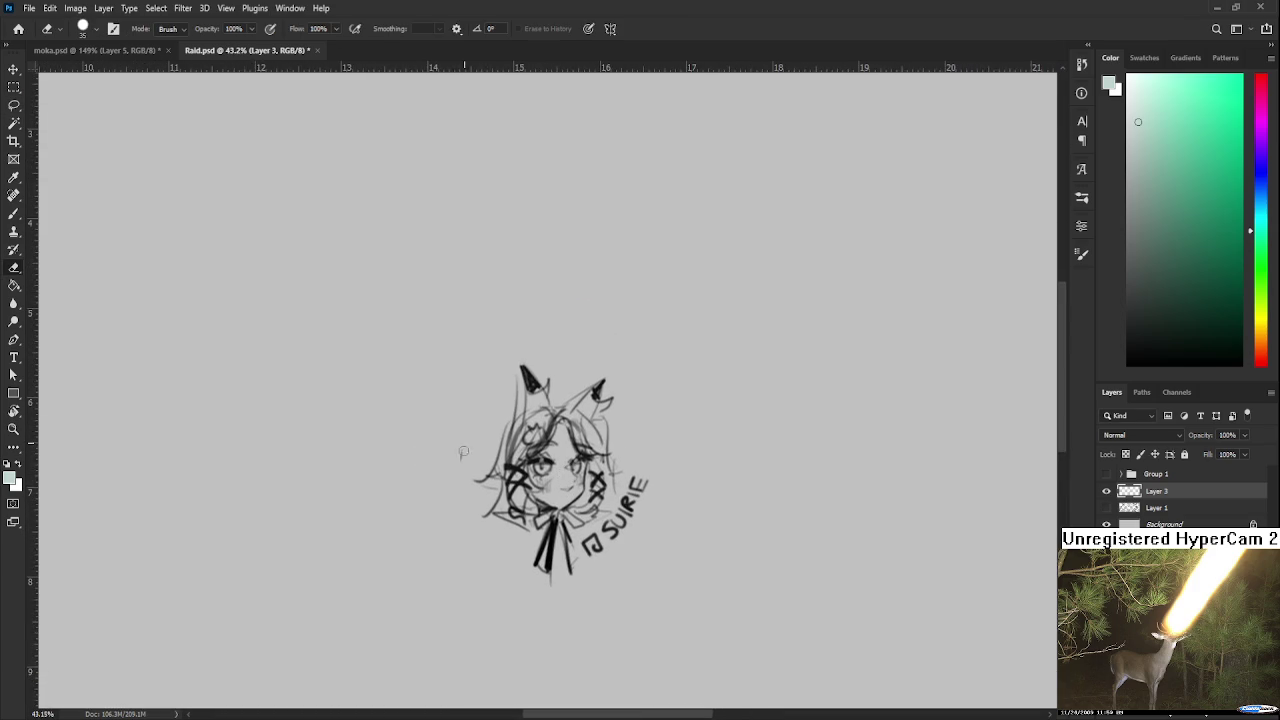
key("b")
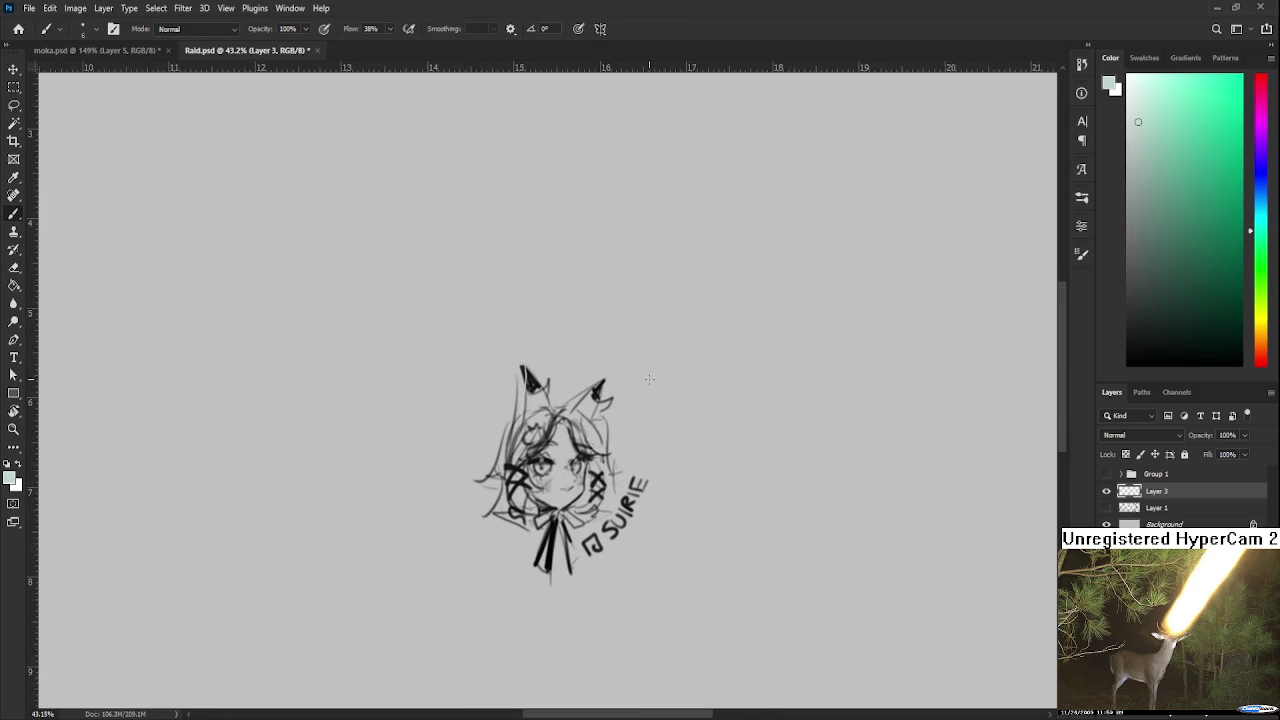
key("d")
mouse_move(519, 372)
left_mouse_down()
mouse_move(526, 430)
mouse_move(522, 367)
mouse_move(560, 408)
left_mouse_up()
key("ctrl+z")
Enlarge the brush from 9 to 15 and ink bold strokes on the ribbon bow.
key("bracketright")
key("bracketright")
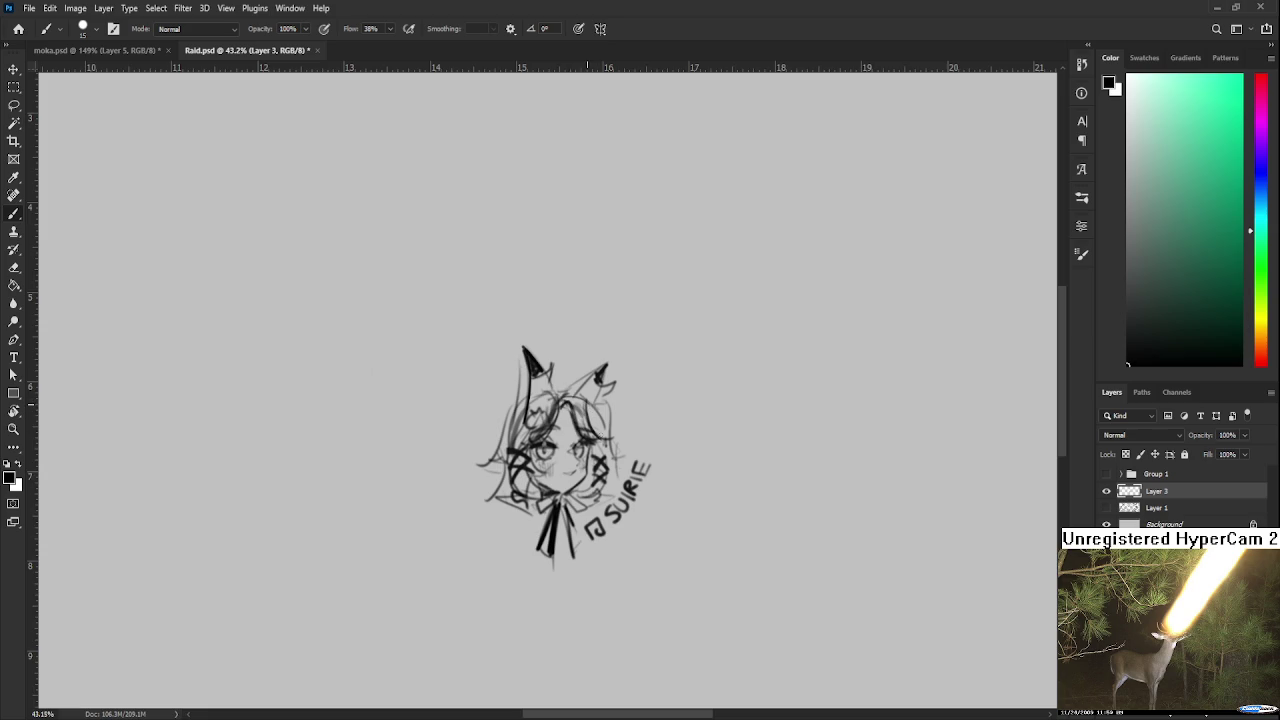
left_click_drag(585, 469, 591, 445)
mouse_move(503, 476)
left_mouse_down()
mouse_move(539, 495)
mouse_move(558, 478)
mouse_move(584, 489)
left_mouse_up()
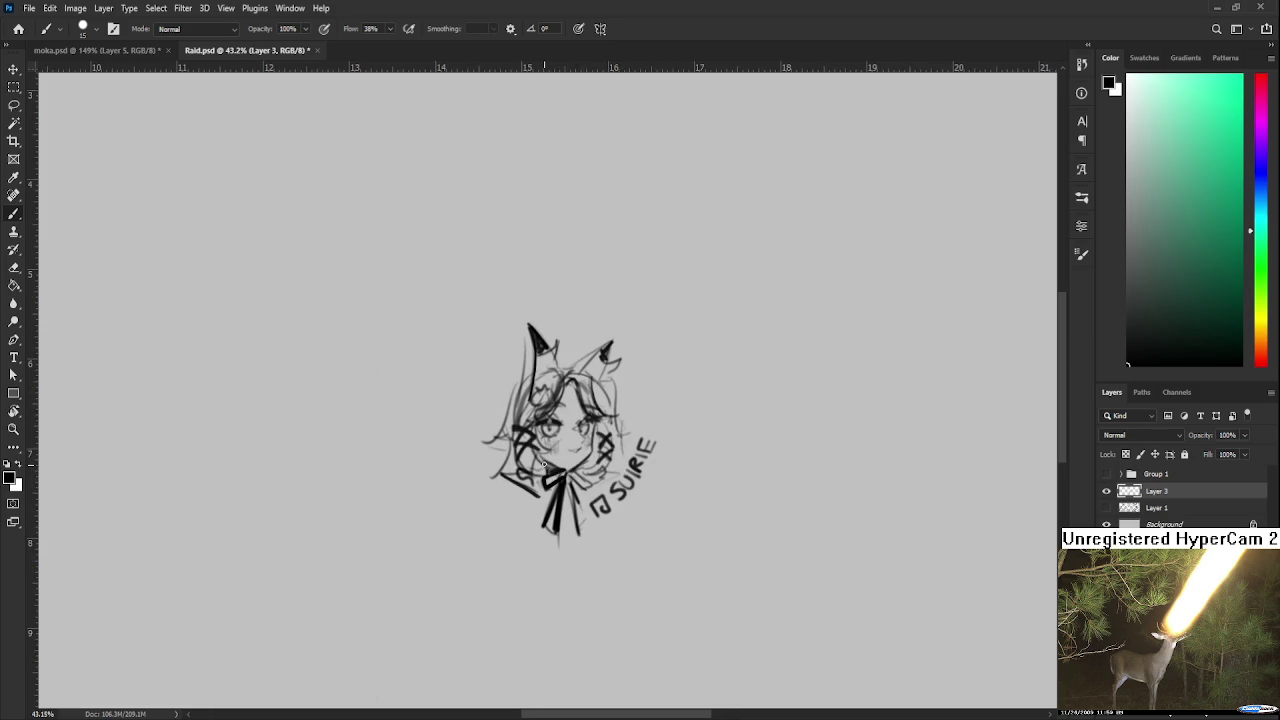
left_click_drag(584, 452, 538, 541)
left_click(14, 140)
left_click_drag(341, 488, 303, 457)
left_click_drag(365, 361, 605, 650)
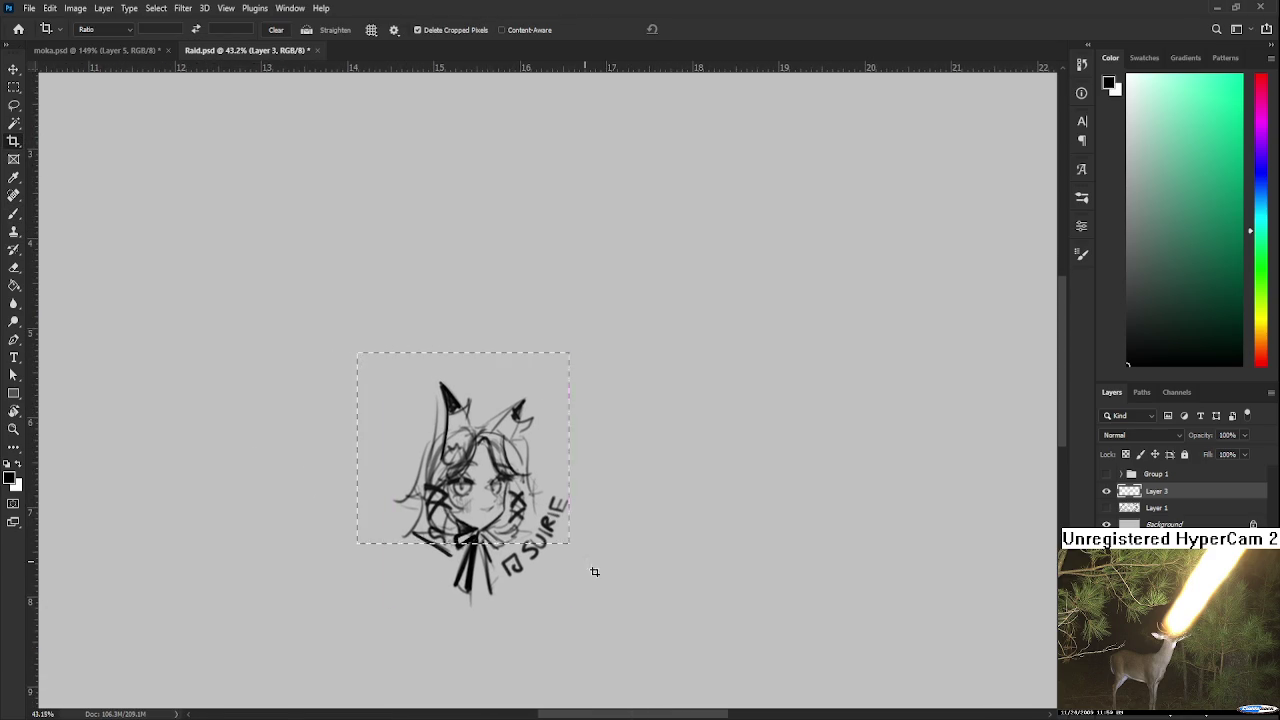
key("Return")
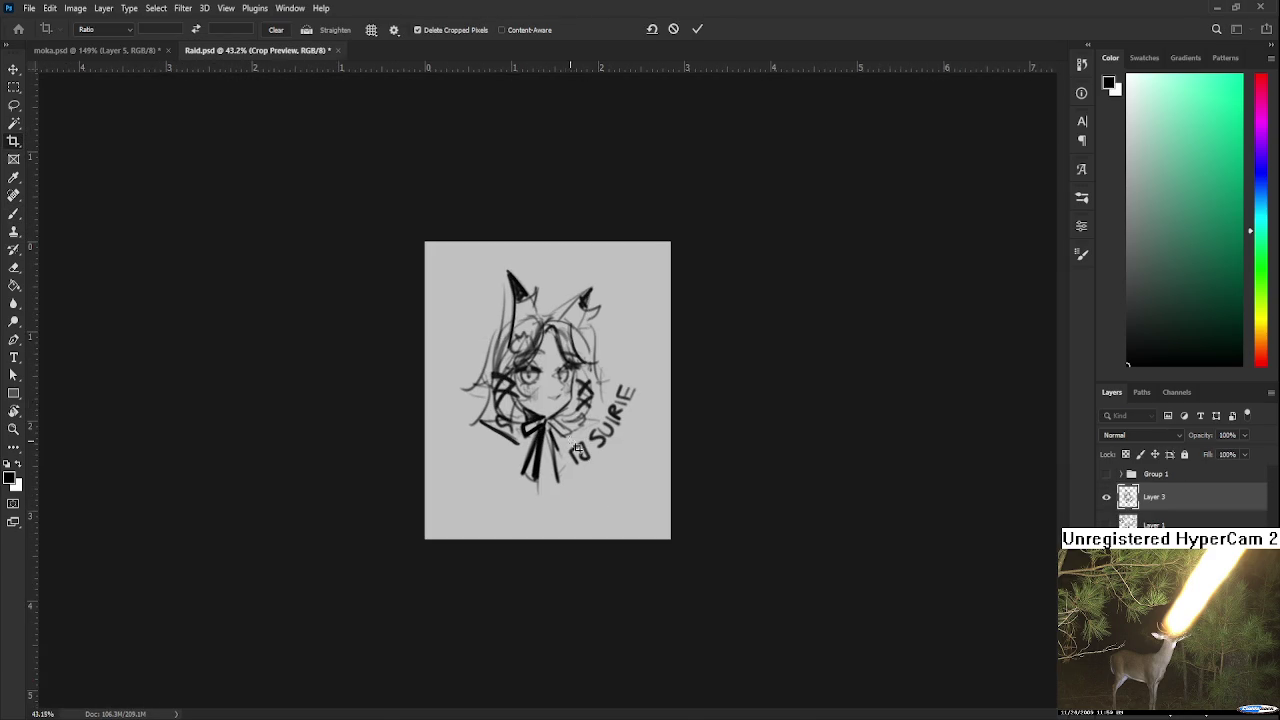
scroll(634, 452, "up", 3)
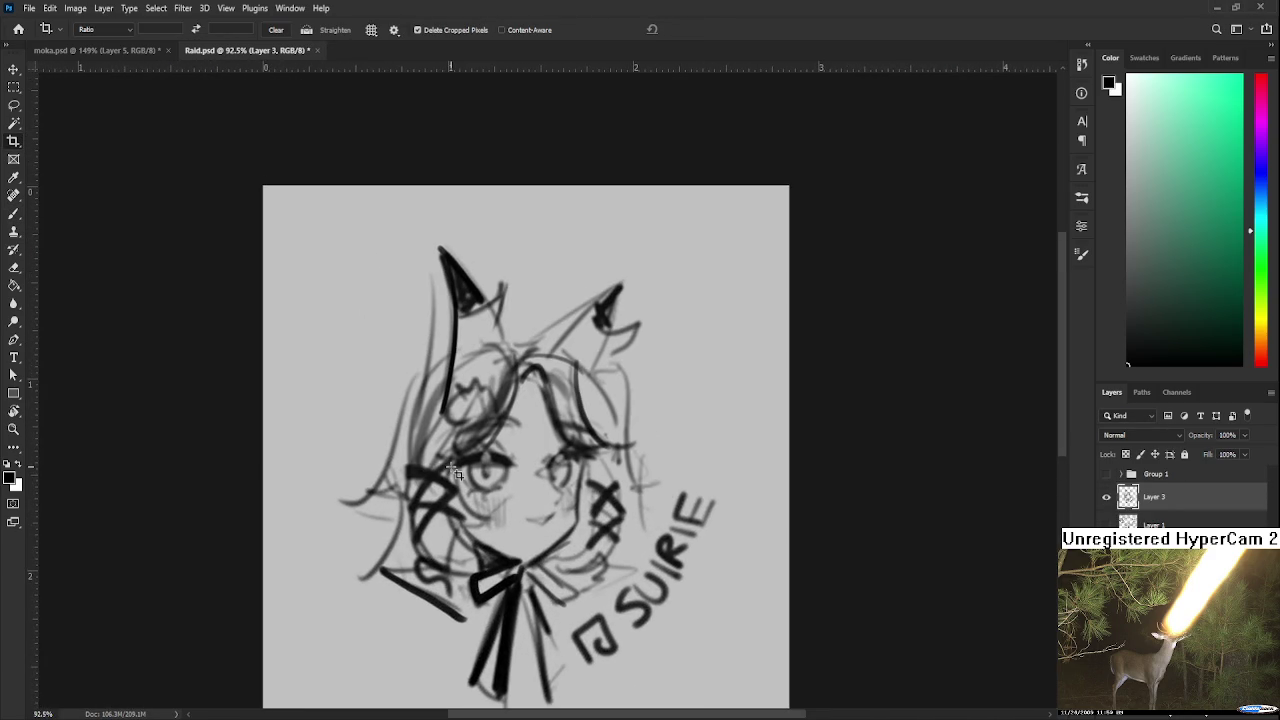
scroll(533, 470, "down", 1)
scroll(533, 470, "down", 2)
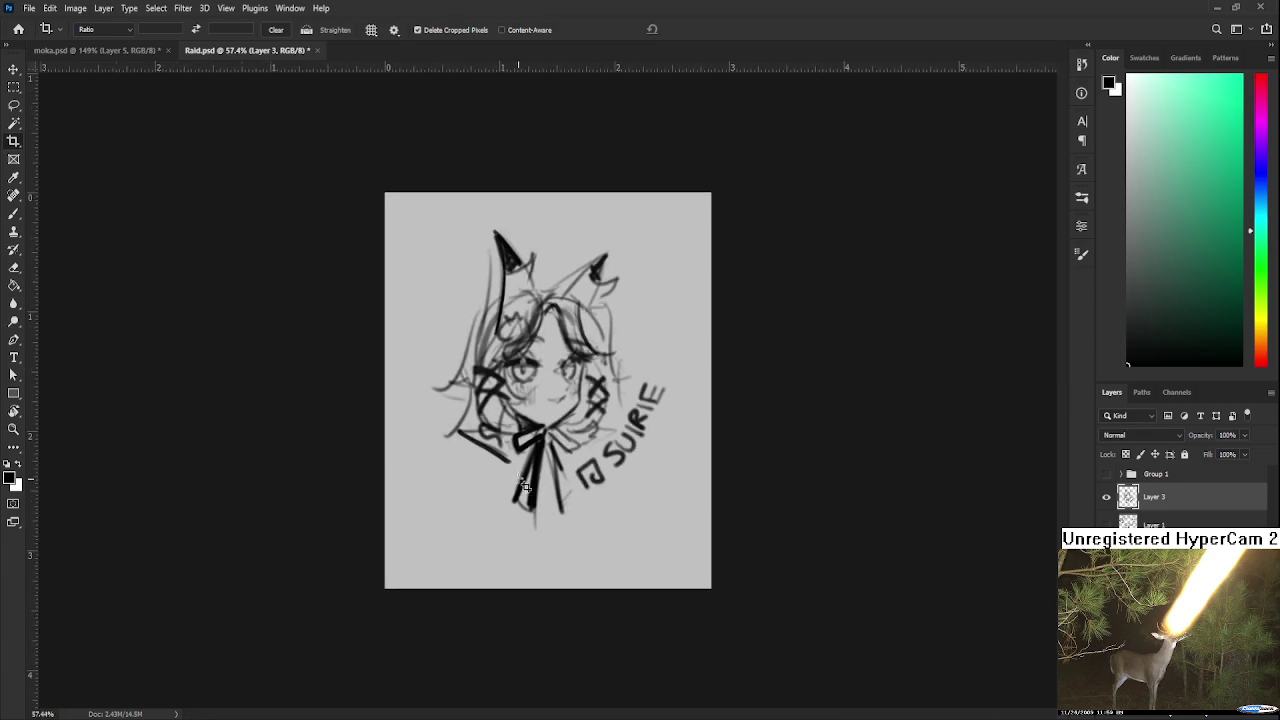
key("ctrl+z")
key("b")
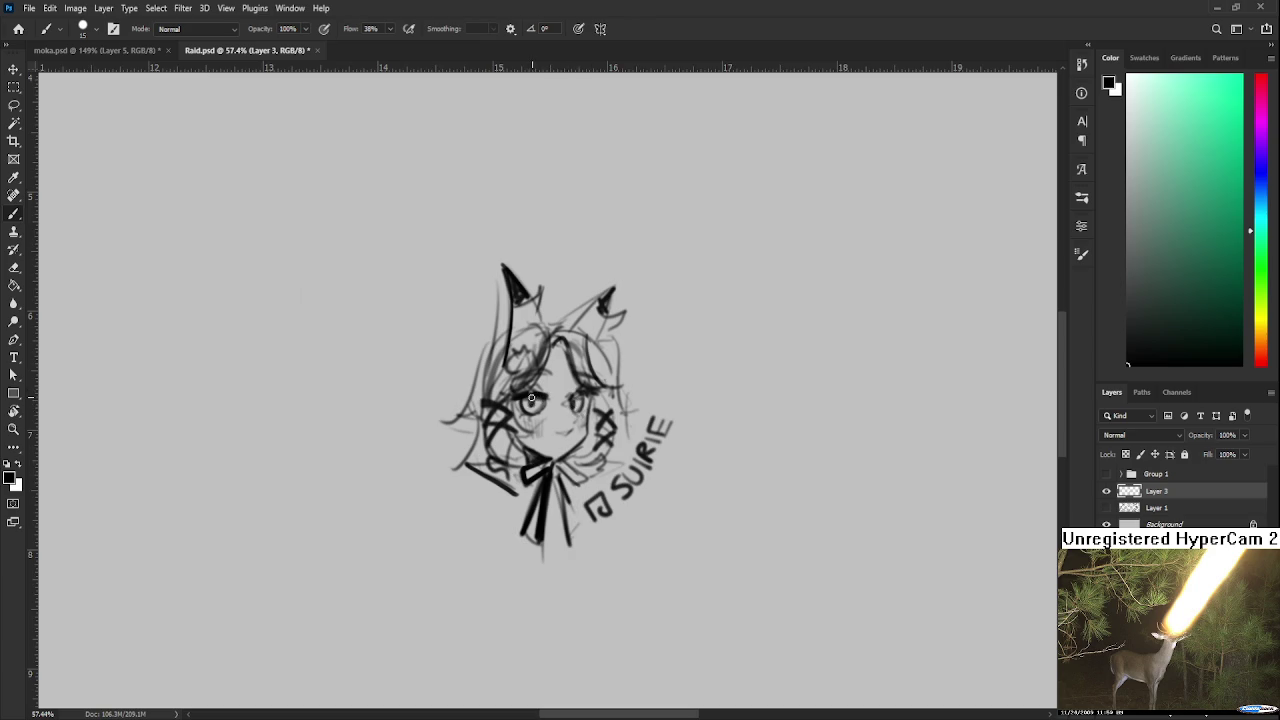
key("bracketright")
Paint dark hair strands around the left eye and both sides of the face, resizing the brush with [ and ].
left_click_drag(550, 326, 496, 406)
left_click_drag(580, 352, 596, 402)
key("bracketleft")
key("bracketleft")
key("bracketleft")
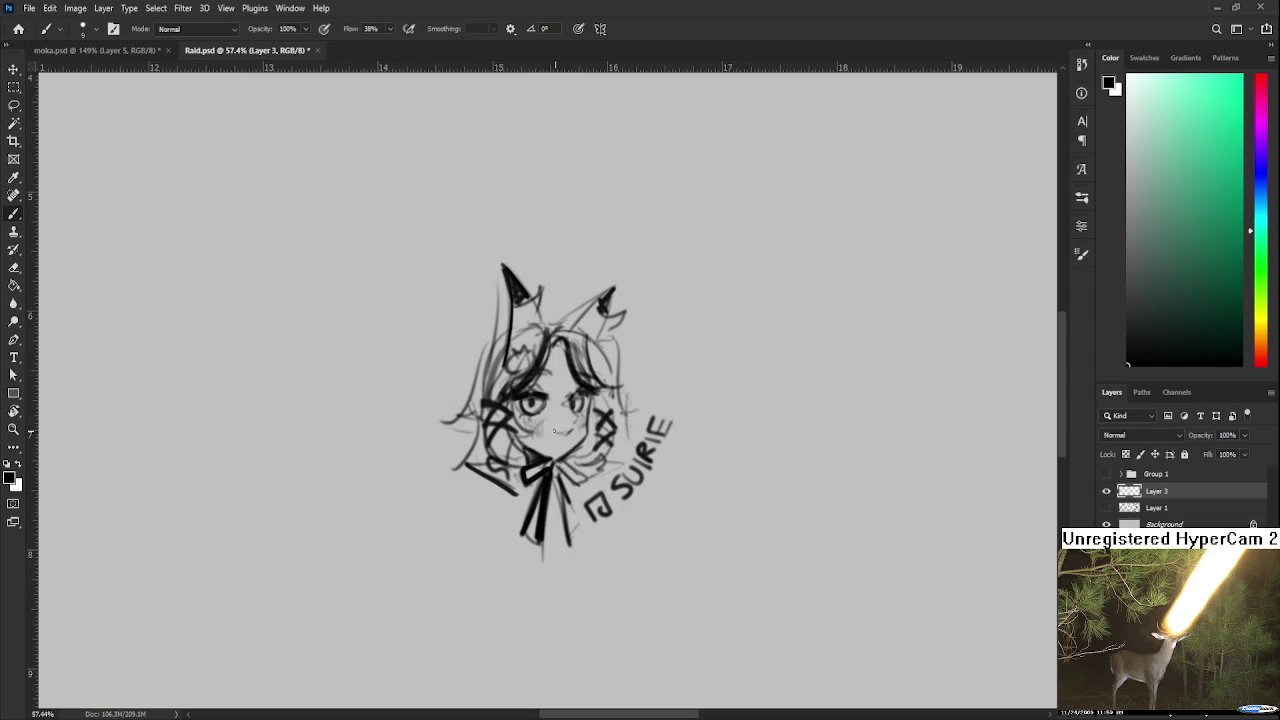
left_click_drag(575, 420, 565, 462)
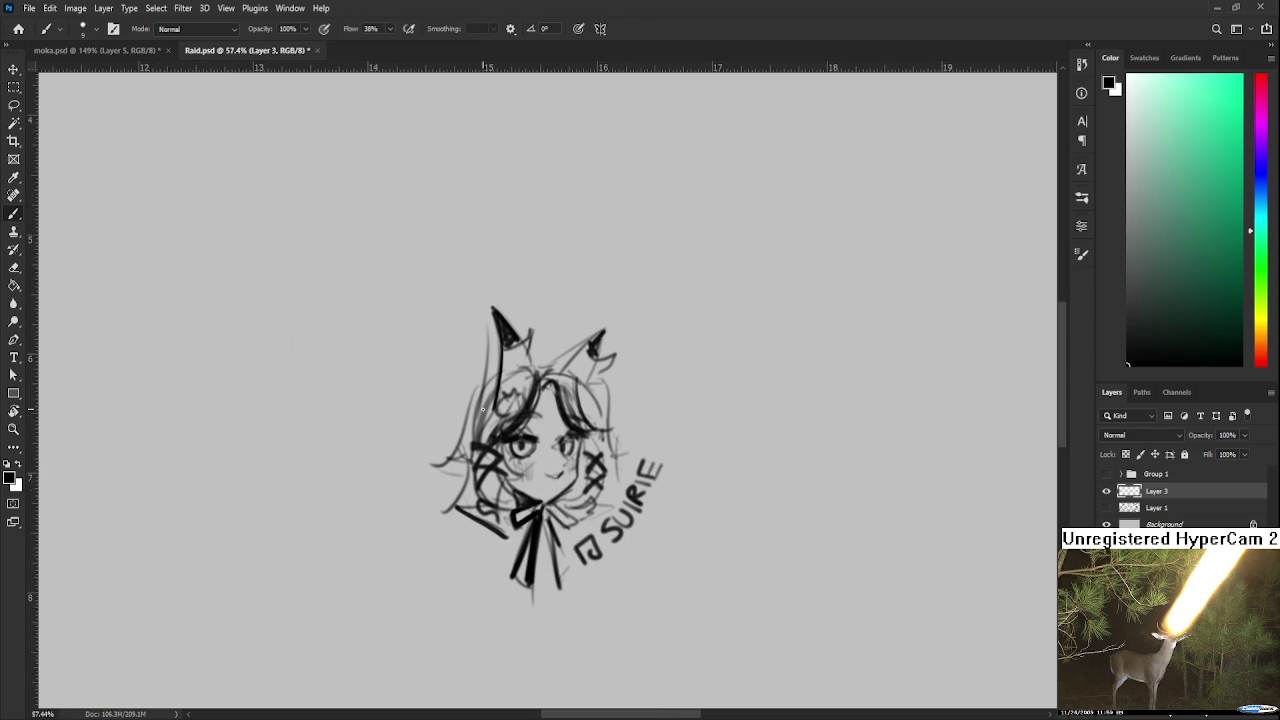
key("bracketright")
key("bracketright")
key("bracketright")
left_click_drag(480, 390, 478, 450)
mouse_move(588, 372)
left_mouse_down()
mouse_move(572, 428)
mouse_move(565, 350)
left_mouse_up()
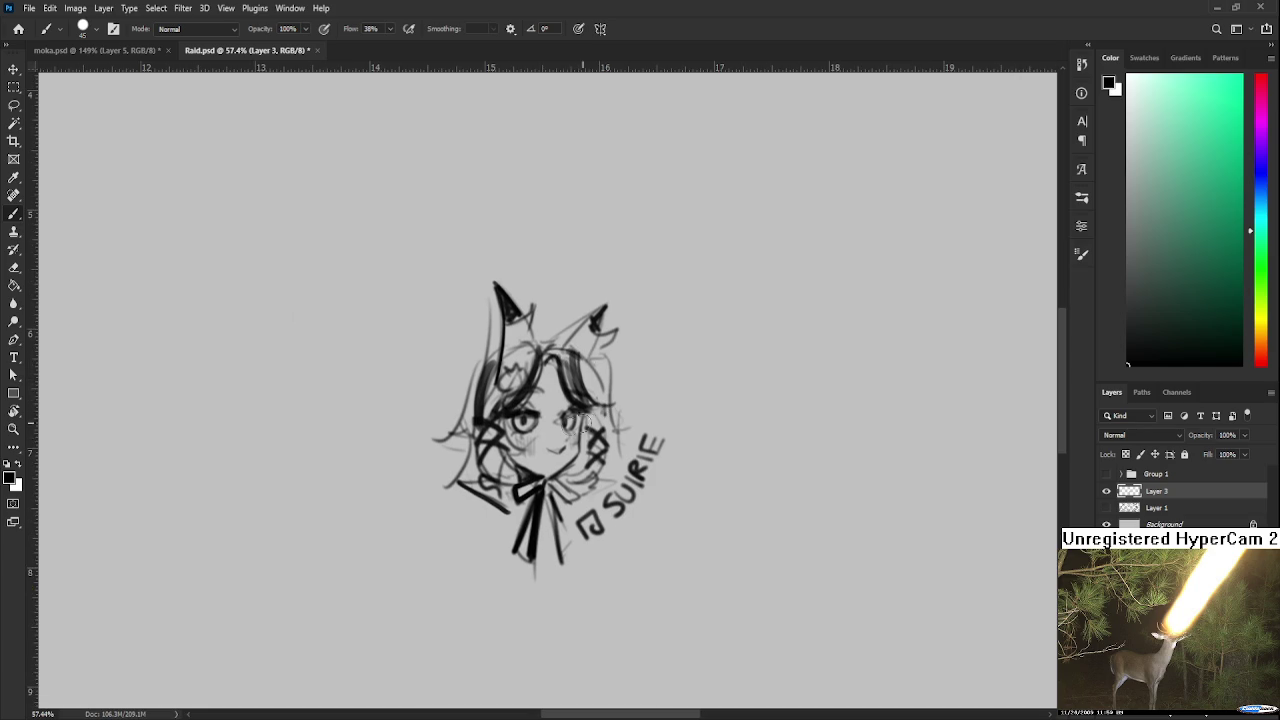
Darken the left eye and add finer strokes along the left hair, chin and right hair.
left_click_drag(510, 413, 518, 452)
key("bracketleft")
key("bracketleft")
key("bracketleft")
mouse_move(478, 362)
left_mouse_down()
mouse_move(476, 393)
mouse_move(444, 440)
mouse_move(452, 482)
mouse_move(474, 488)
left_mouse_up()
mouse_move(604, 376)
left_mouse_down()
mouse_move(560, 432)
mouse_move(562, 470)
left_mouse_up()
left_click_drag(556, 412, 578, 500)
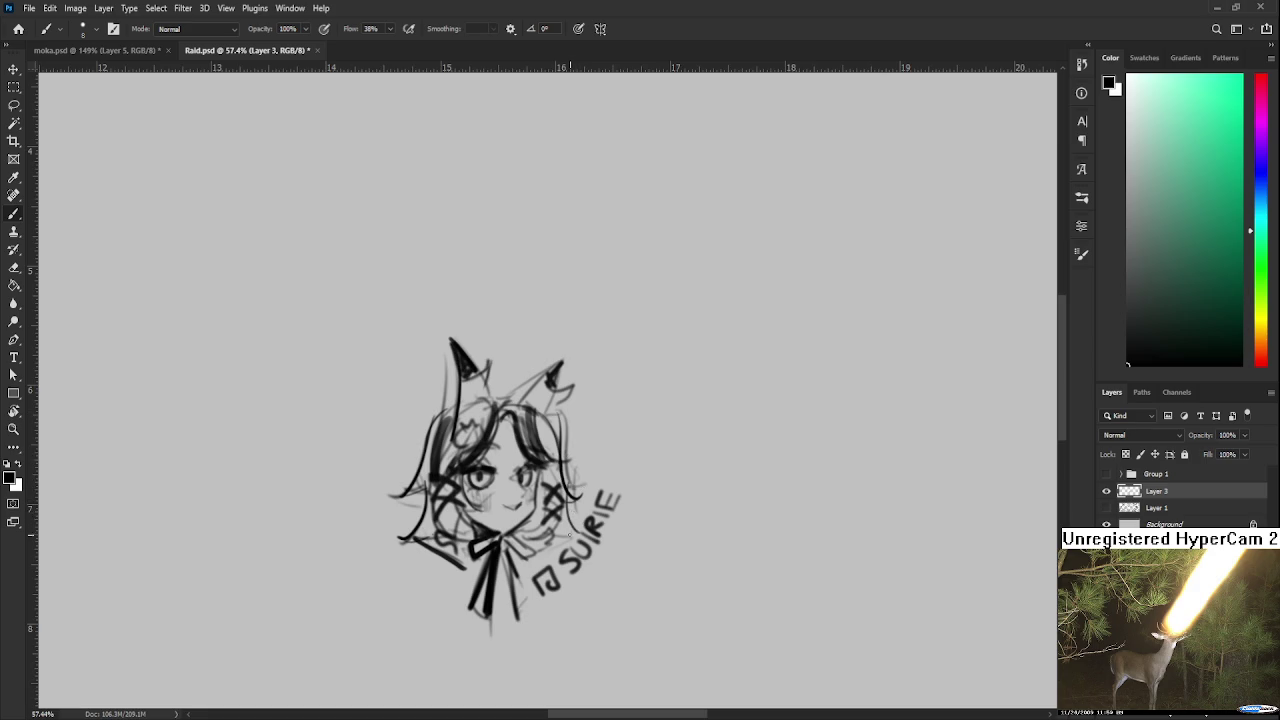
scroll(560, 500, "down", 2)
scroll(566, 459, "down", 4)
scroll(566, 460, "up", 2)
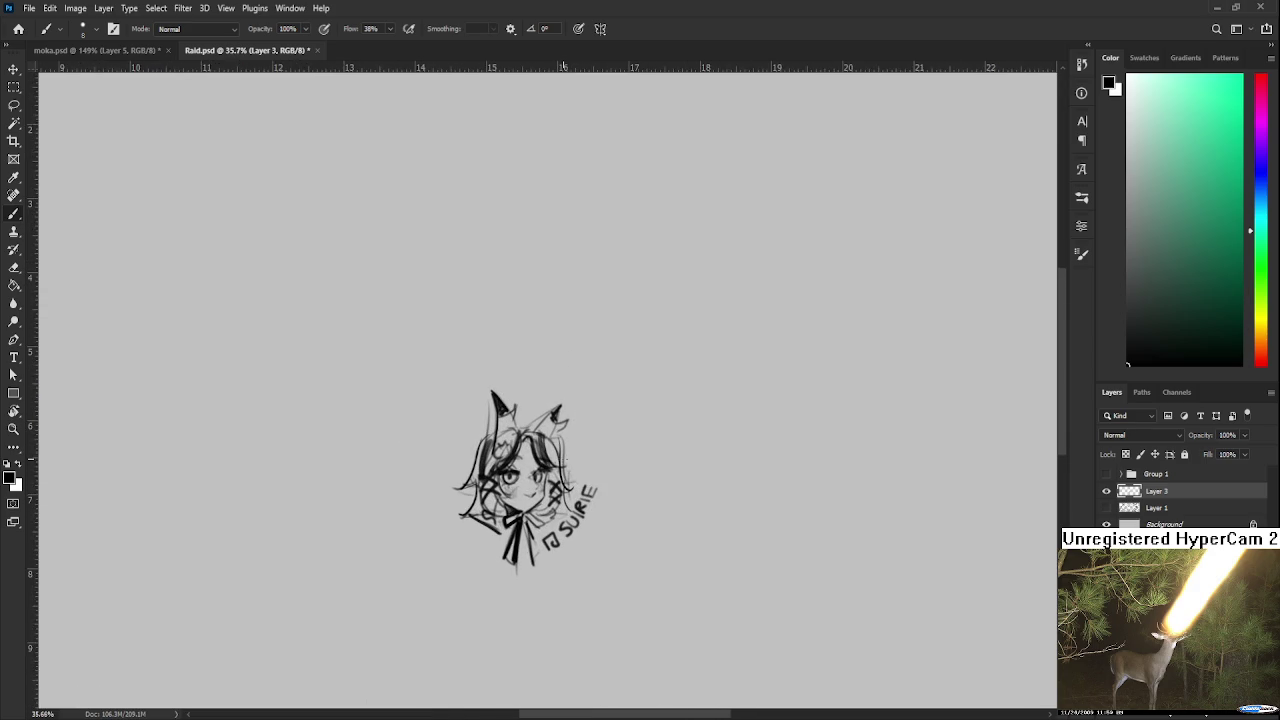
Crop the canvas to a square around the SUIRE head and nudge the head up slightly.
left_click(14, 141)
left_click_drag(366, 302, 704, 657)
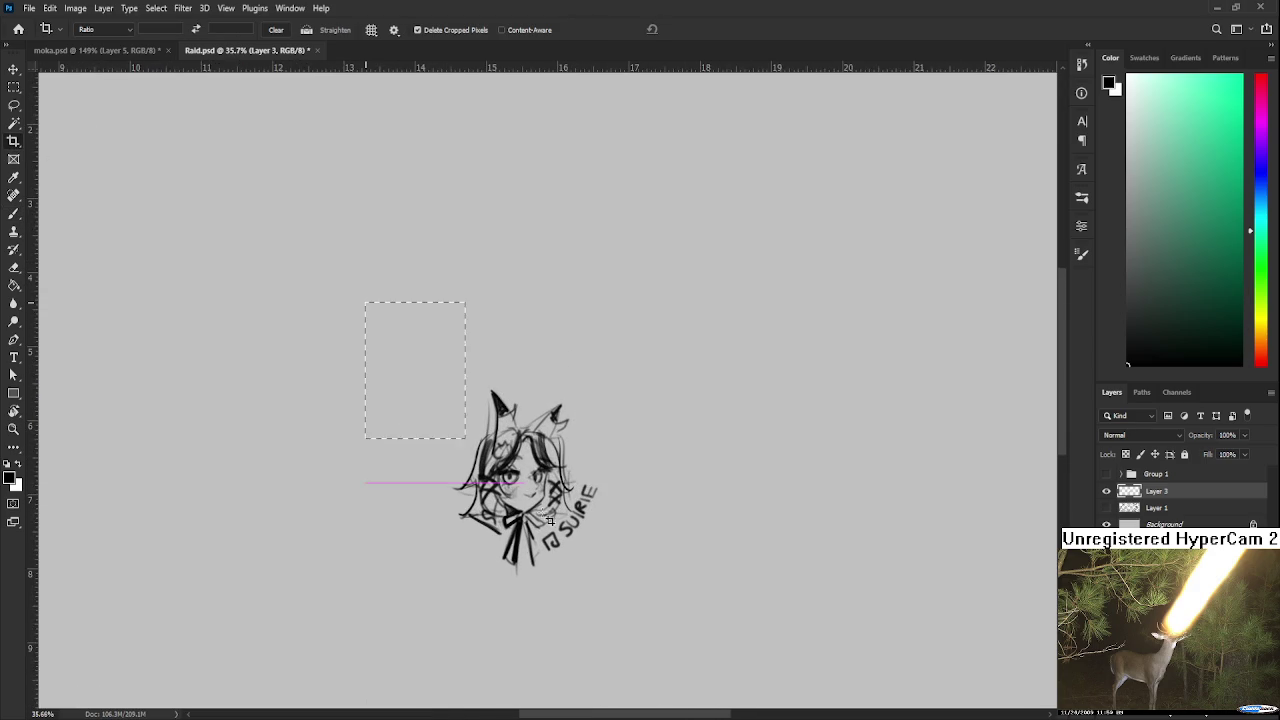
key("Return")
key("ctrl+0")
scroll(535, 410, "down", 3)
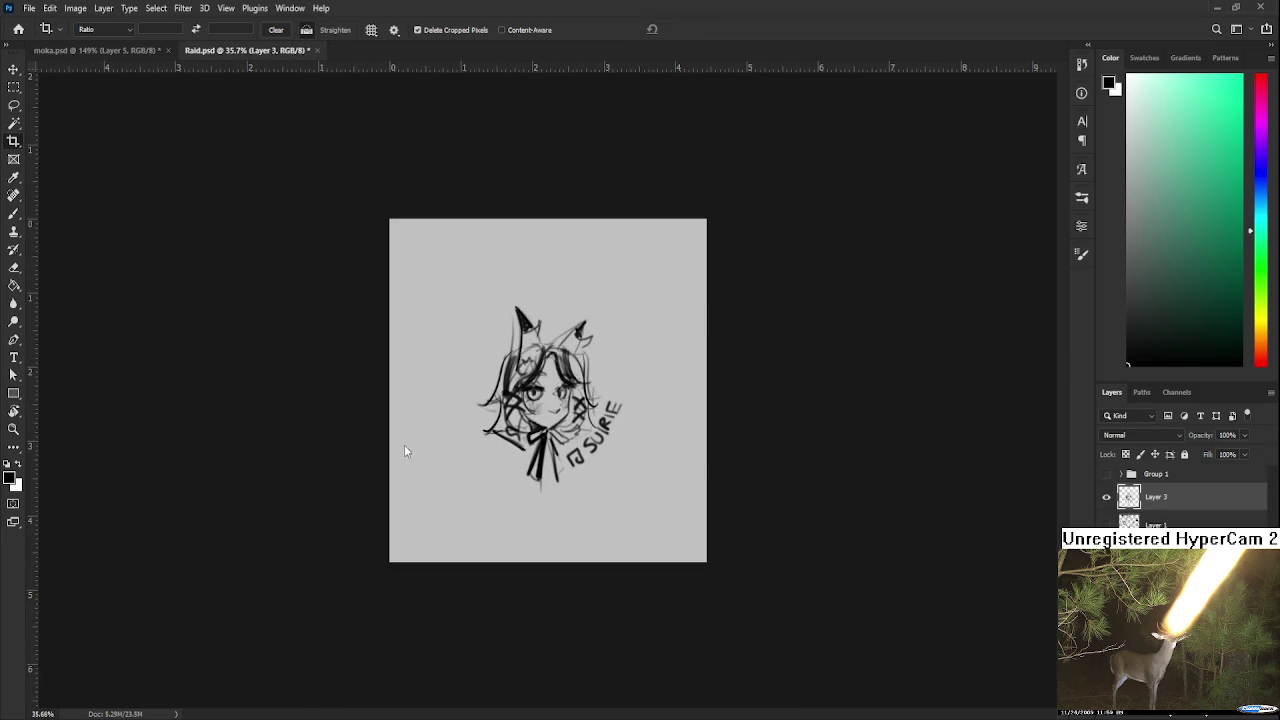
left_click_drag(567, 436, 567, 428)
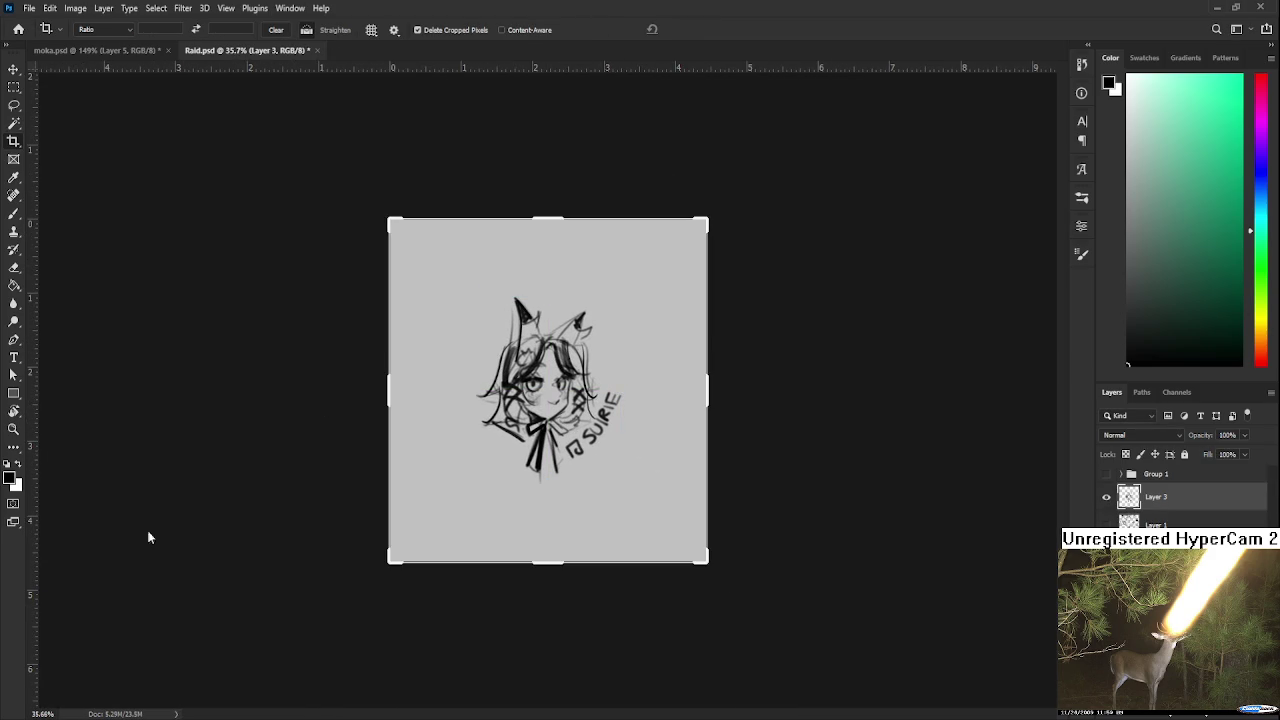
Save the cropped head as 'Raid suirei', then revert to the full sketch sheet without Layer 3.
key("Return")
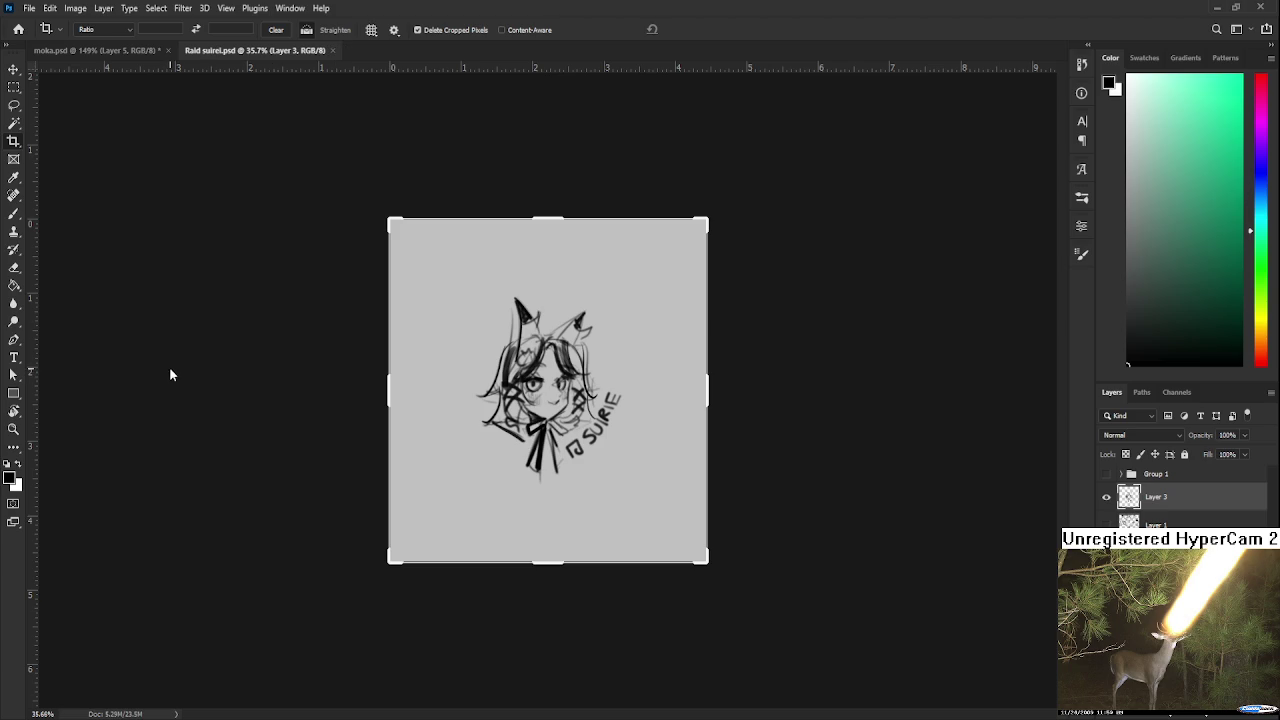
key("Return")
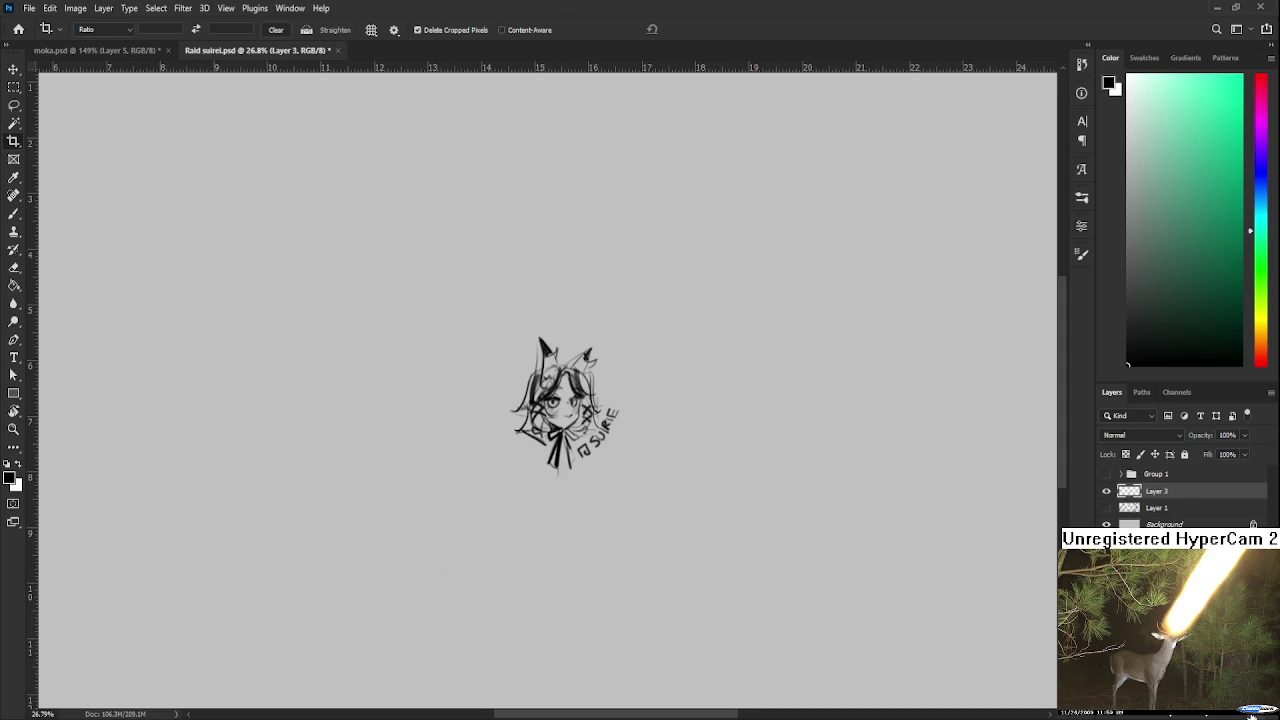
key("Delete")
left_click(1106, 491)
scroll(686, 556, "down", 1)
scroll(686, 556, "down", 1)
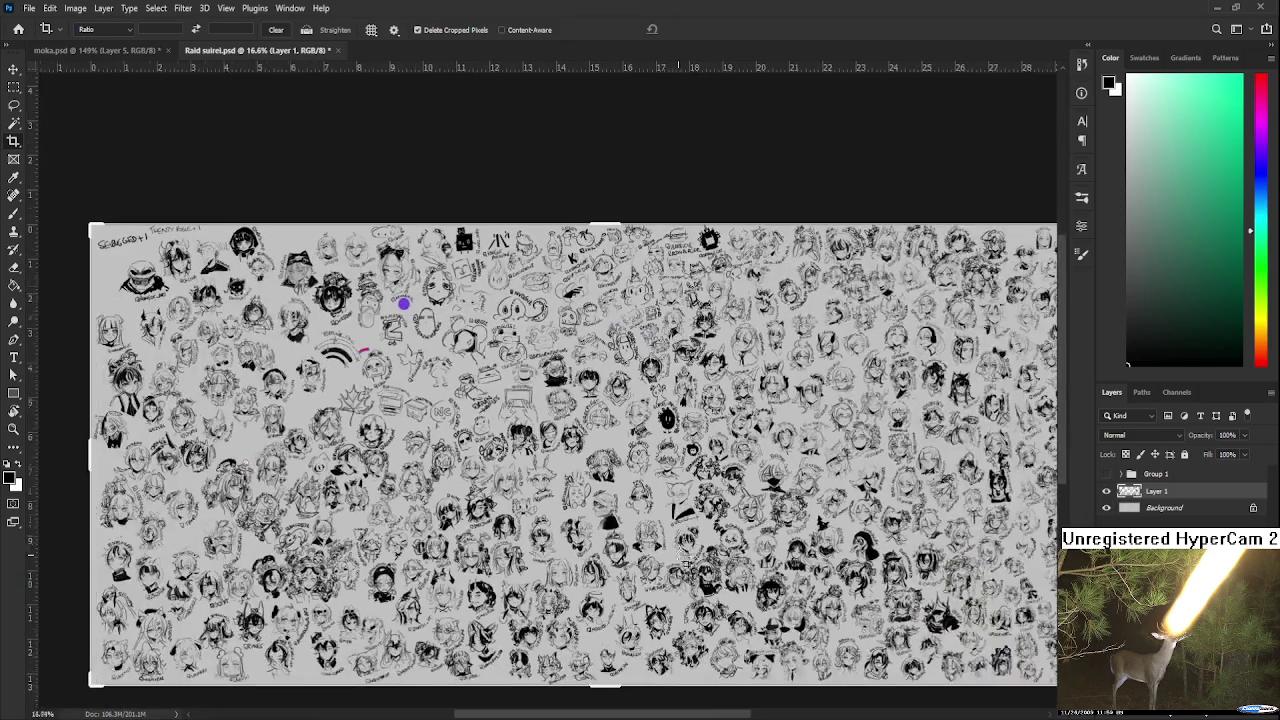
scroll(686, 556, "down", 1)
key("l")
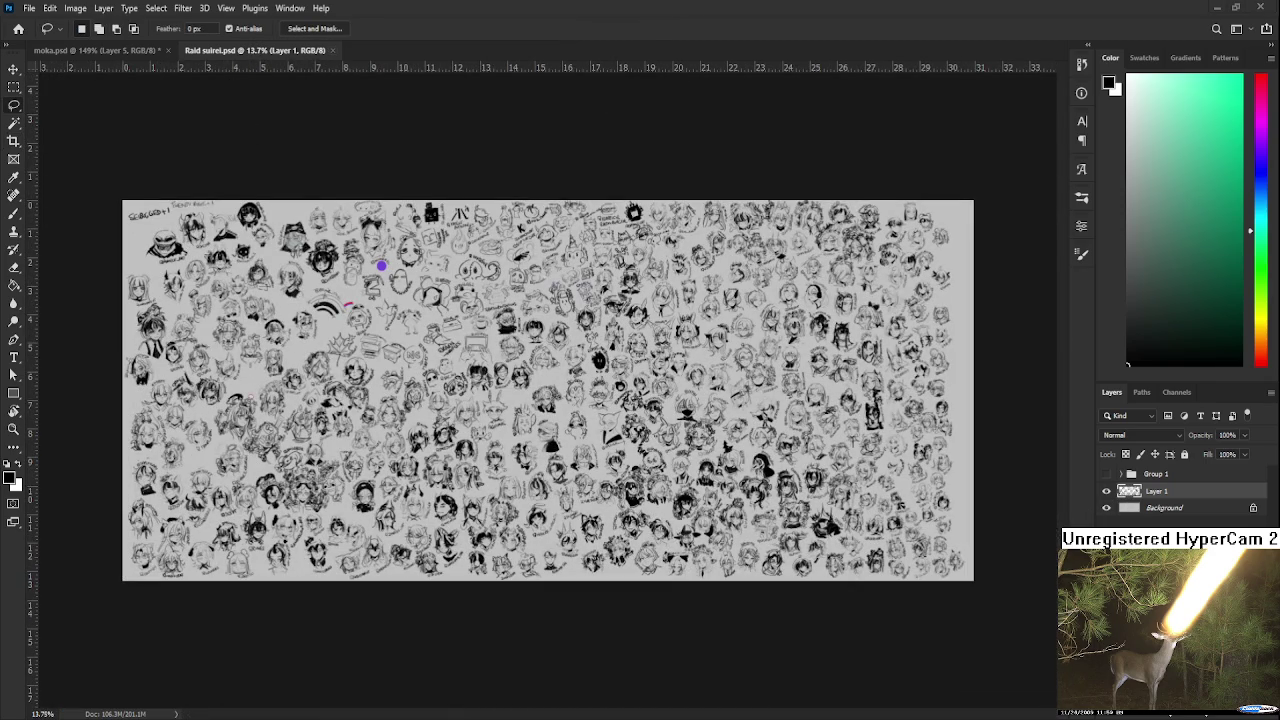
Close the Raid suirei.psd document and return to the Home screen of recent files.
left_click(333, 50)
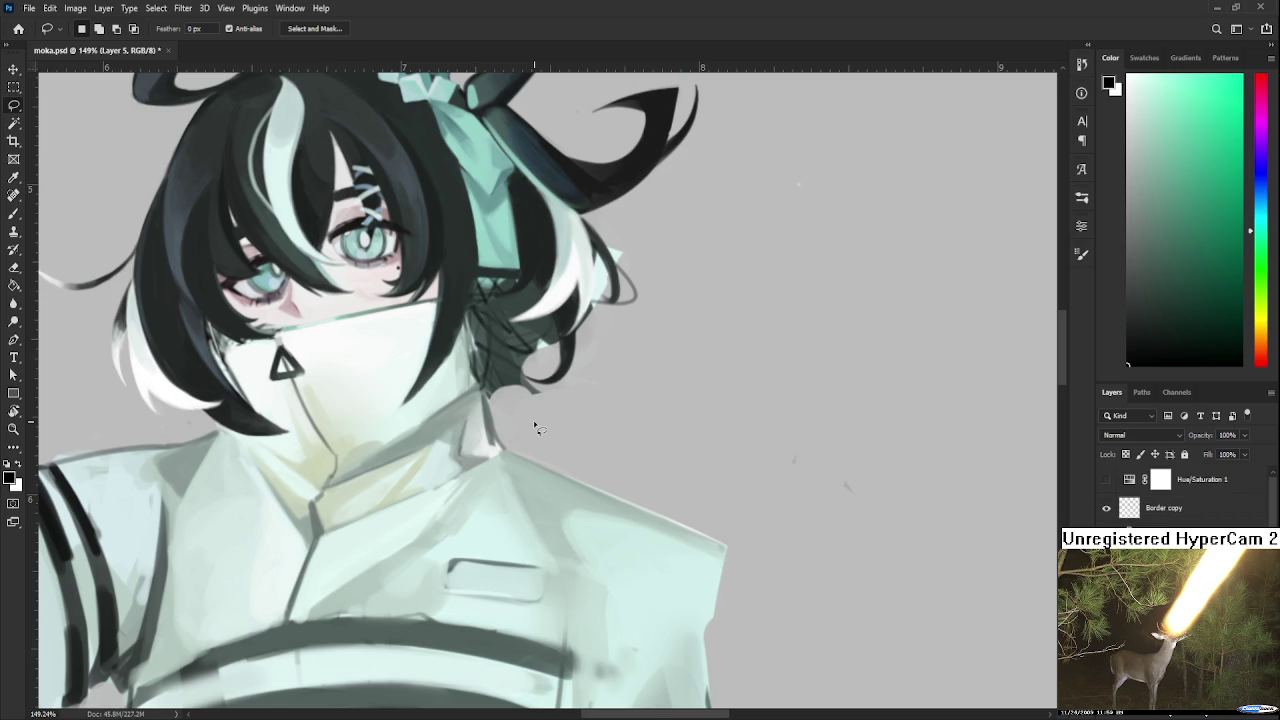
scroll(533, 420, "down", 1)
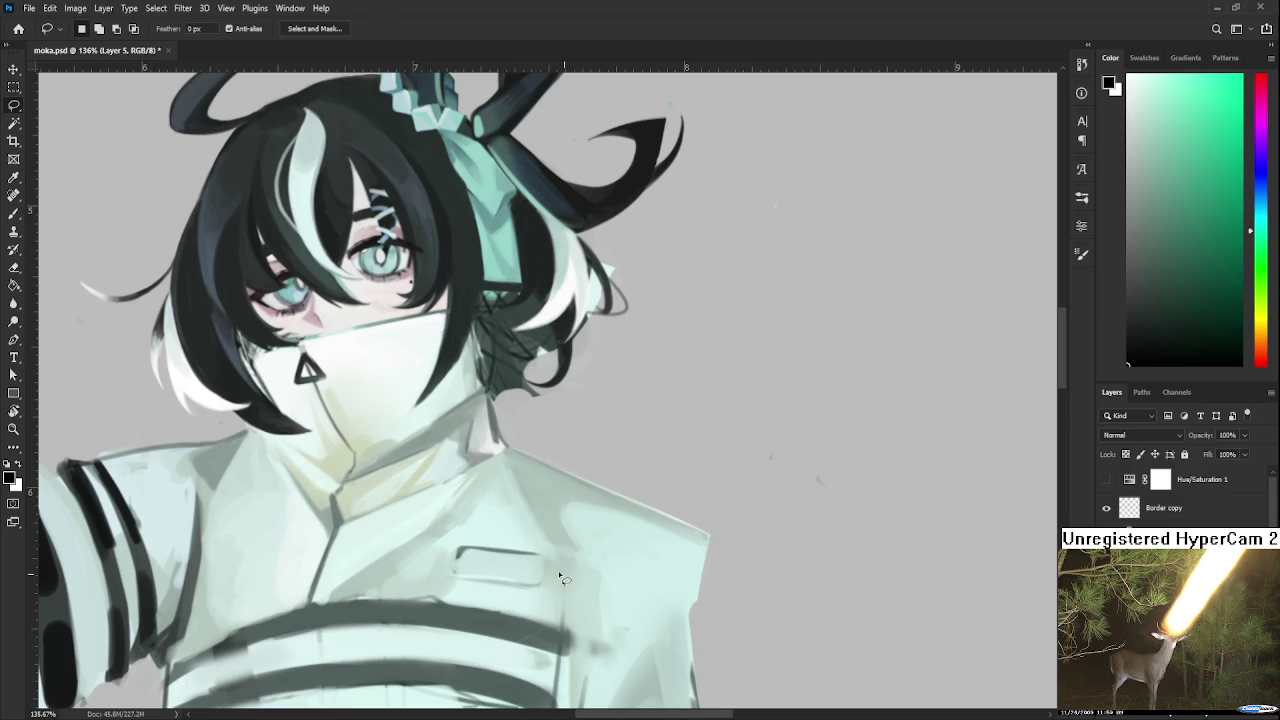
left_click(18, 28)
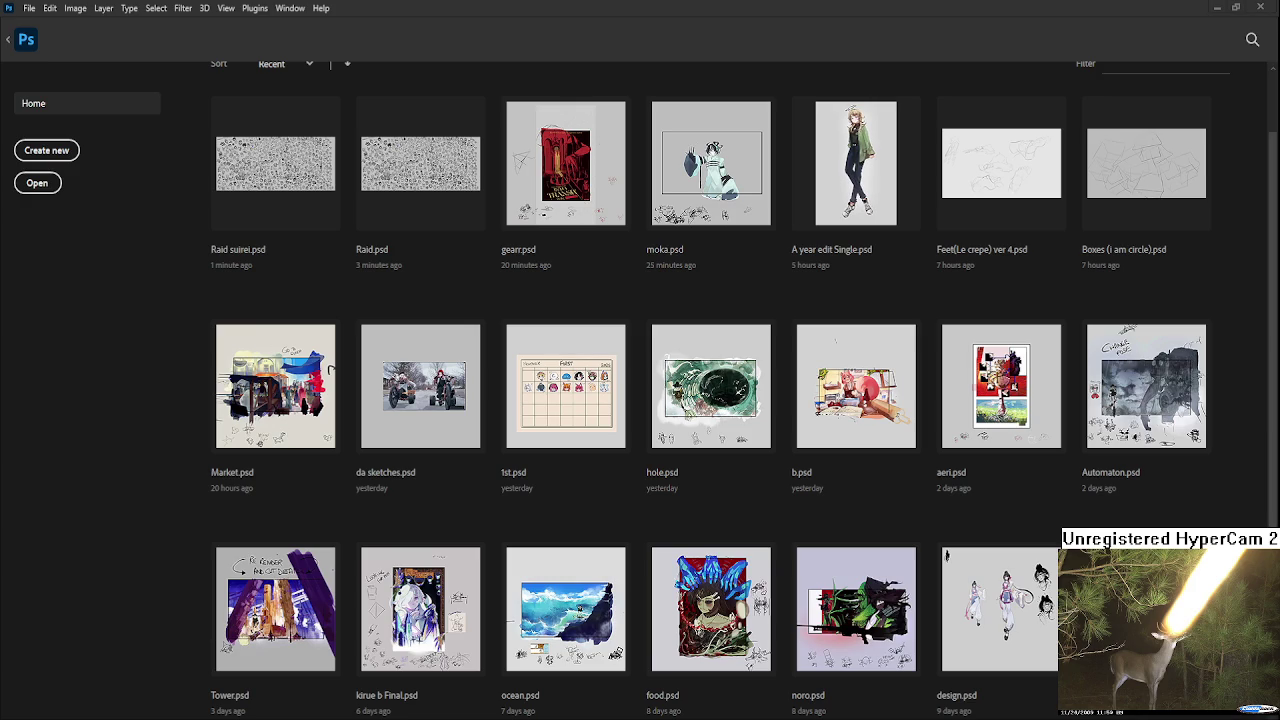
Open Raid suirei.psd from recent files and inspect the cropped head.
left_click(268, 192)
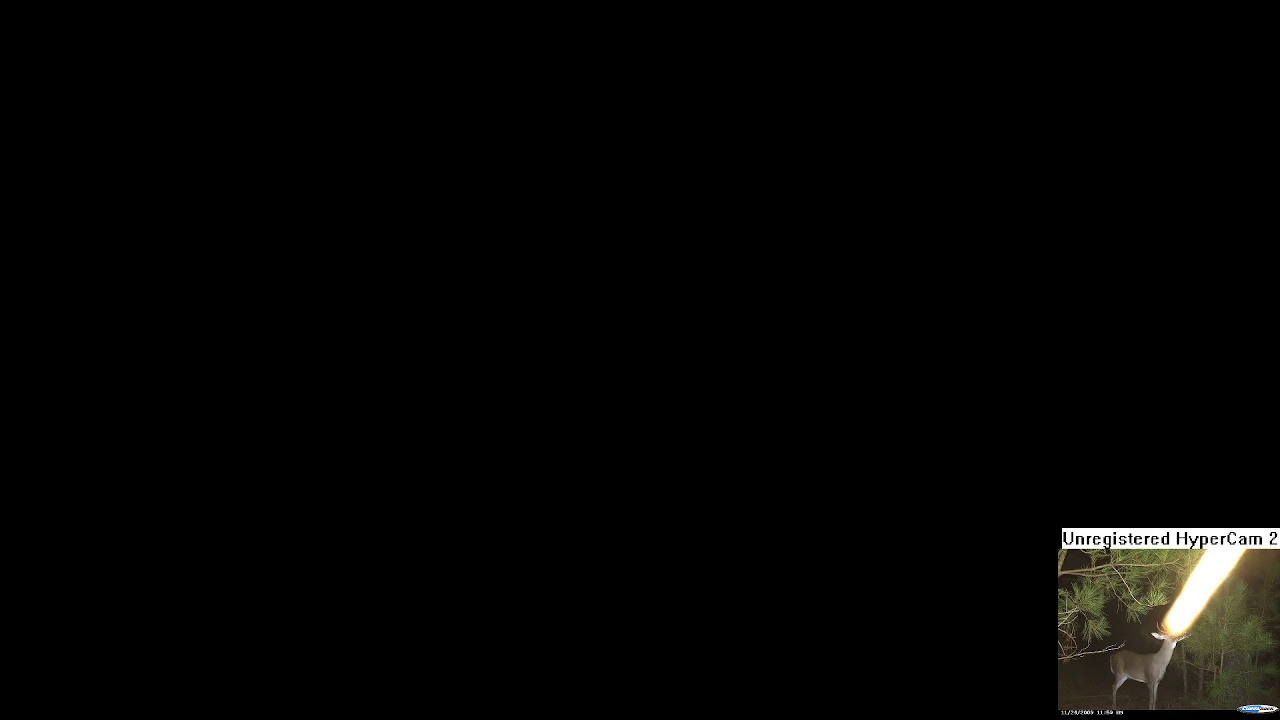
scroll(900, 590, "up", 5)
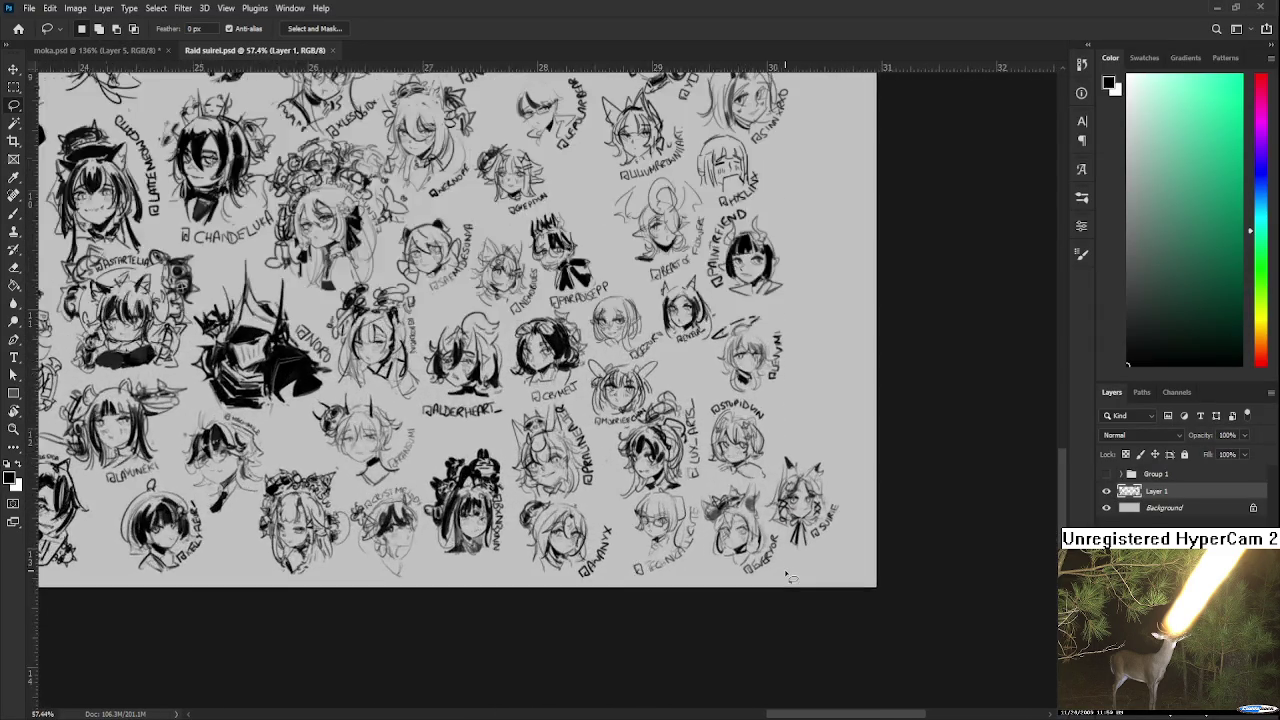
scroll(790, 578, "up", 2)
scroll(785, 569, "up", 2)
scroll(785, 569, "down", 3)
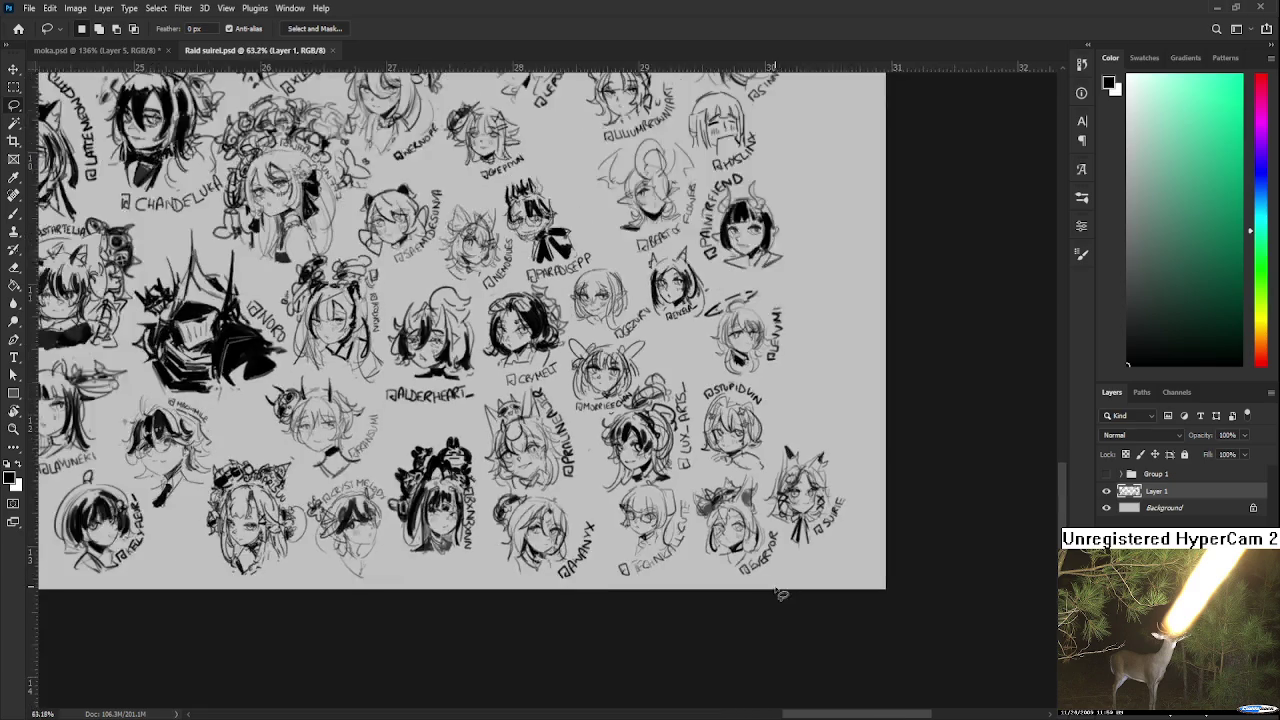
scroll(781, 594, "down", 1)
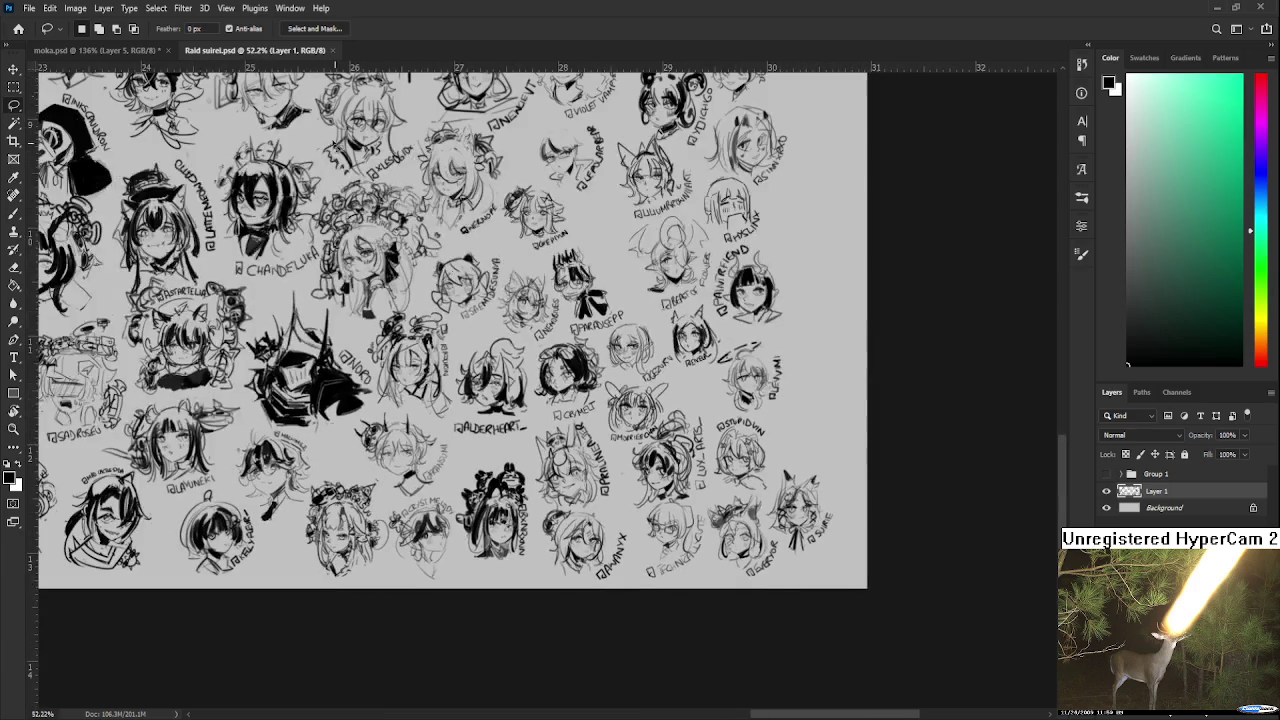
Close Raid suirei.psd and reopen Raid.psd from the Home screen.
left_click(334, 50)
left_click(19, 30)
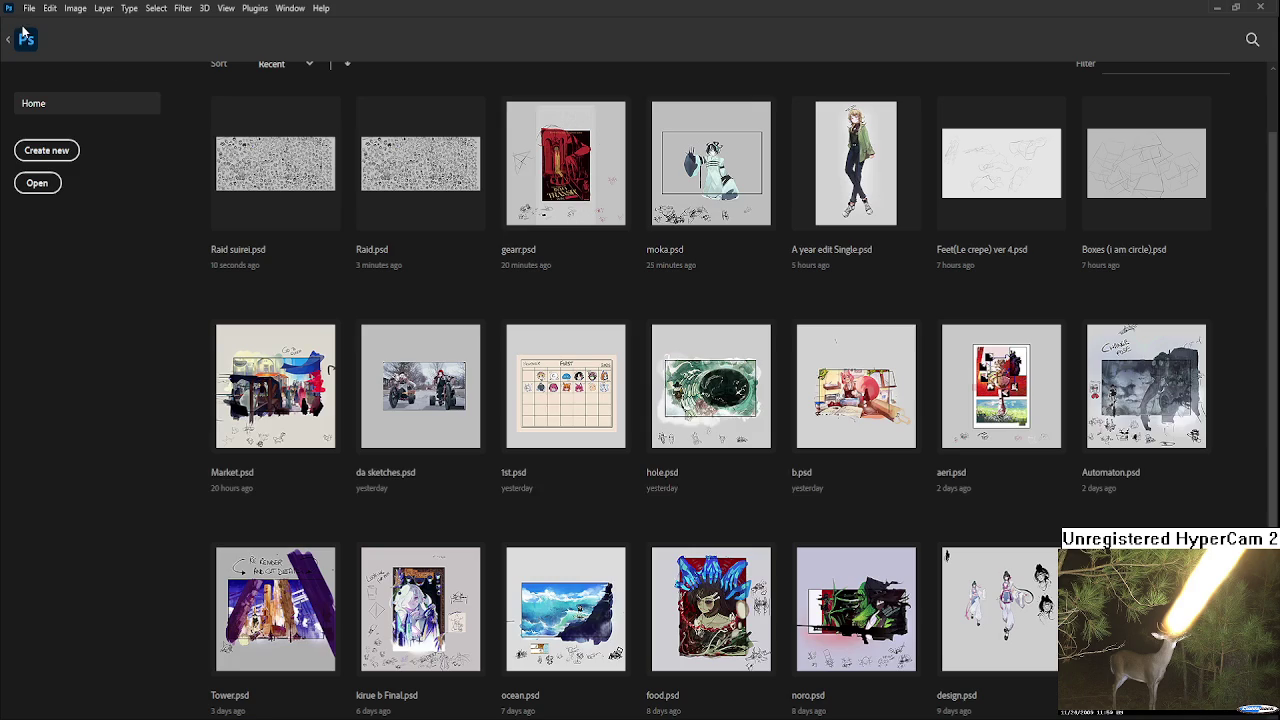
left_click(420, 170)
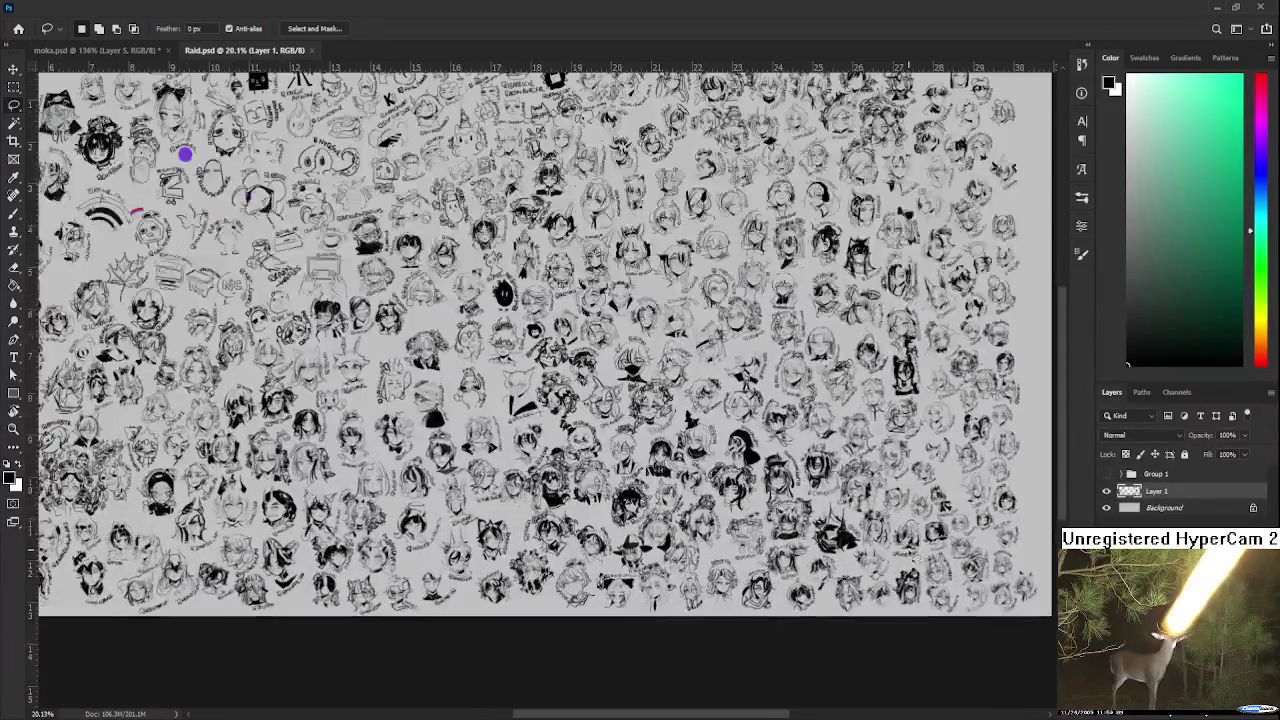
Lasso the SUIRE sketch, copy it to Layer 3 with Ctrl+J, and hide Layer 1.
scroll(729, 500, "up", 5)
scroll(680, 460, "up", 2)
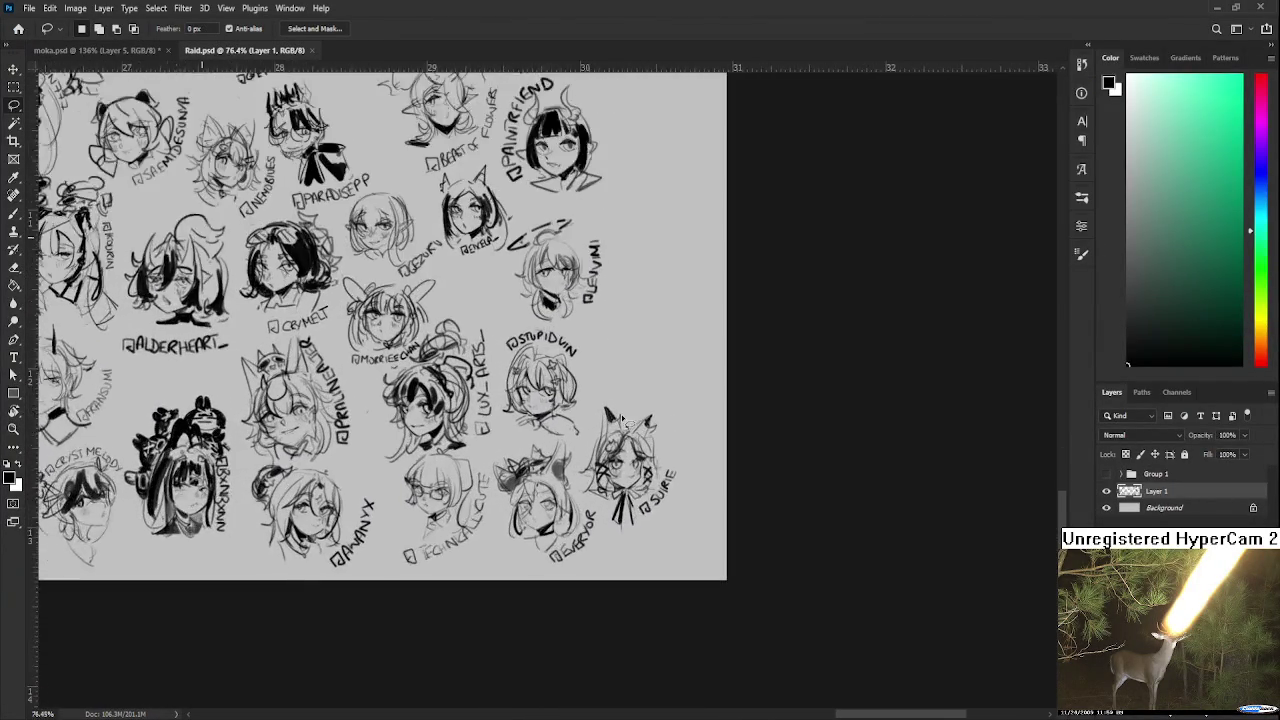
scroll(621, 418, "up", 2)
scroll(620, 400, "up", 1)
mouse_move(570, 383)
left_mouse_down()
mouse_move(825, 524)
mouse_move(570, 600)
left_mouse_up()
left_click_drag(556, 502, 570, 540)
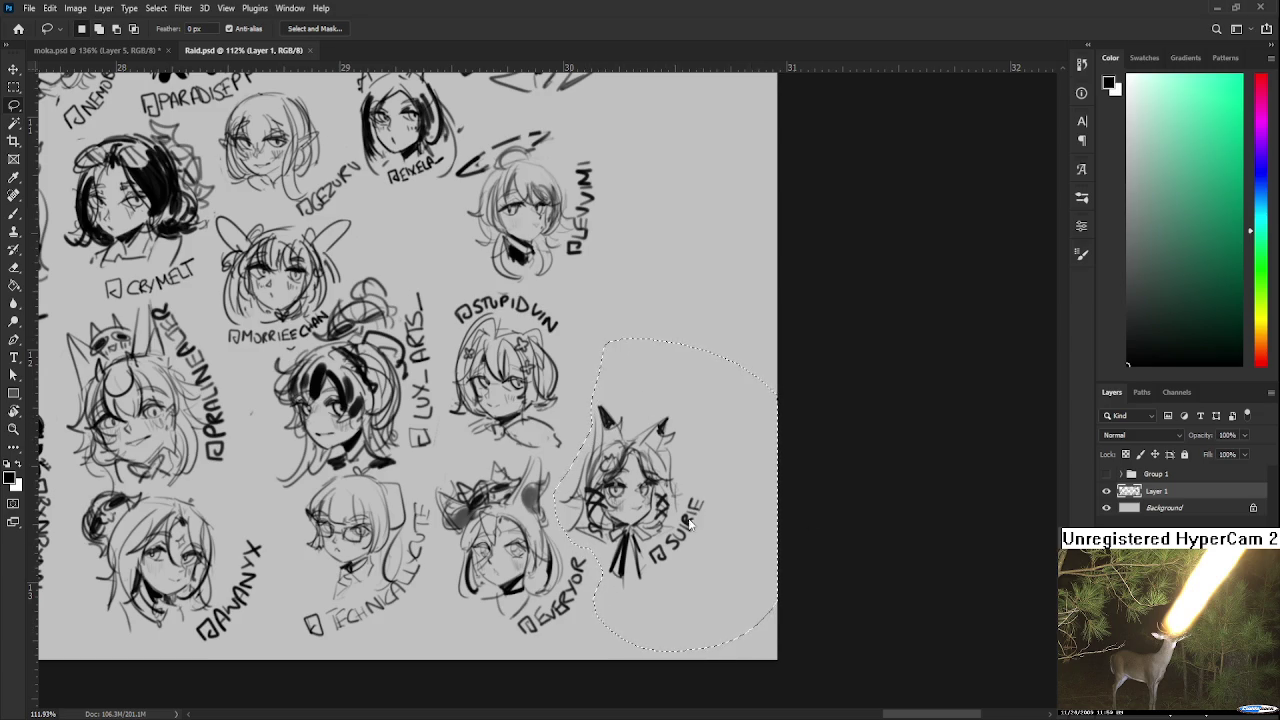
key("ctrl+j")
left_click(1106, 508)
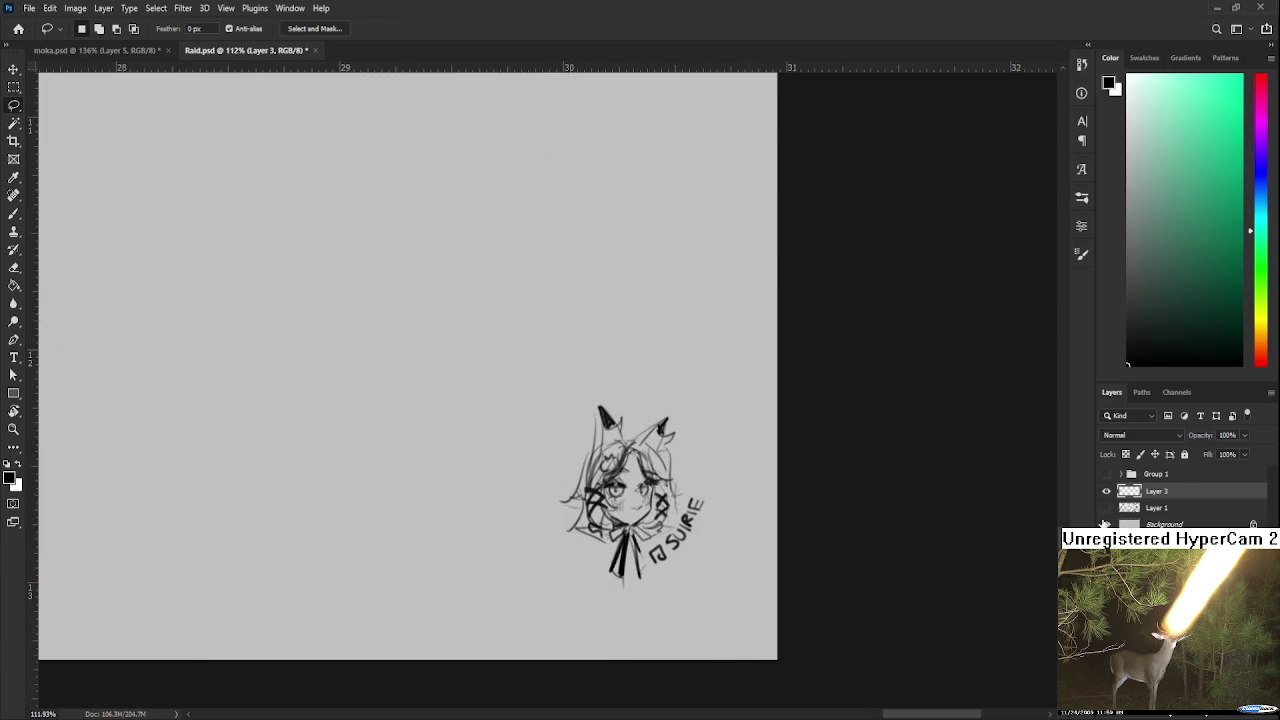
scroll(597, 535, "down", 5)
key("b")
scroll(597, 535, "up", 1)
Fill the left ear and redraw the left hair outline after undoing one stroke, then stroke the collar.
mouse_move(447, 360)
left_mouse_down()
mouse_move(462, 383)
mouse_move(440, 442)
left_mouse_up()
mouse_move(450, 392)
left_mouse_down()
mouse_move(441, 443)
mouse_move(410, 470)
left_mouse_up()
key("ctrl+z")
key("ctrl+z")
mouse_move(428, 424)
left_mouse_down()
mouse_move(408, 472)
mouse_move(414, 504)
left_mouse_up()
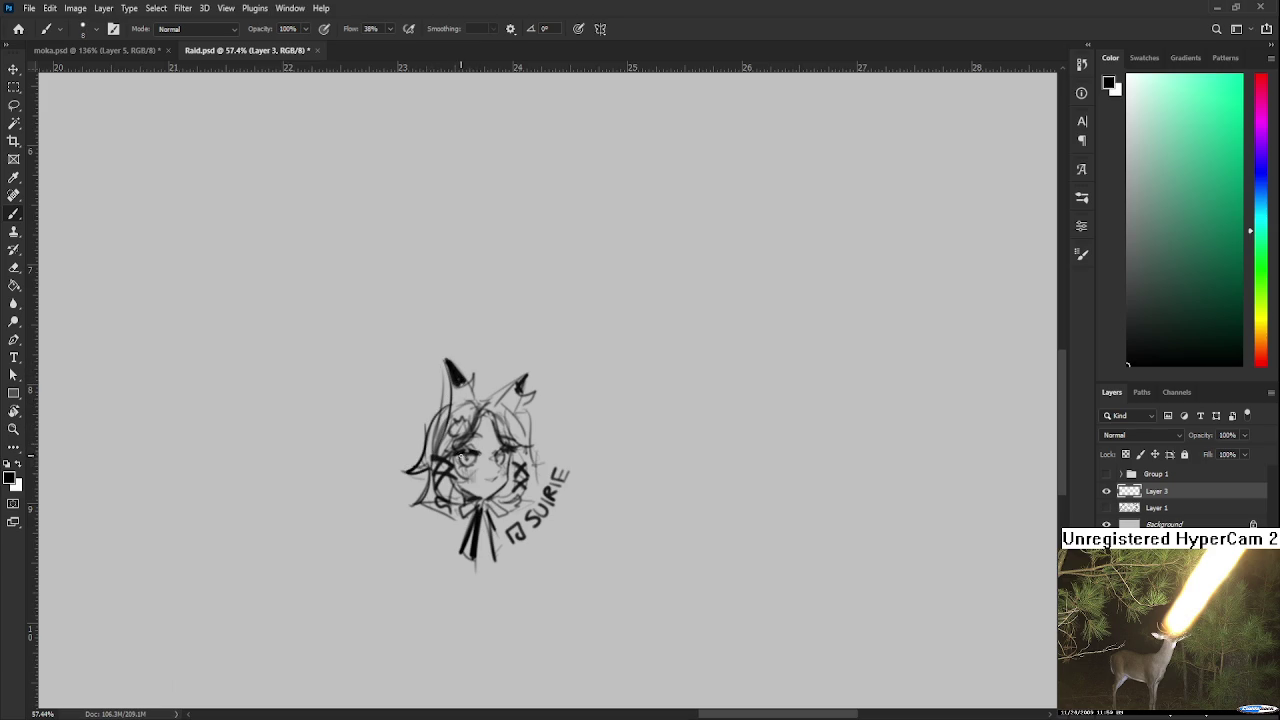
left_click_drag(480, 482, 456, 500)
Define the right hair, ear and braid, rework the ribbon bow, and add faint bangs lines.
mouse_move(522, 460)
left_mouse_down()
mouse_move(510, 478)
mouse_move(504, 446)
left_mouse_up()
mouse_move(522, 378)
left_mouse_down()
mouse_move(498, 402)
mouse_move(524, 394)
mouse_move(514, 502)
left_mouse_up()
left_click_drag(514, 456, 502, 504)
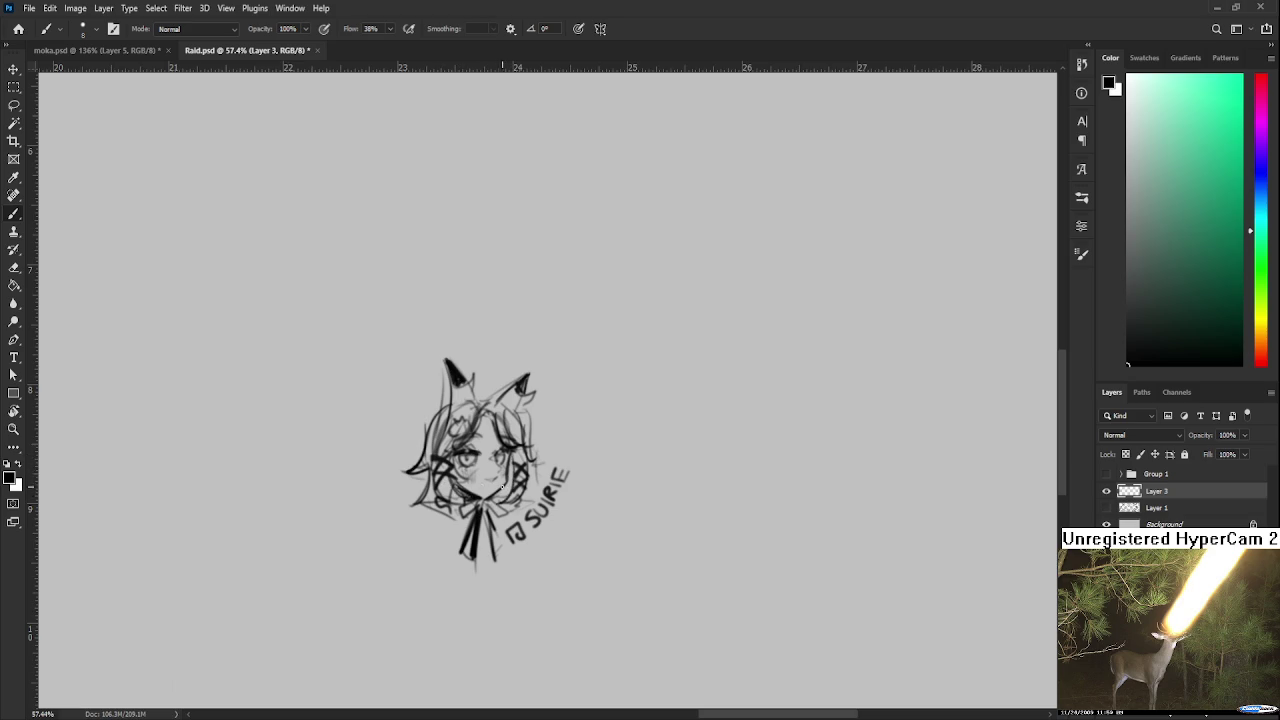
mouse_move(458, 504)
left_mouse_down()
mouse_move(506, 516)
mouse_move(488, 502)
left_mouse_up()
mouse_move(468, 444)
left_mouse_down()
mouse_move(480, 414)
mouse_move(489, 420)
left_mouse_up()
left_click(14, 140)
Try a crop around the SUIRE head, then undo it to restore the full canvas.
left_click_drag(356, 308, 630, 614)
key("Return")
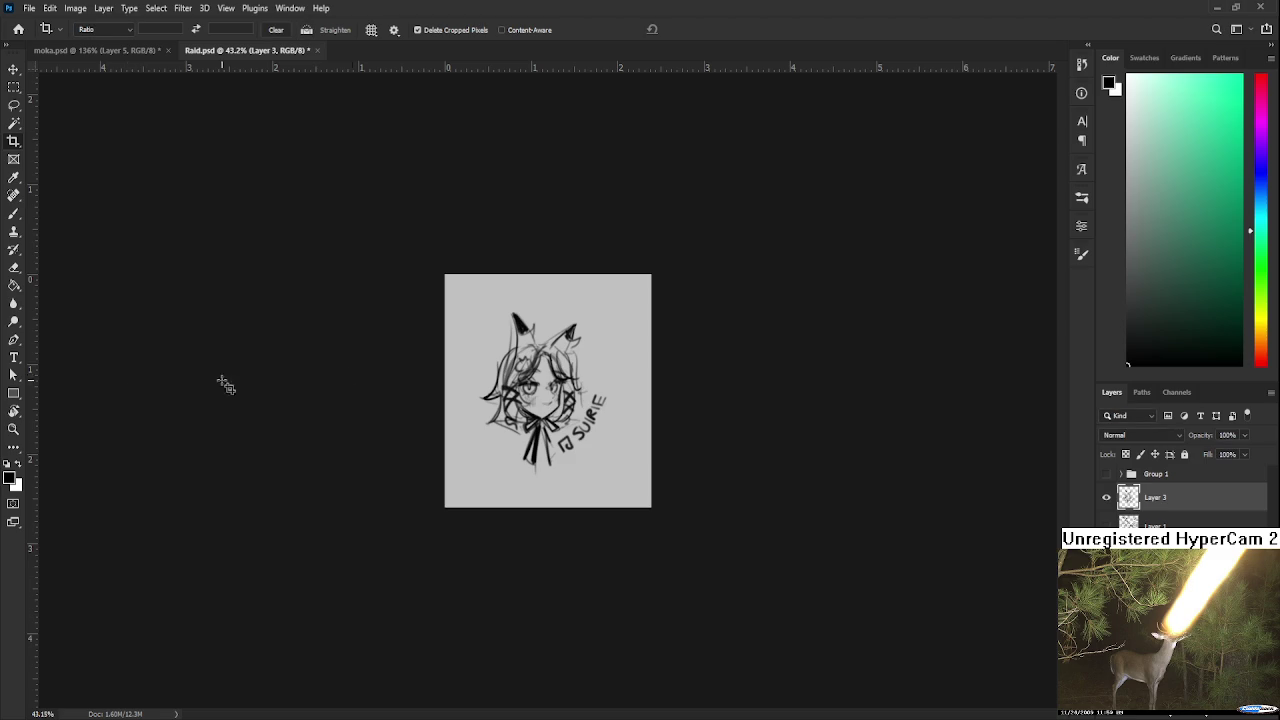
key("ctrl+z")
scroll(498, 365, "down", 2)
scroll(498, 365, "down", 2)
scroll(500, 366, "down", 1)
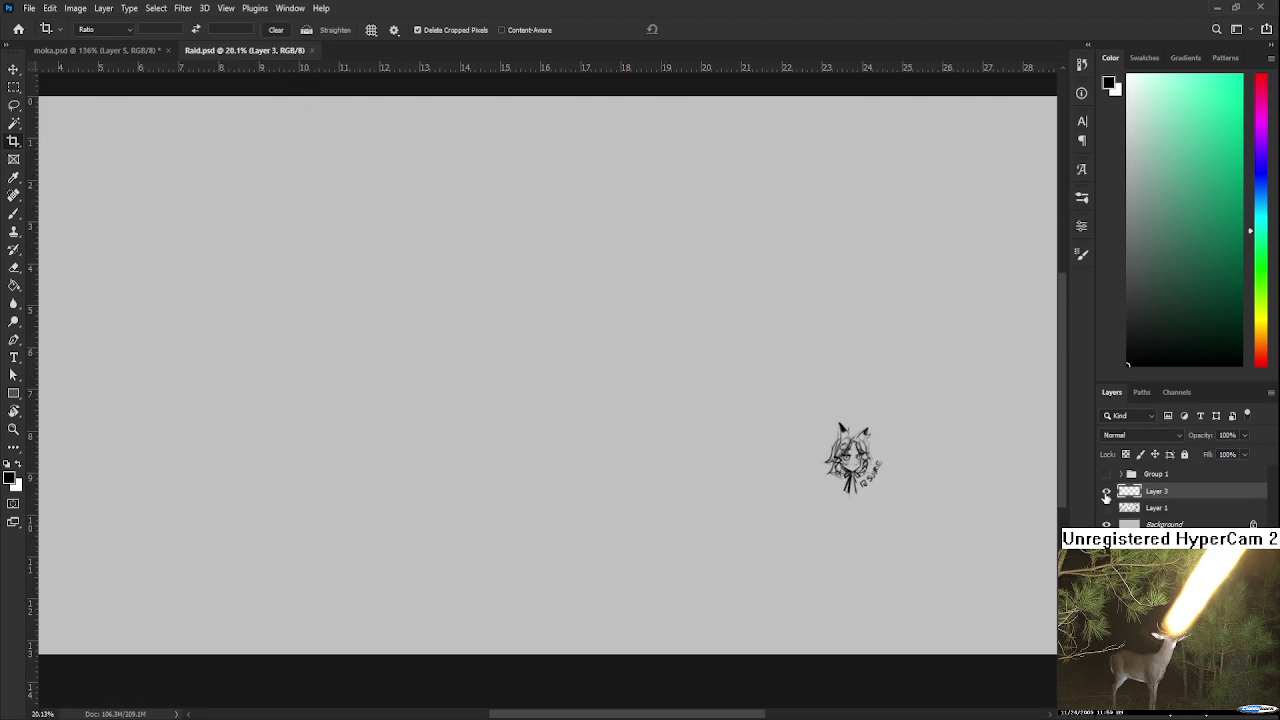
Hide Layer 3, show the full sketch sheet on Layer 1, and close Raid.psd.
left_click(1106, 491)
left_click(1106, 508)
left_click(312, 50)
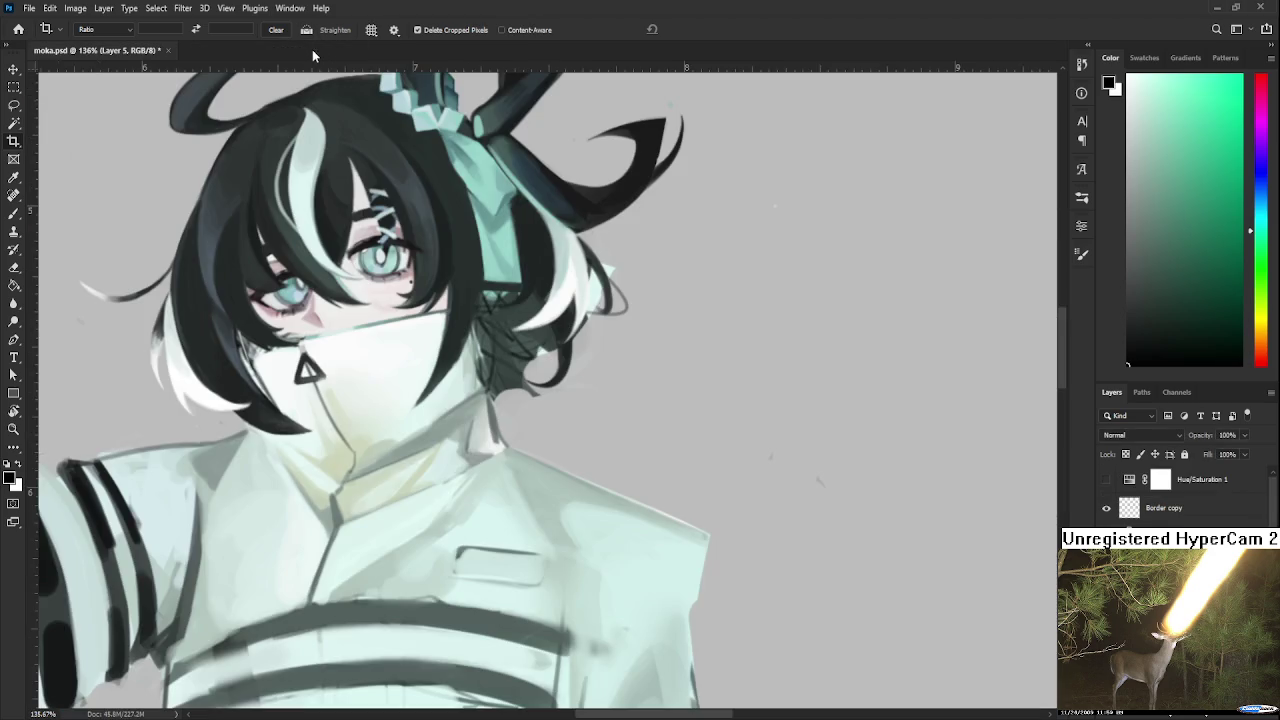
scroll(390, 660, "down", 2)
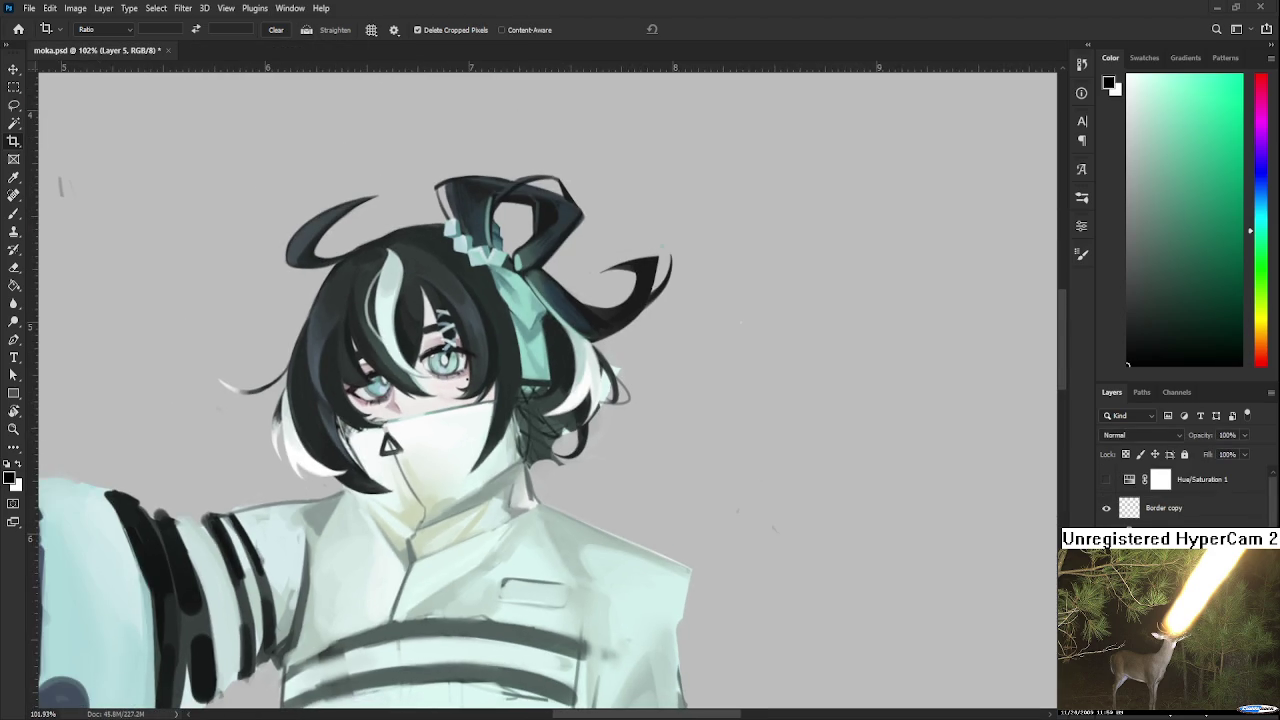
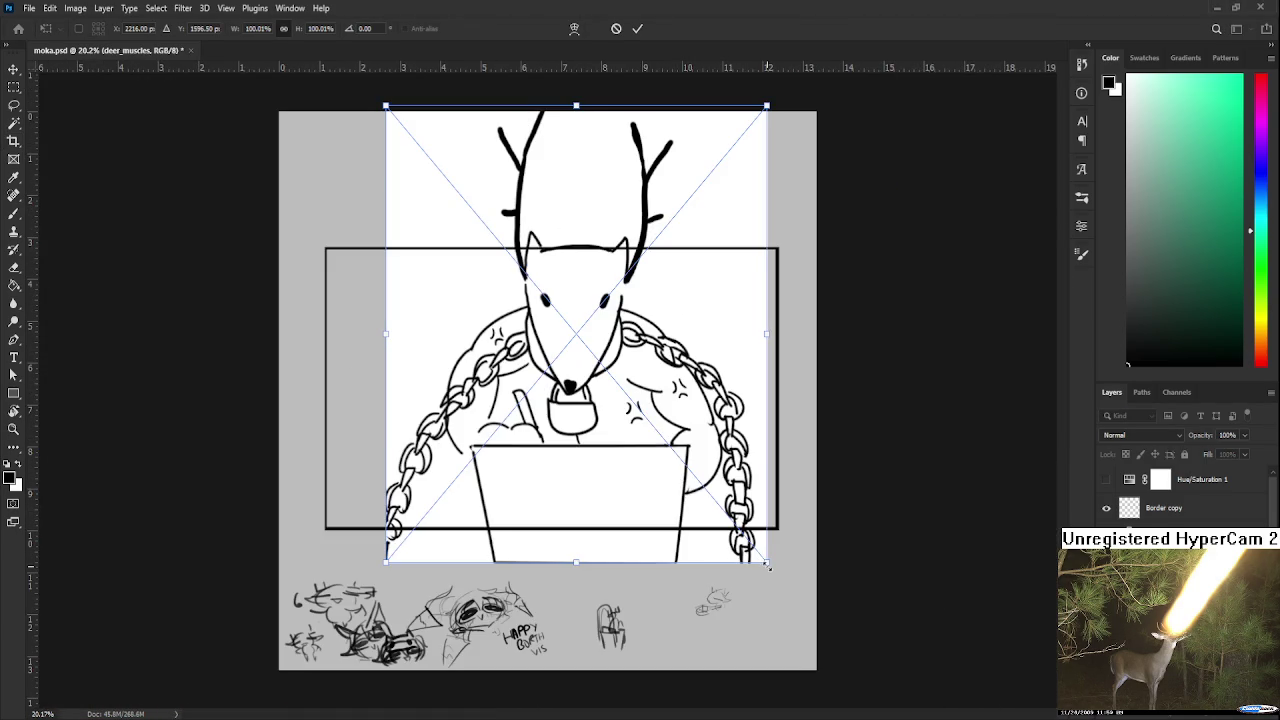
Scale the deer sketch to about 45% and move it inside the black frame.
left_click_drag(762, 561, 557, 314)
left_click_drag(490, 280, 538, 433)
key("Return")
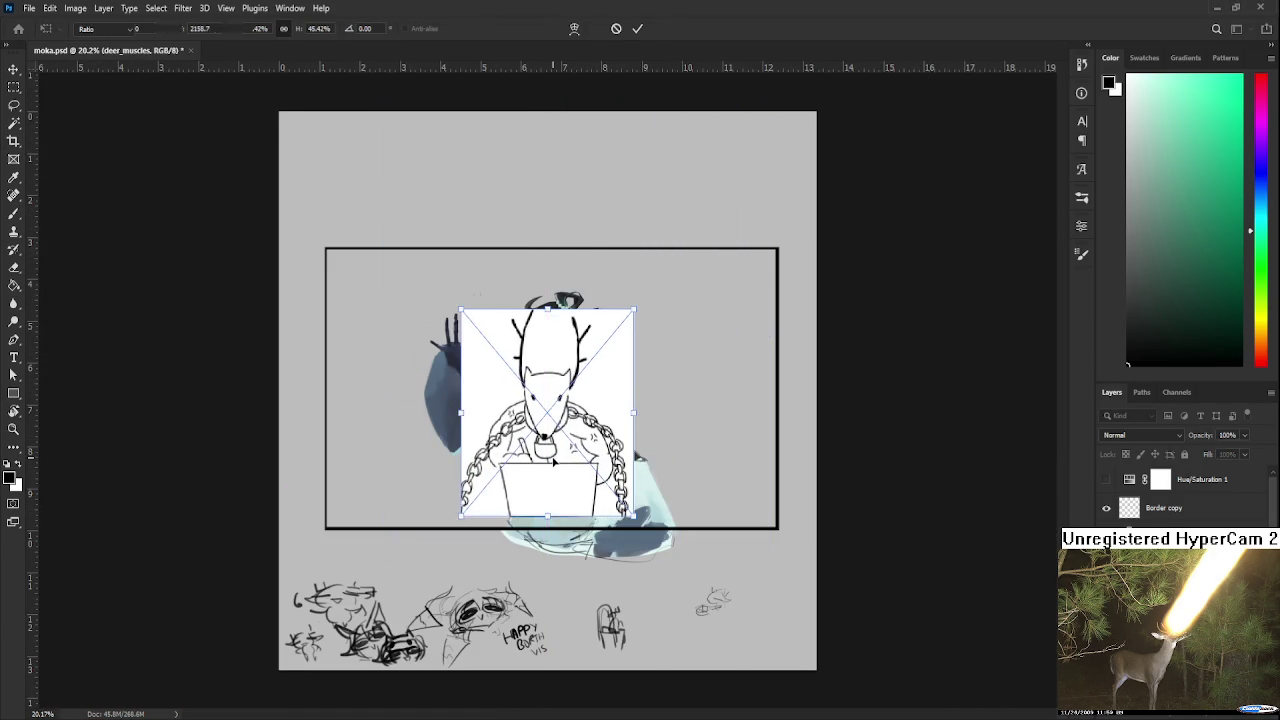
Delete the deer sketch layer, leaving only the painted waving character.
key("c")
scroll(545, 440, "up", 5)
scroll(567, 450, "up", 2)
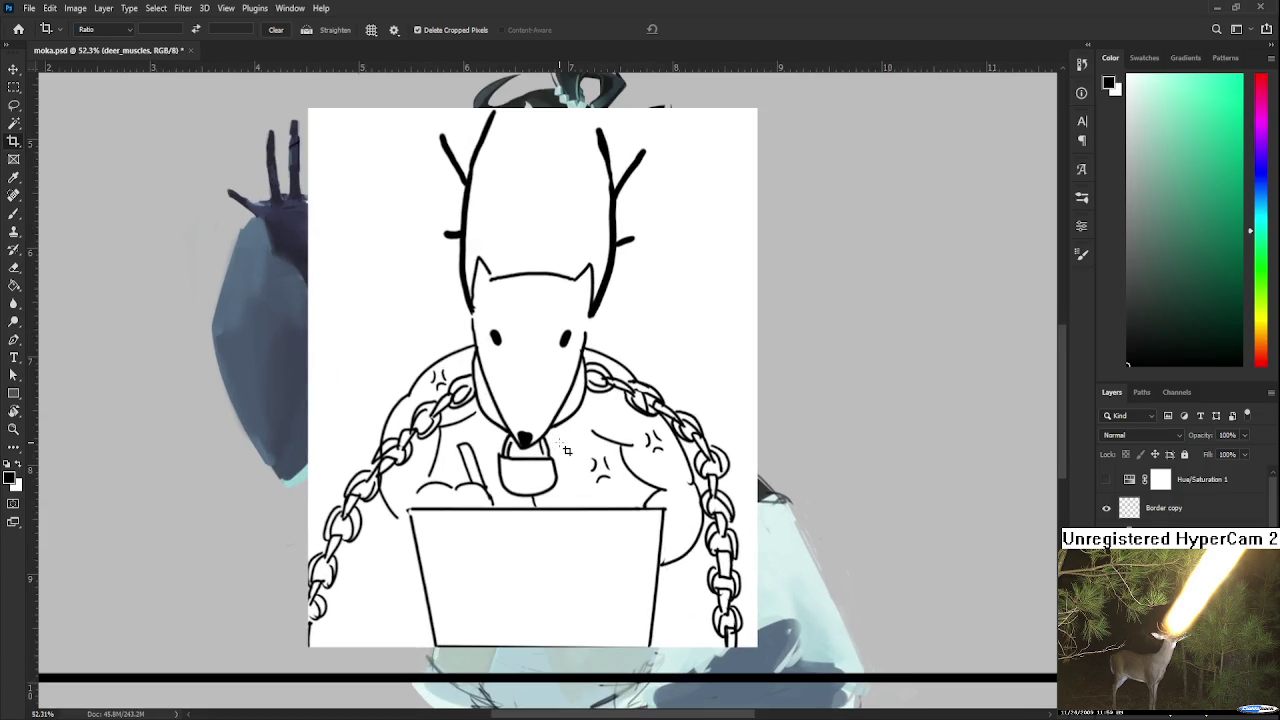
scroll(567, 450, "down", 1)
scroll(567, 450, "down", 1)
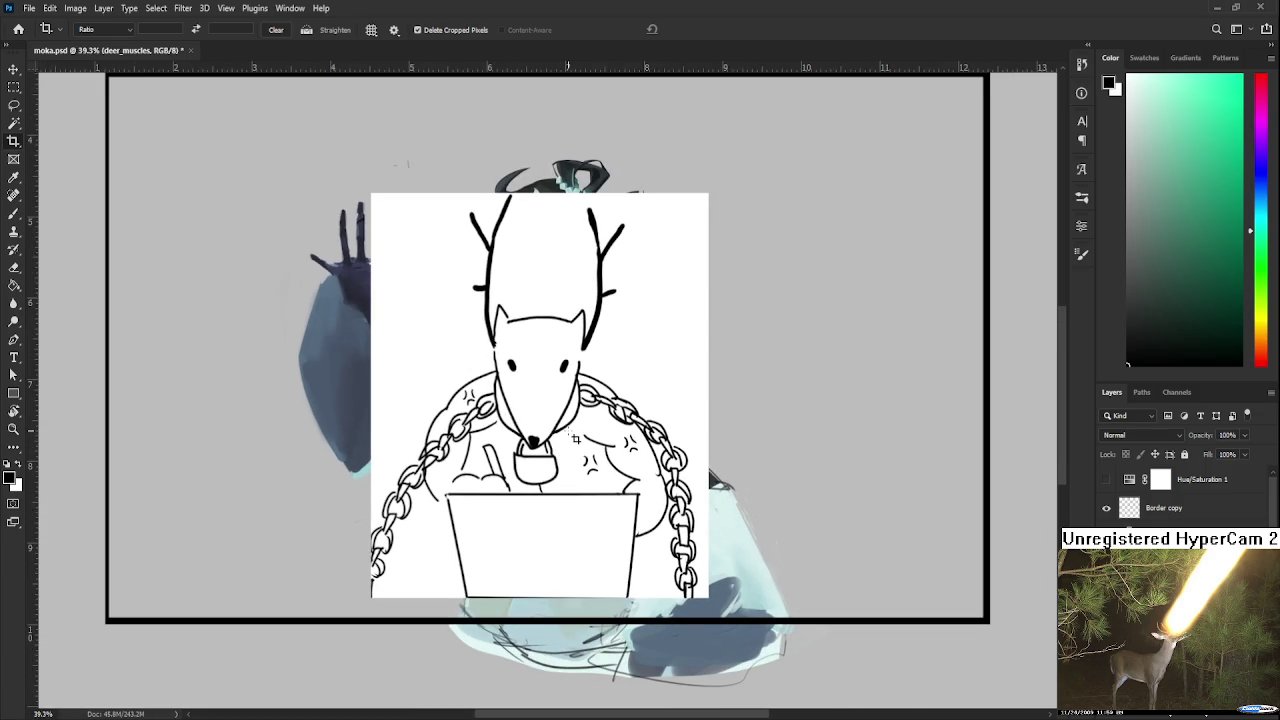
scroll(455, 584, "down", 1)
scroll(455, 584, "down", 1)
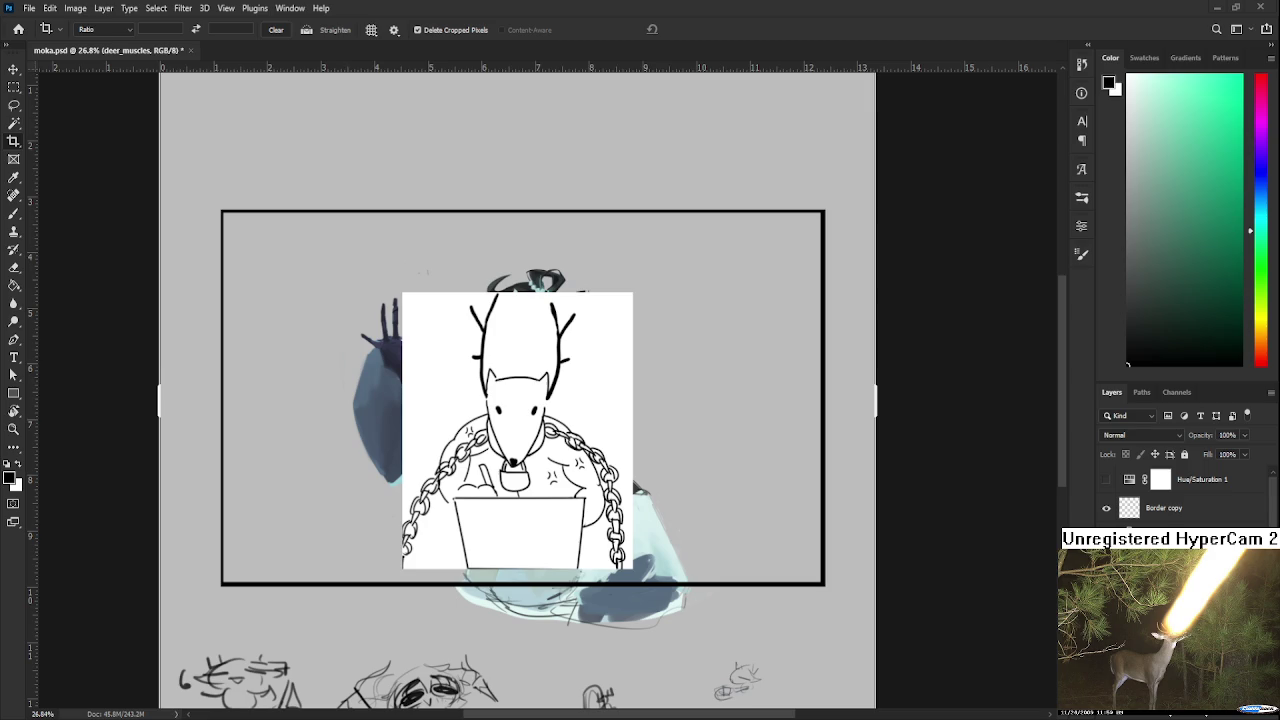
scroll(492, 483, "up", 1)
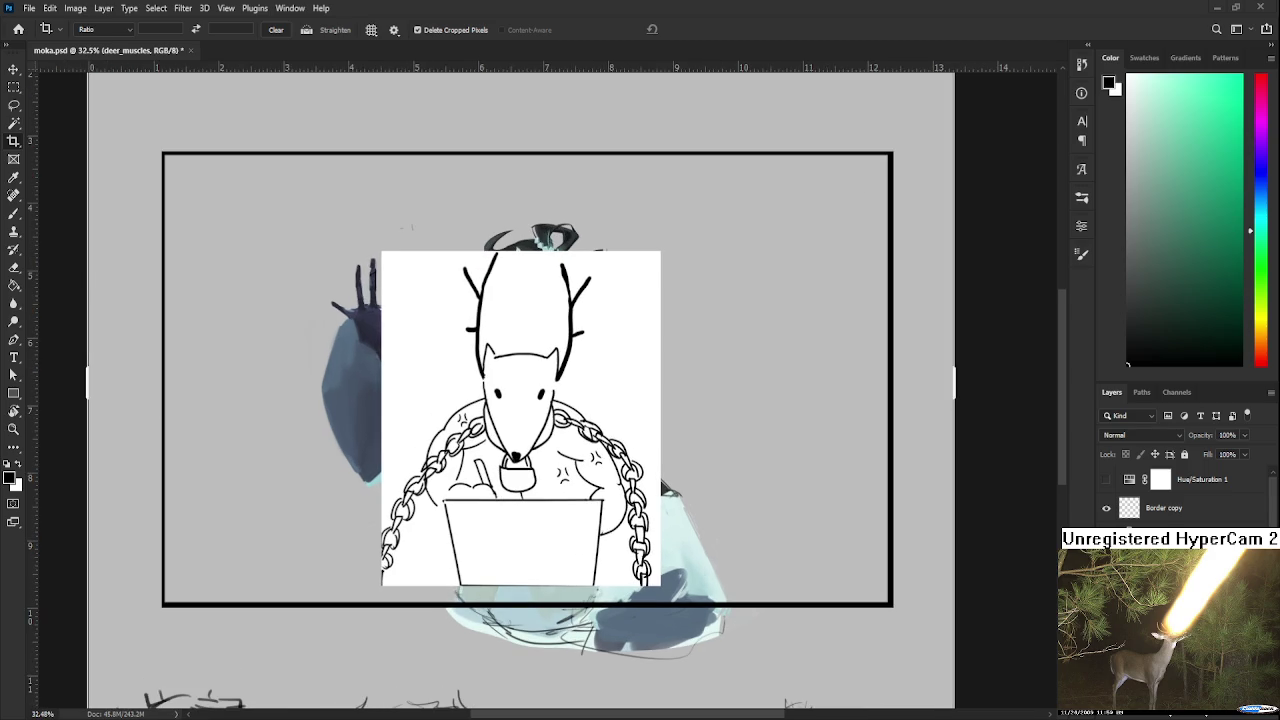
scroll(620, 528, "left", 2)
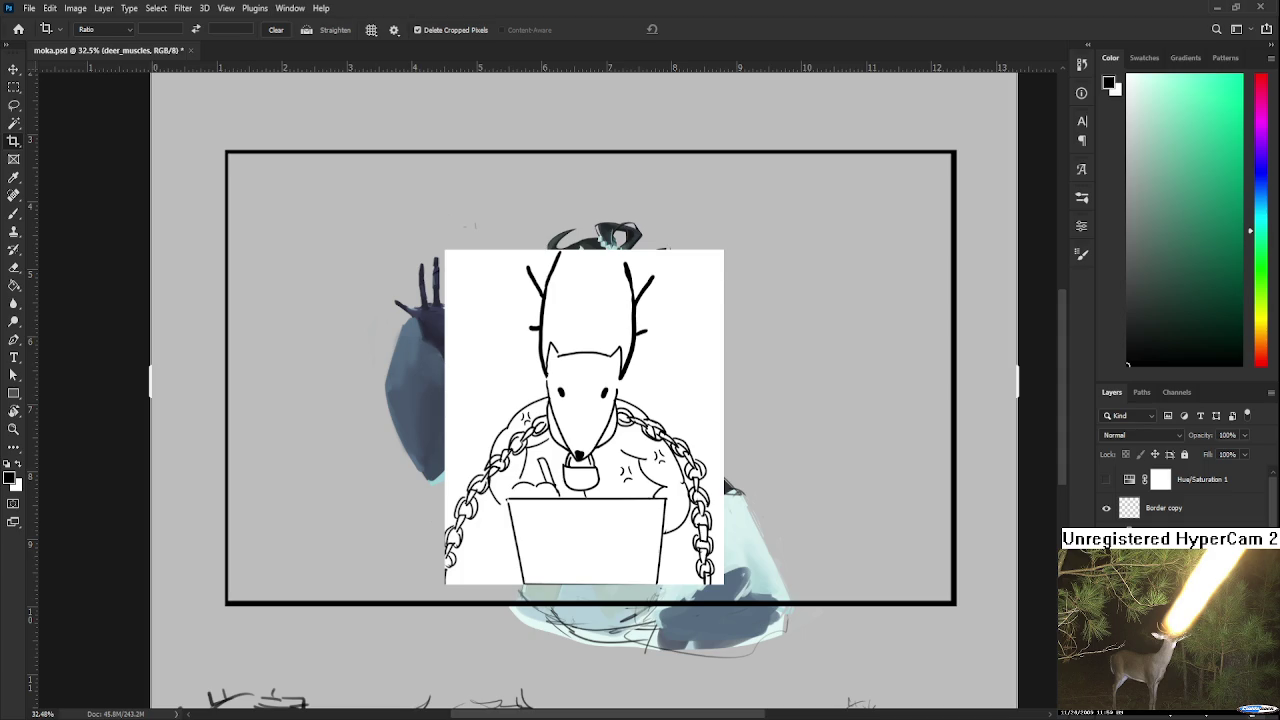
key("Delete")
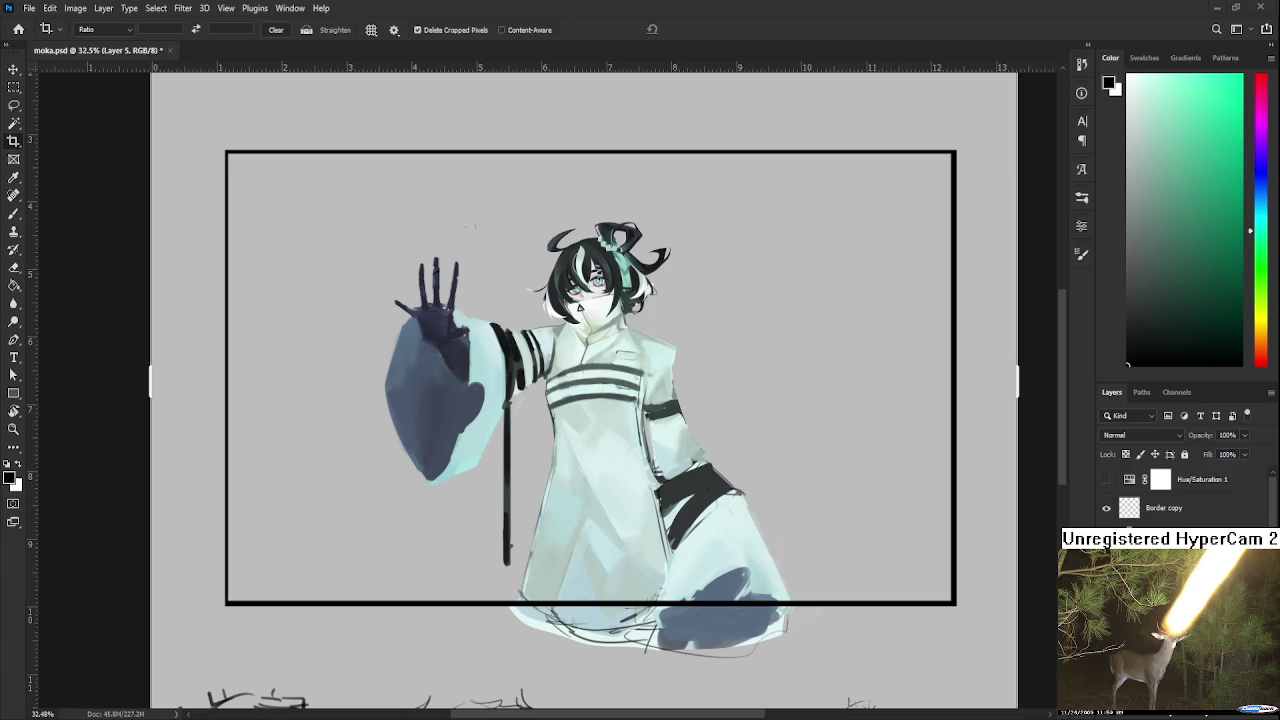
With the Brush, sample several light teal tones from the coat.
key("b")
scroll(605, 285, "up", 5)
left_click(500, 405, "alt")
left_click(521, 403, "alt")
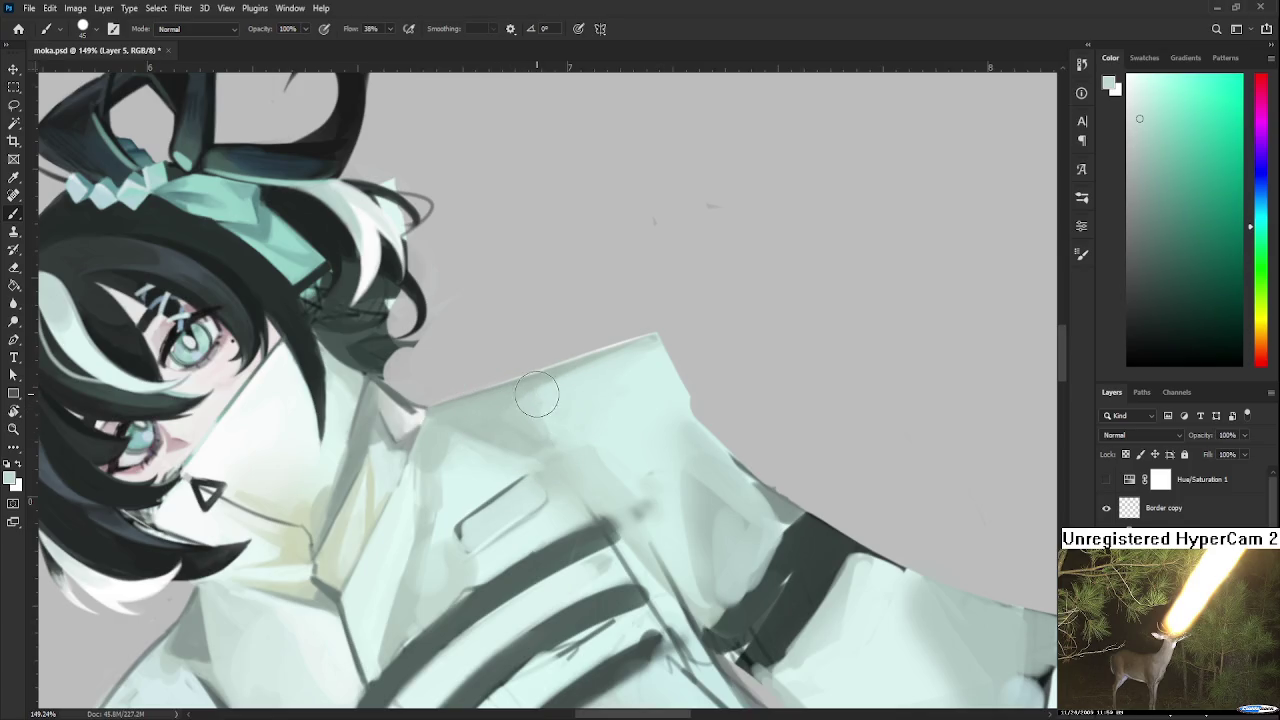
left_click(529, 405, "alt")
left_click(513, 394, "alt")
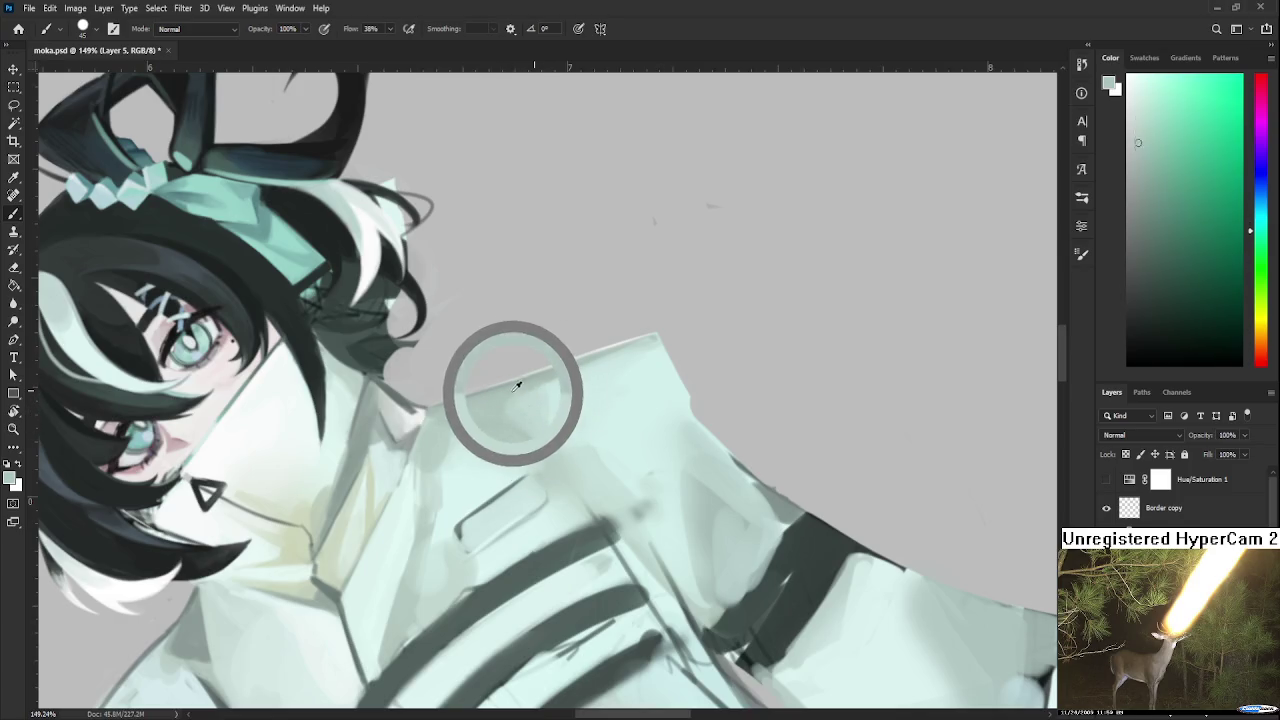
left_click(500, 371, "alt")
left_click(520, 400, "alt")
scroll(530, 470, "down", 2)
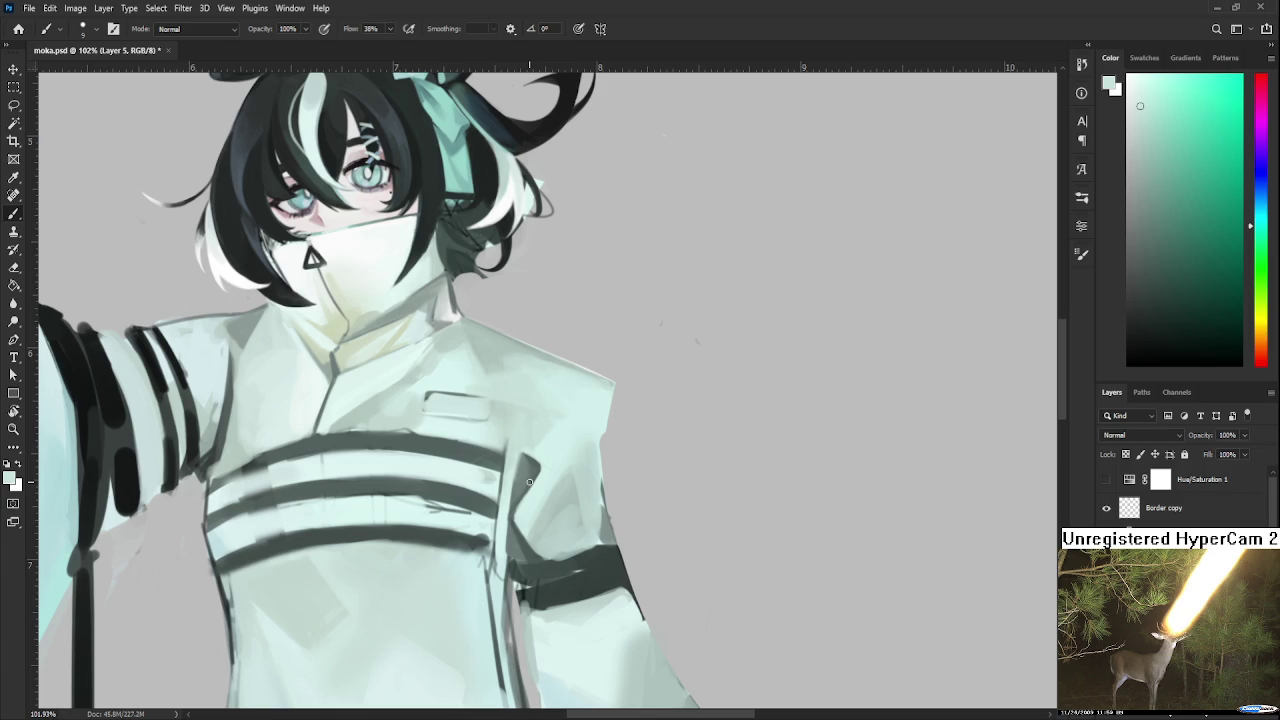
scroll(553, 465, "down", 1)
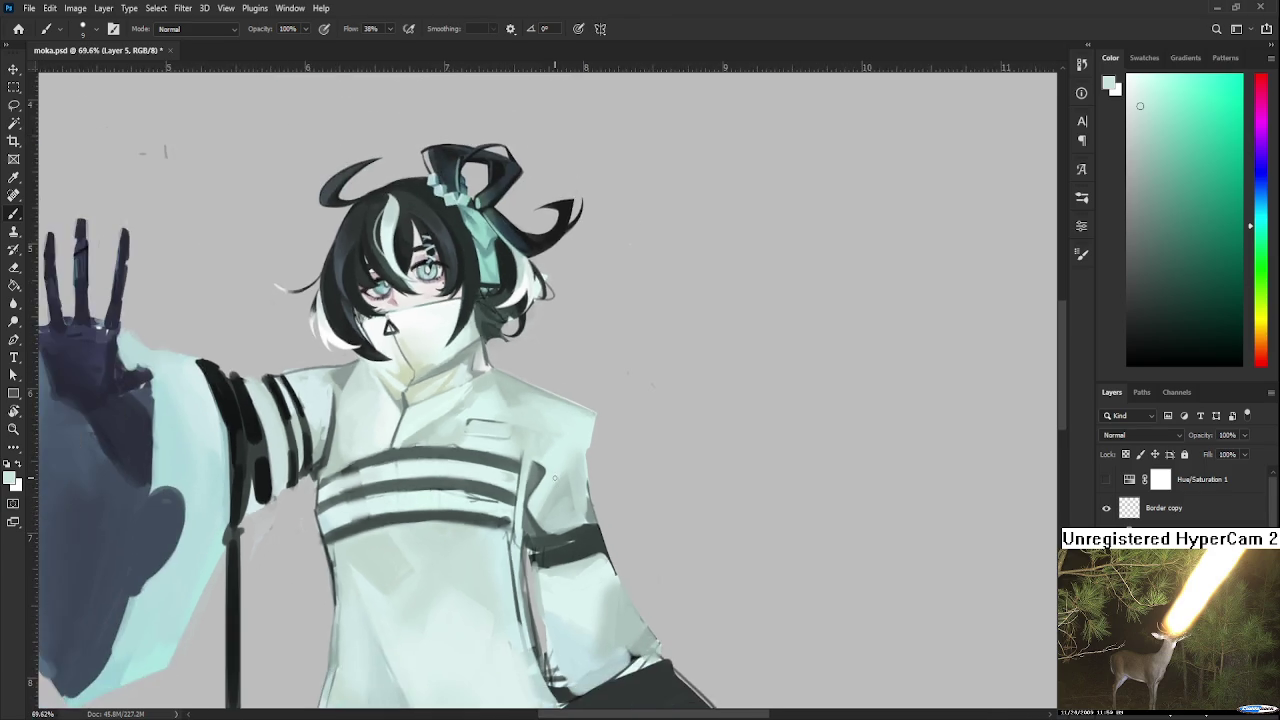
scroll(556, 480, "down", 1)
scroll(560, 505, "down", 1)
scroll(557, 479, "up", 1)
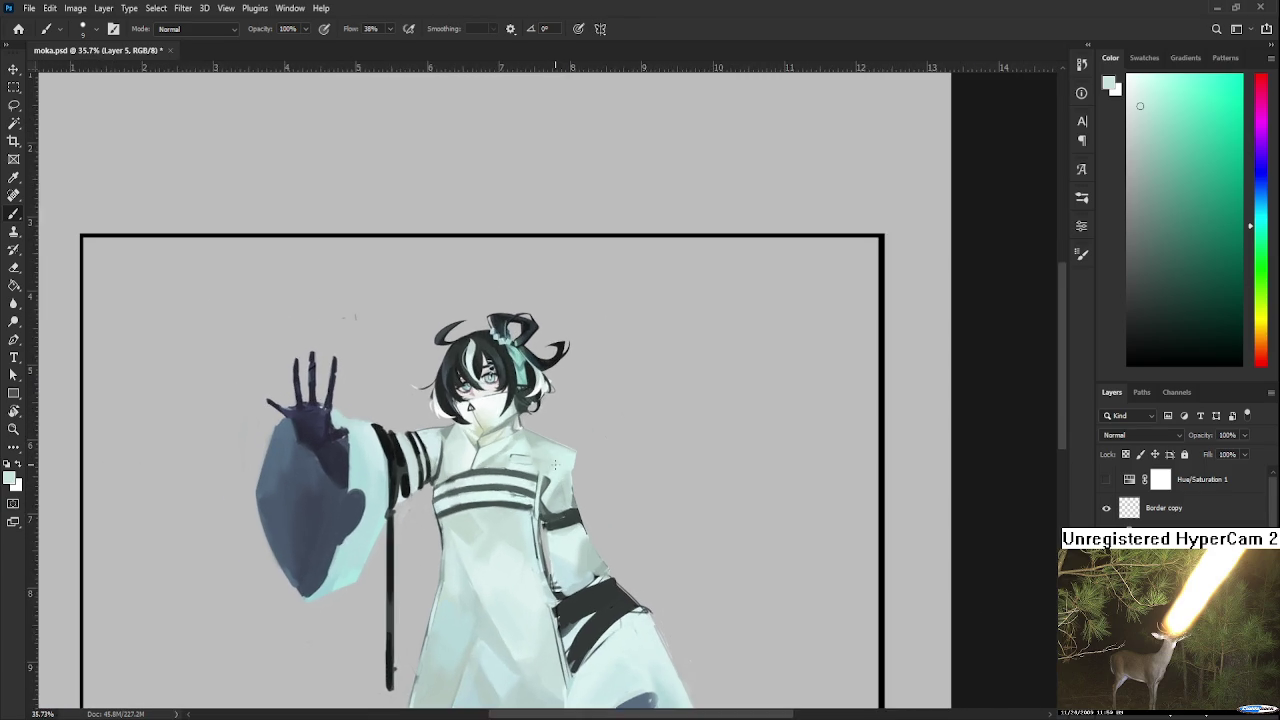
scroll(556, 470, "up", 1)
scroll(555, 500, "up", 1)
scroll(554, 530, "up", 1)
scroll(554, 529, "up", 2)
Rotate the view along the coat and paint light mint over the dark fold line.
key("r")
mouse_move(554, 529)
left_mouse_down()
mouse_move(520, 553)
mouse_move(514, 526)
left_mouse_up()
key("b")
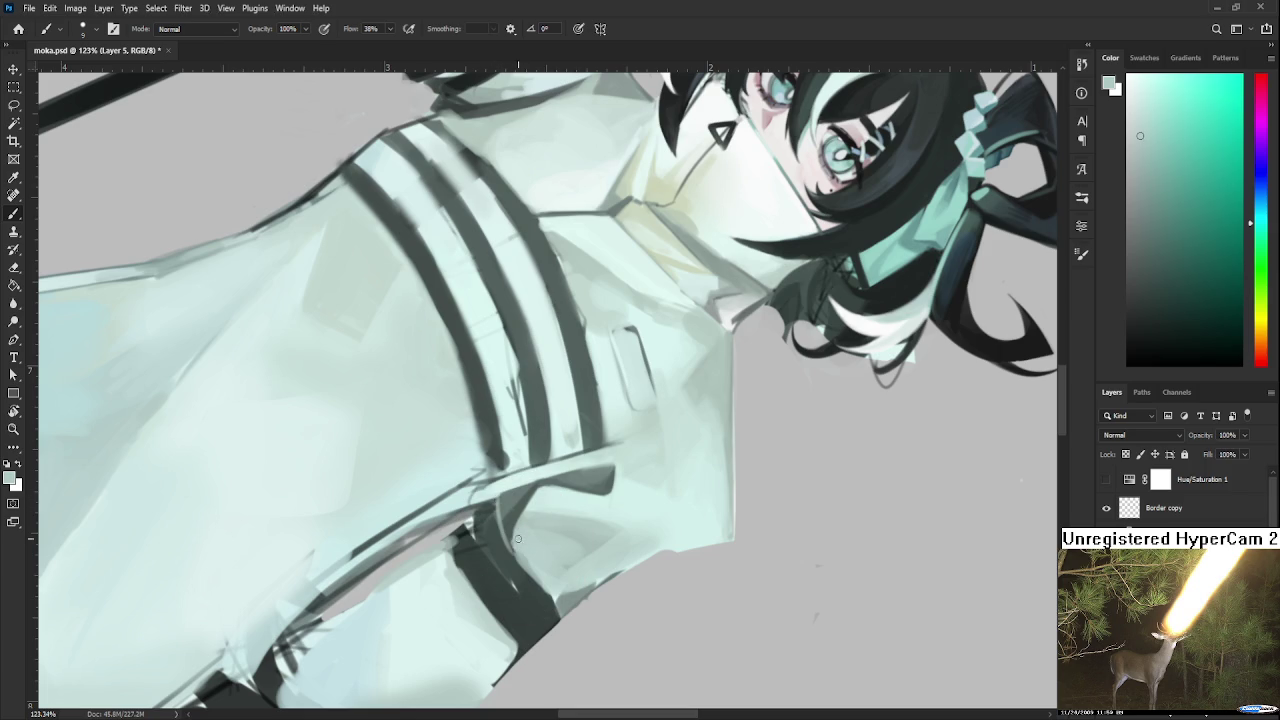
mouse_move(506, 522)
left_mouse_down()
mouse_move(545, 565)
mouse_move(516, 546)
mouse_move(483, 450)
left_mouse_up()
left_click(504, 546, "alt")
left_click(505, 540, "alt")
Rework the fold with lighter and darker sampled coat tones, ending with the face upright.
key("r")
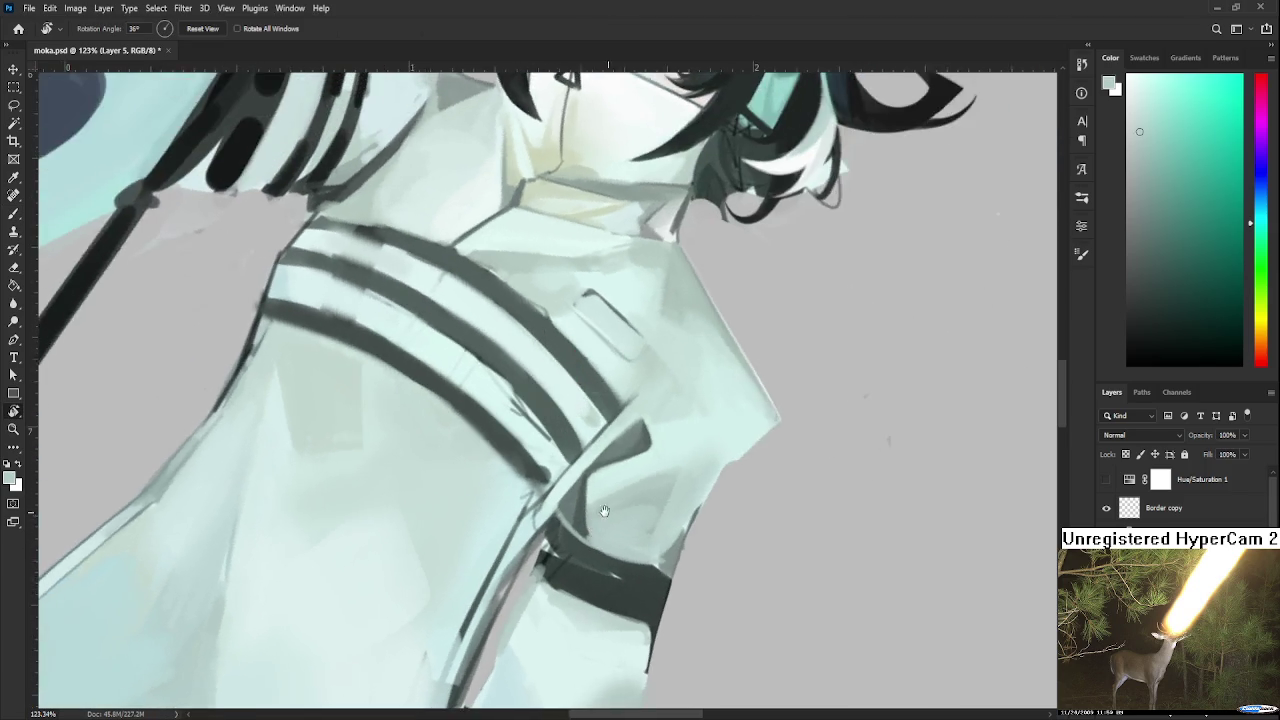
key("b")
left_click(465, 432, "alt")
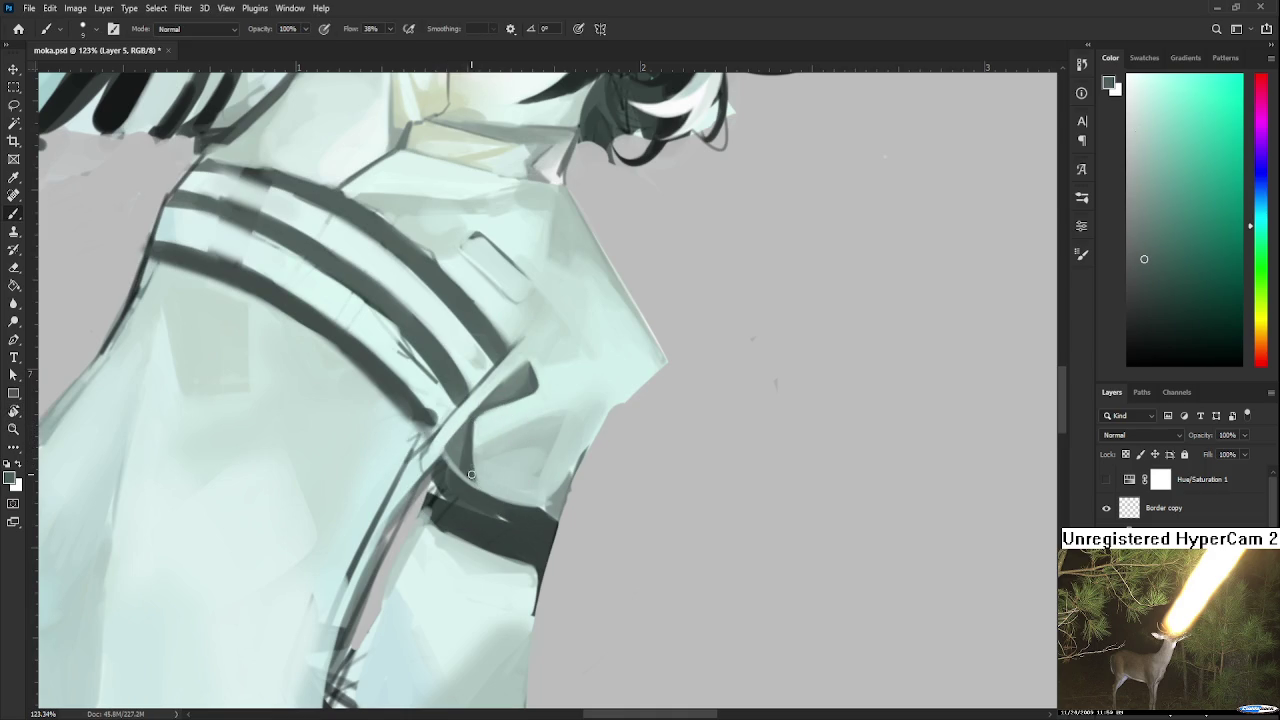
left_click(485, 481, "alt")
left_click_drag(506, 443, 497, 445)
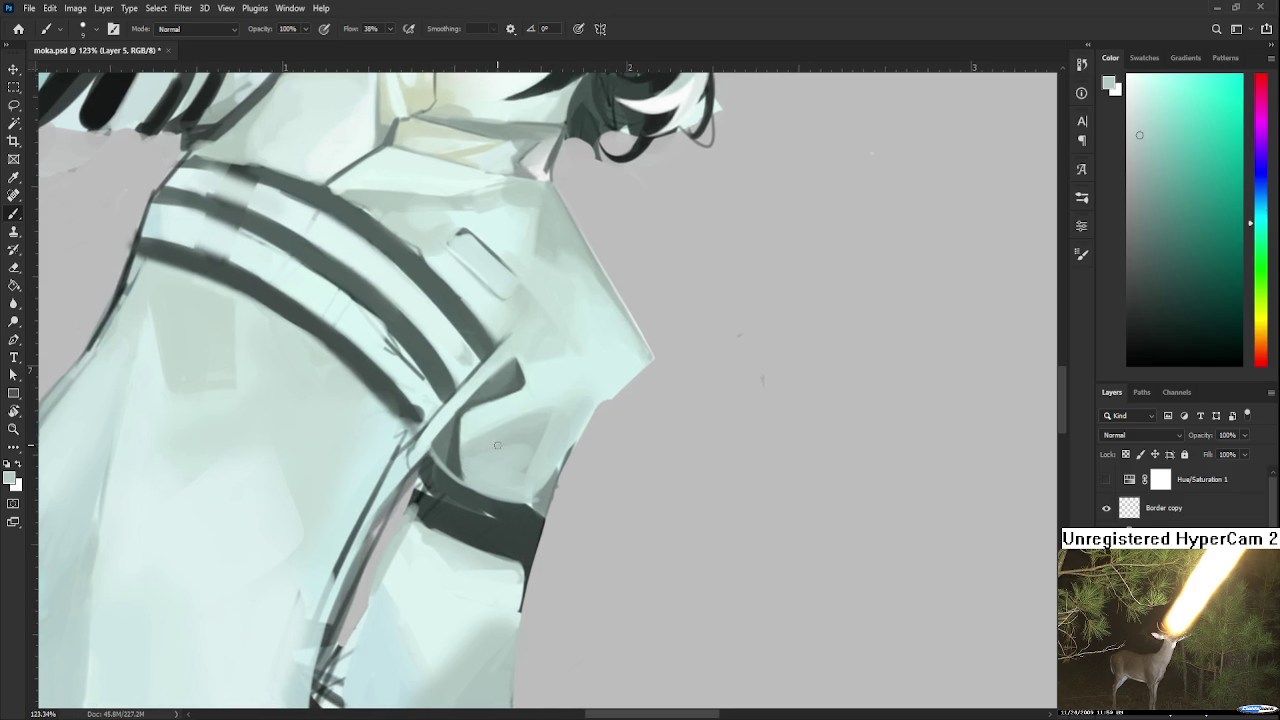
left_click(470, 430, "alt")
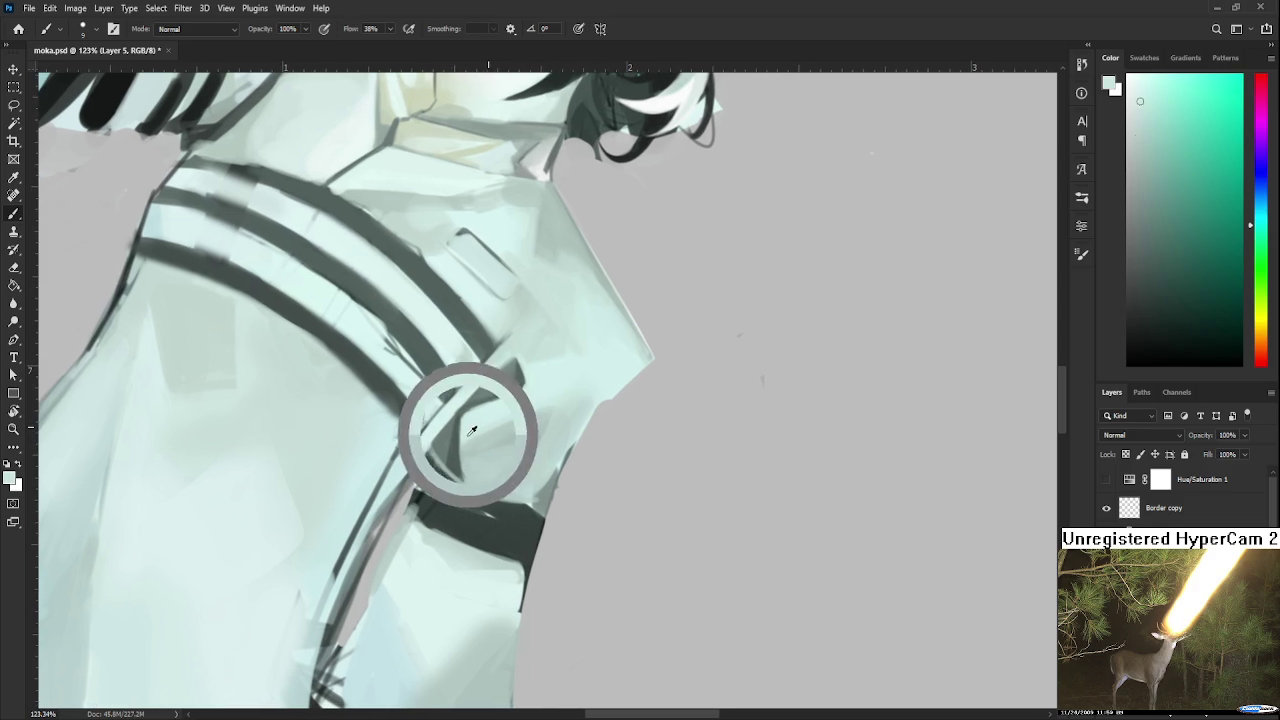
left_click(475, 471, "alt")
left_click(466, 438, "alt")
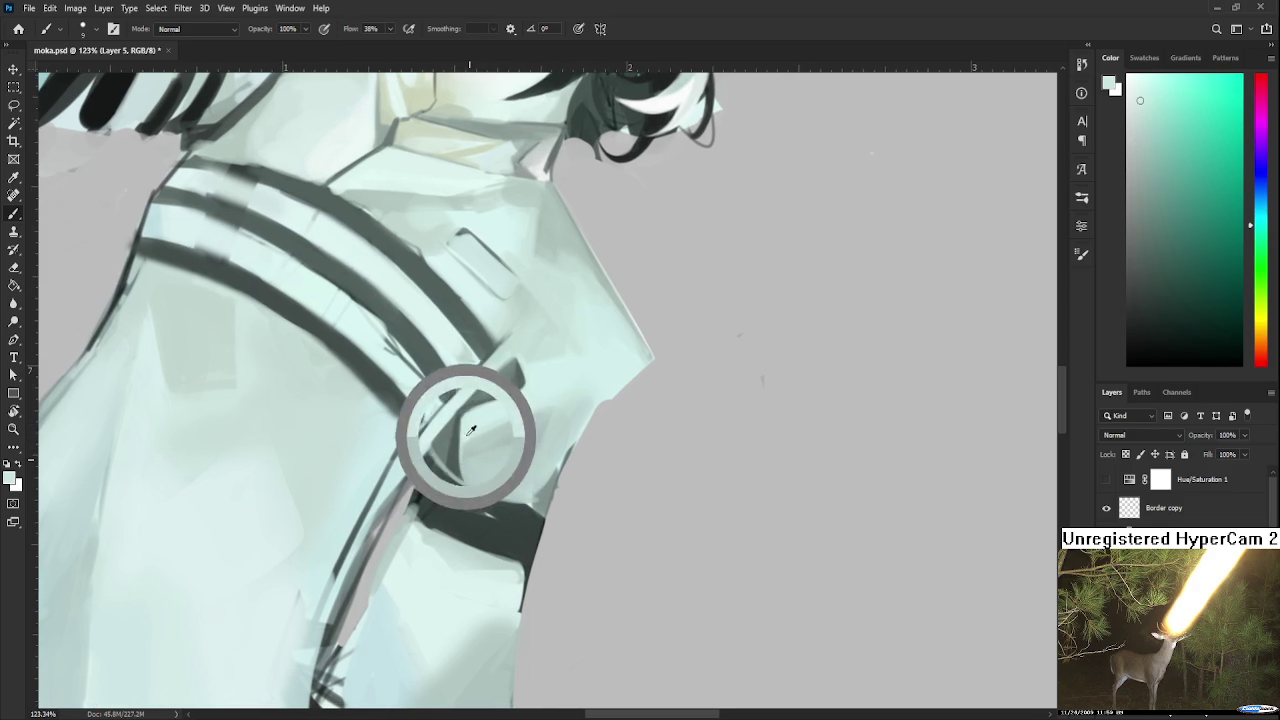
left_click(468, 454, "alt")
key("r")
left_click_drag(490, 482, 620, 470)
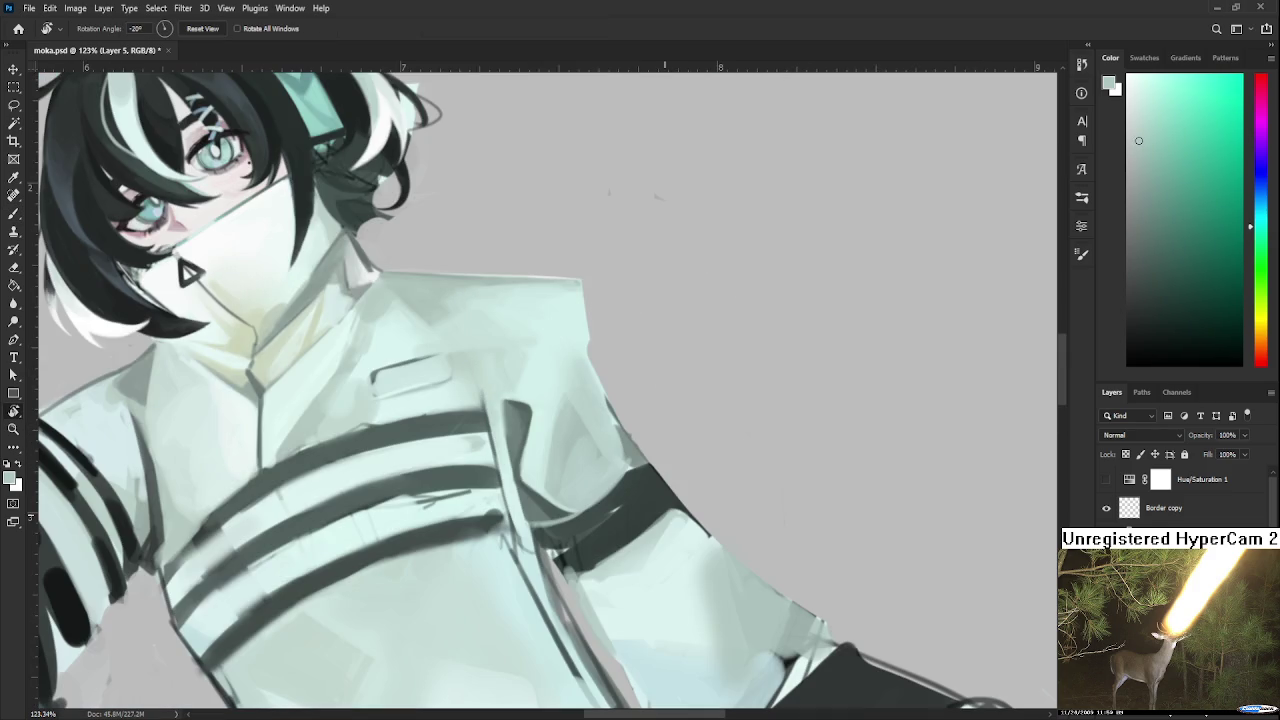
Sample lighter coat tones and enlarge the brush to about 60.
scroll(662, 472, "down", 4)
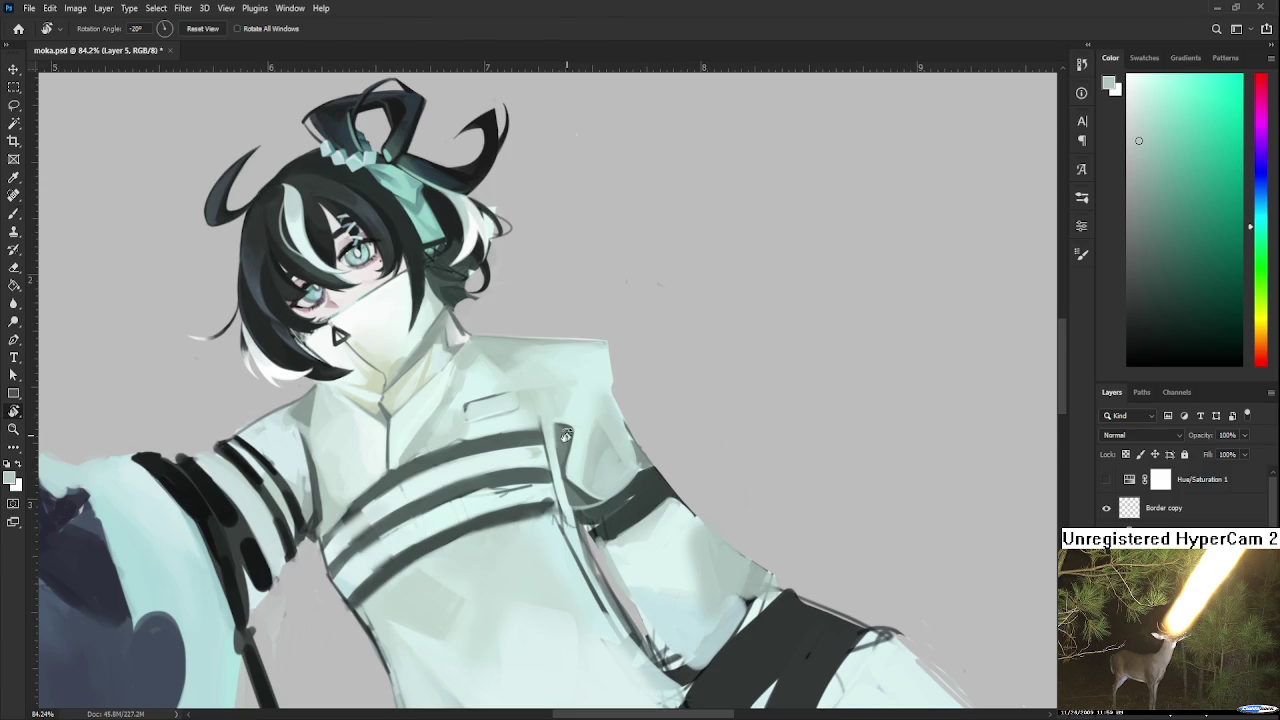
key("b")
left_click(593, 414, "alt")
key("bracketright")
key("bracketright")
key("bracketright")
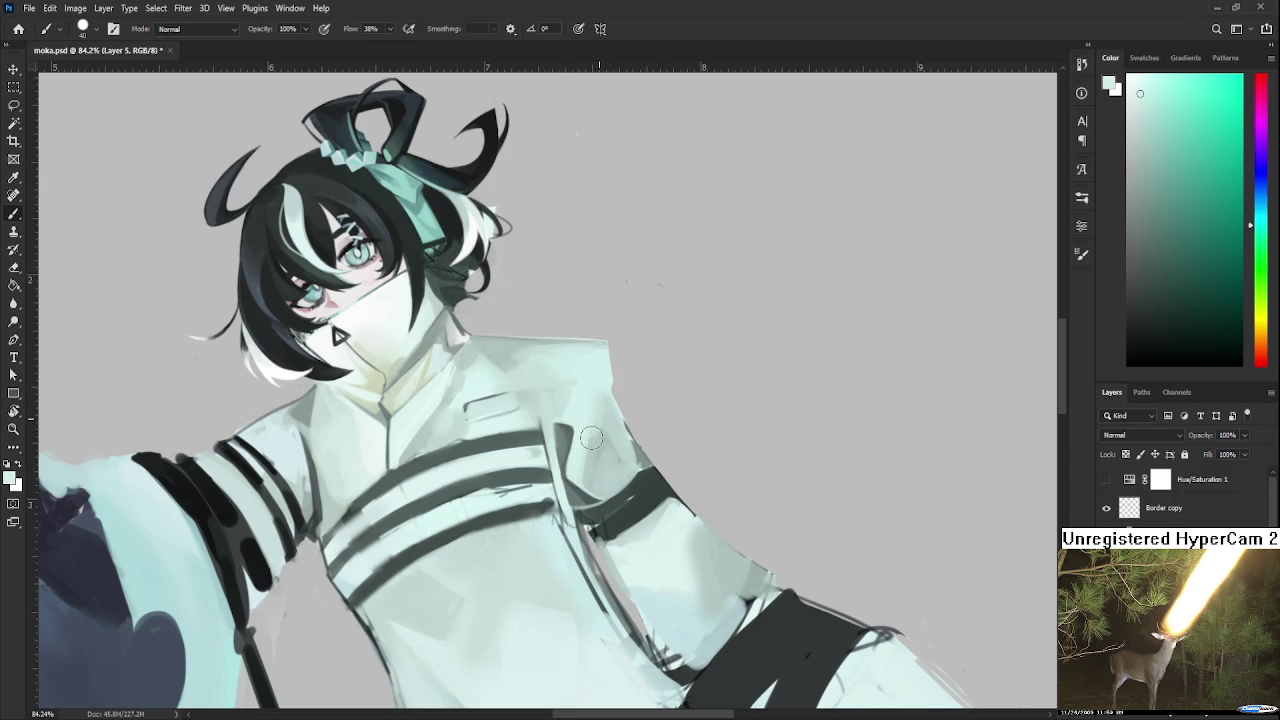
left_click_drag(615, 428, 589, 458)
left_click(580, 472, "alt")
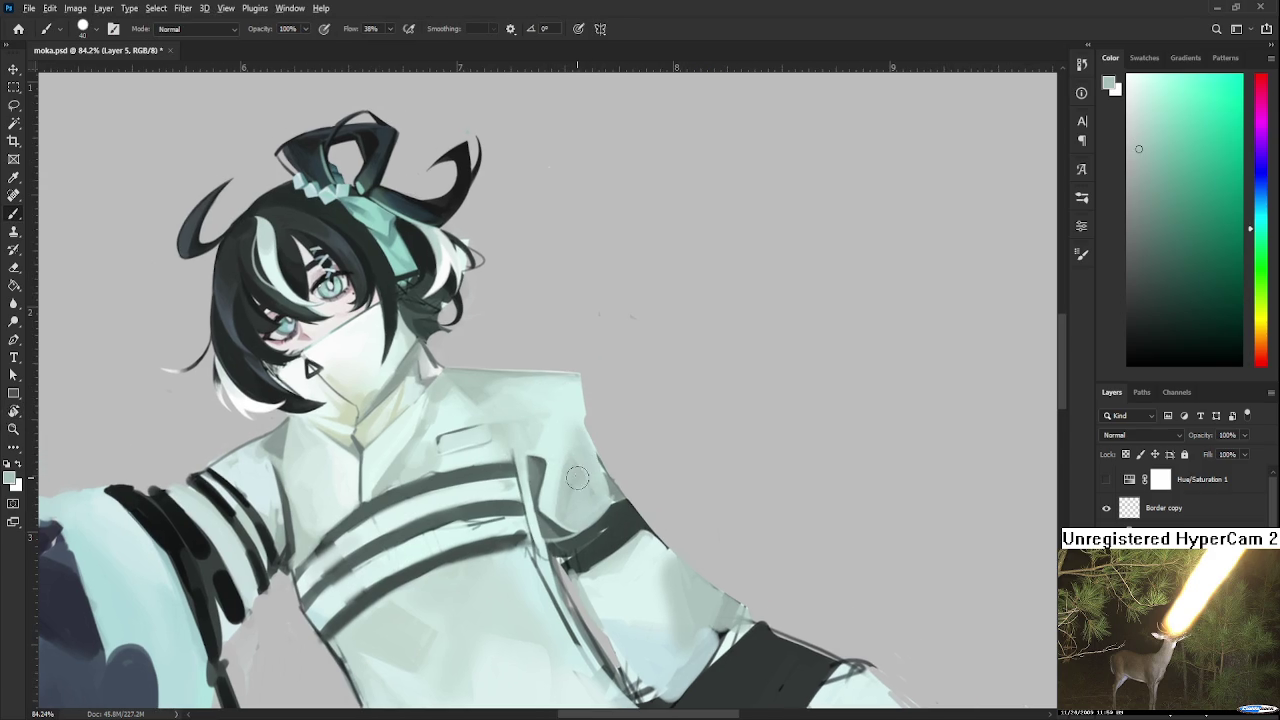
left_click(573, 452, "alt")
key("bracketright")
key("bracketright")
key("bracketright")
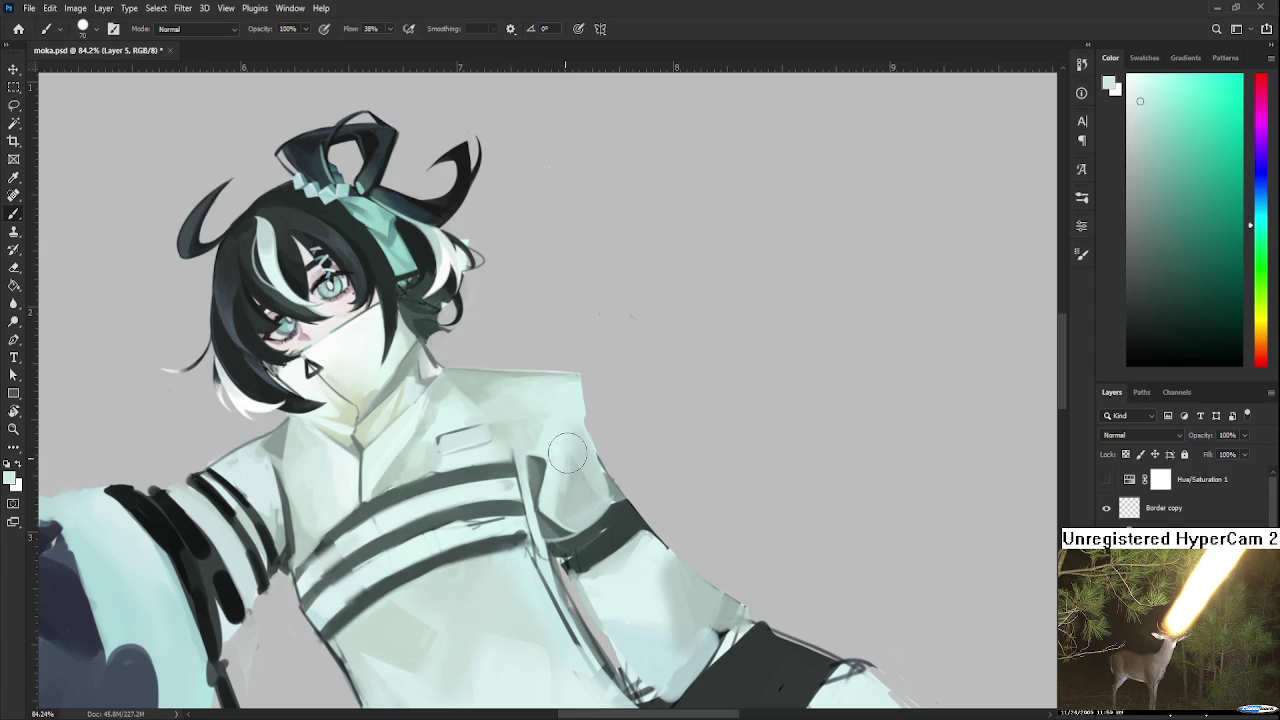
Rotate the view and blend the shoulder fold with lighter sampled coat tones.
left_click(571, 508, "alt")
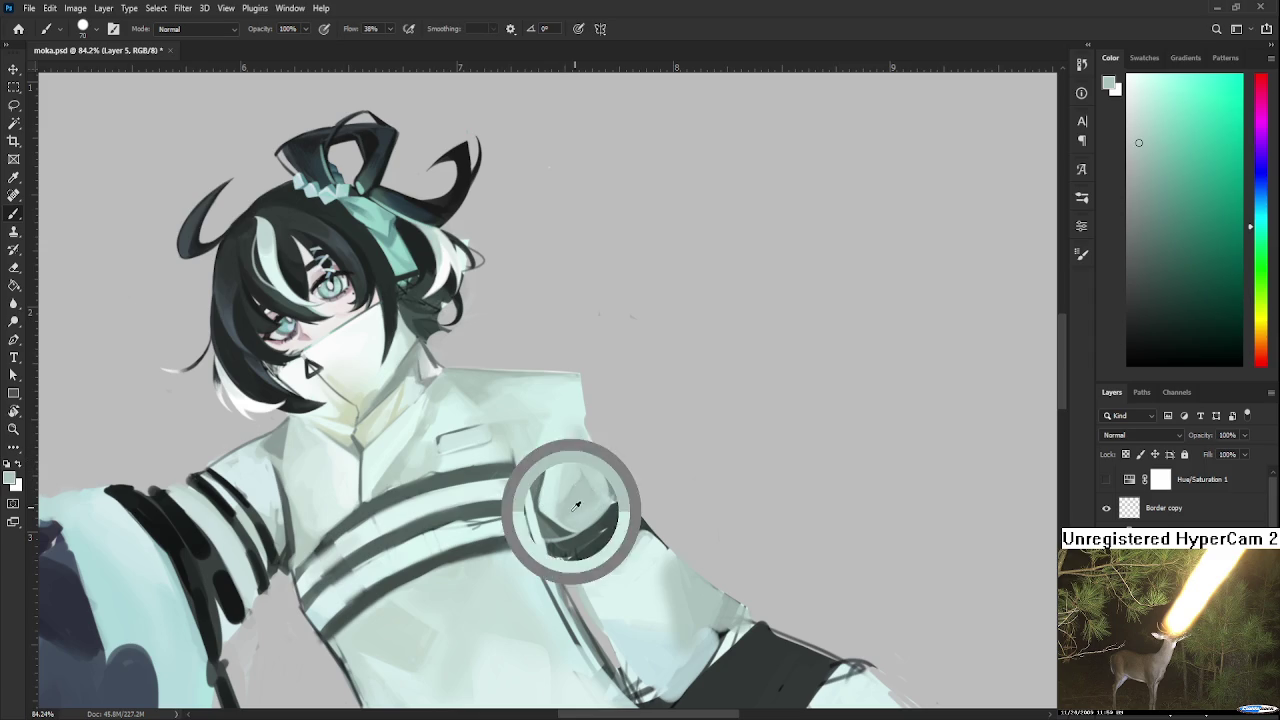
left_click(577, 469, "alt")
left_click(577, 500, "alt")
left_click(576, 485, "alt")
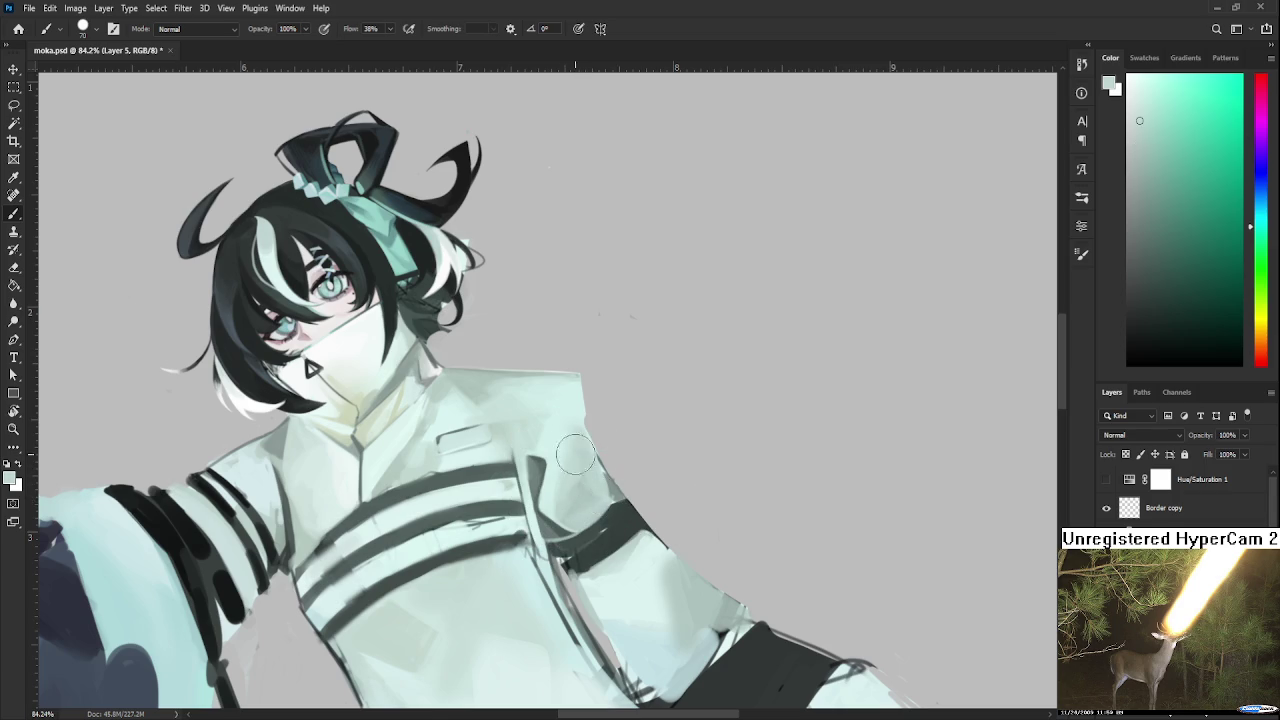
key("r")
left_click_drag(603, 497, 472, 492)
left_click(467, 494, "alt")
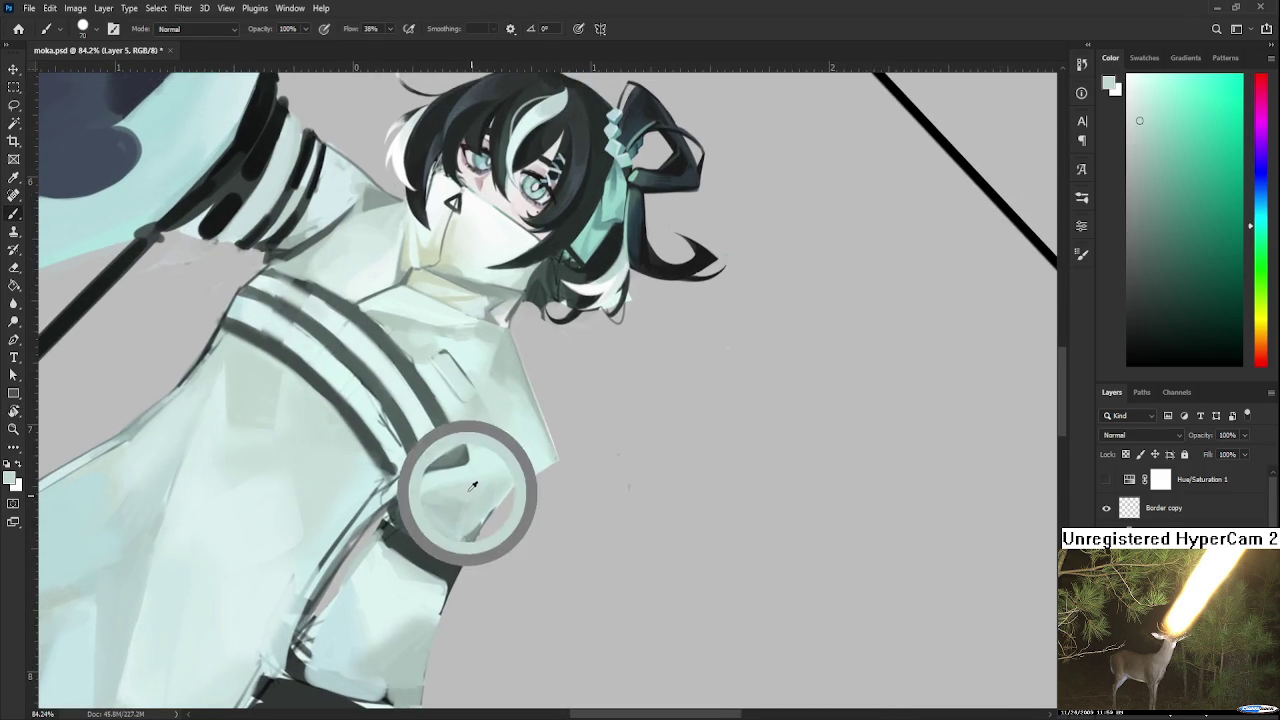
left_click(459, 490, "alt")
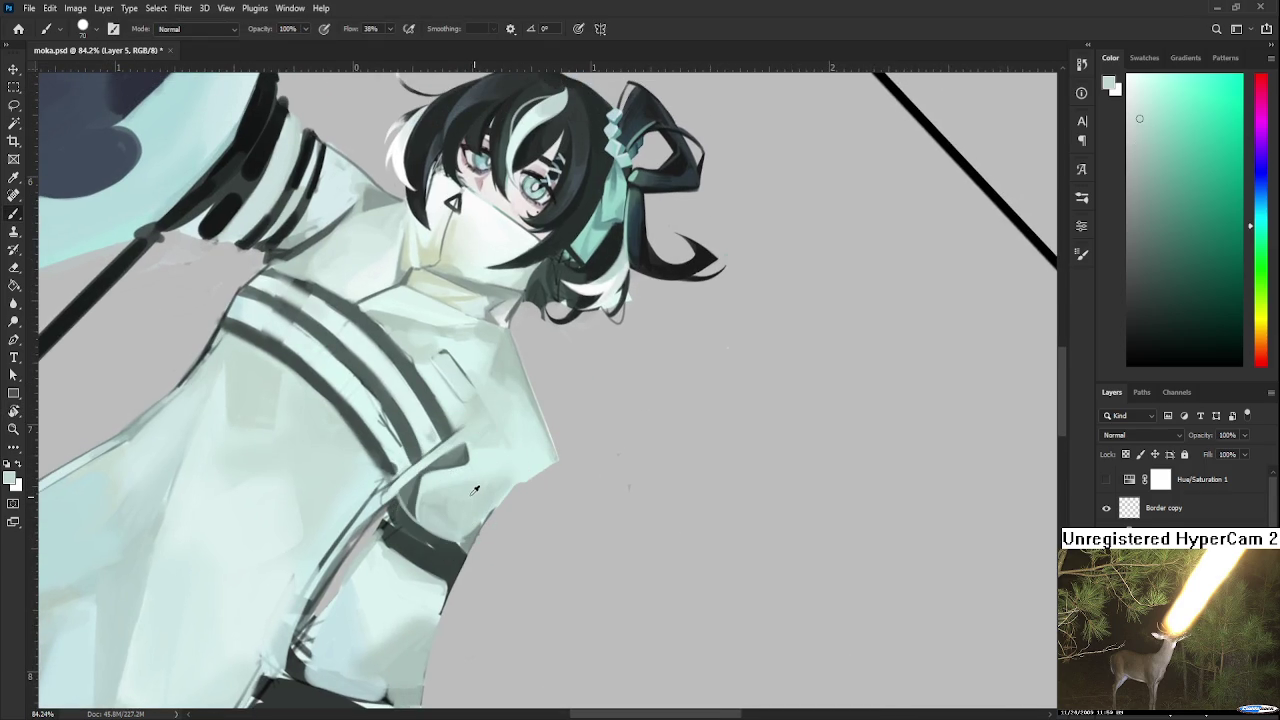
left_click(488, 475, "alt")
key("r")
mouse_move(510, 463)
left_mouse_down()
mouse_move(698, 460)
mouse_move(640, 400)
left_mouse_up()
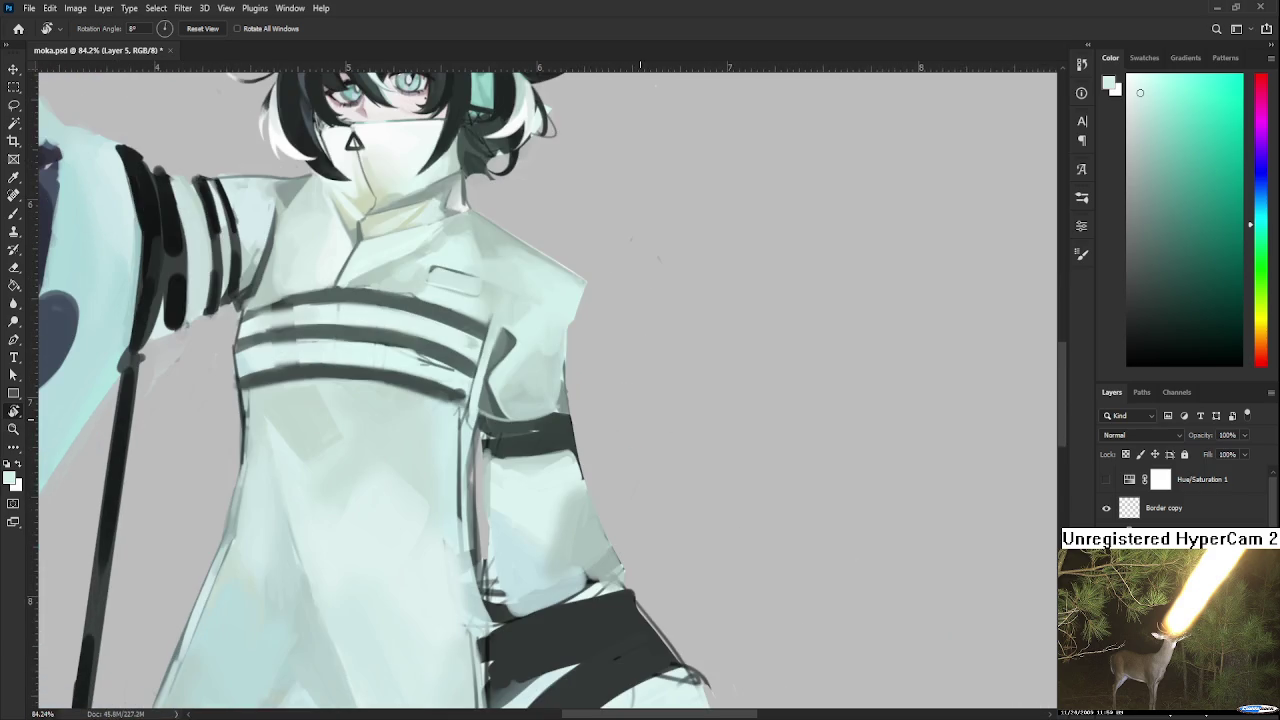
Zoom out, turn the view upright, and bring the sketches below the frame into view.
scroll(641, 420, "down", 3)
scroll(641, 420, "down", 3)
scroll(645, 470, "down", 3)
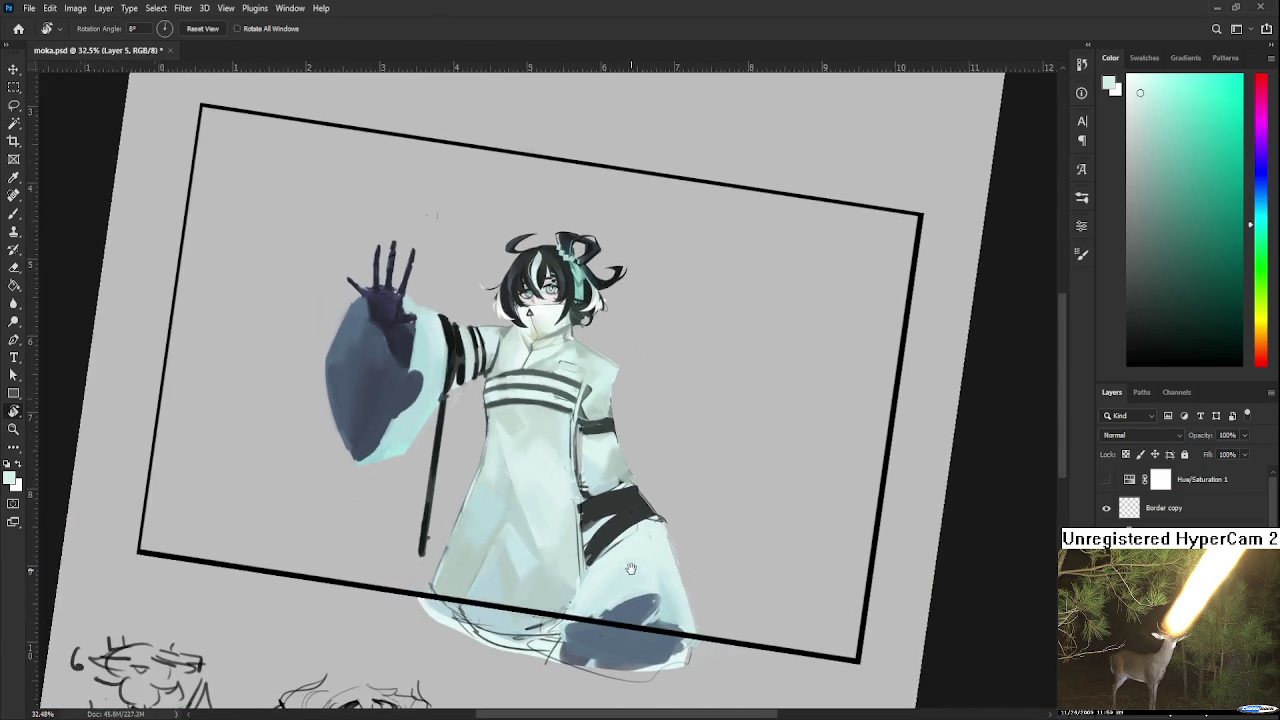
scroll(618, 443, "down", 3)
scroll(741, 418, "up", 2)
scroll(741, 418, "up", 2)
mouse_move(742, 409)
left_mouse_down()
mouse_move(746, 470)
mouse_move(735, 469)
left_mouse_up()
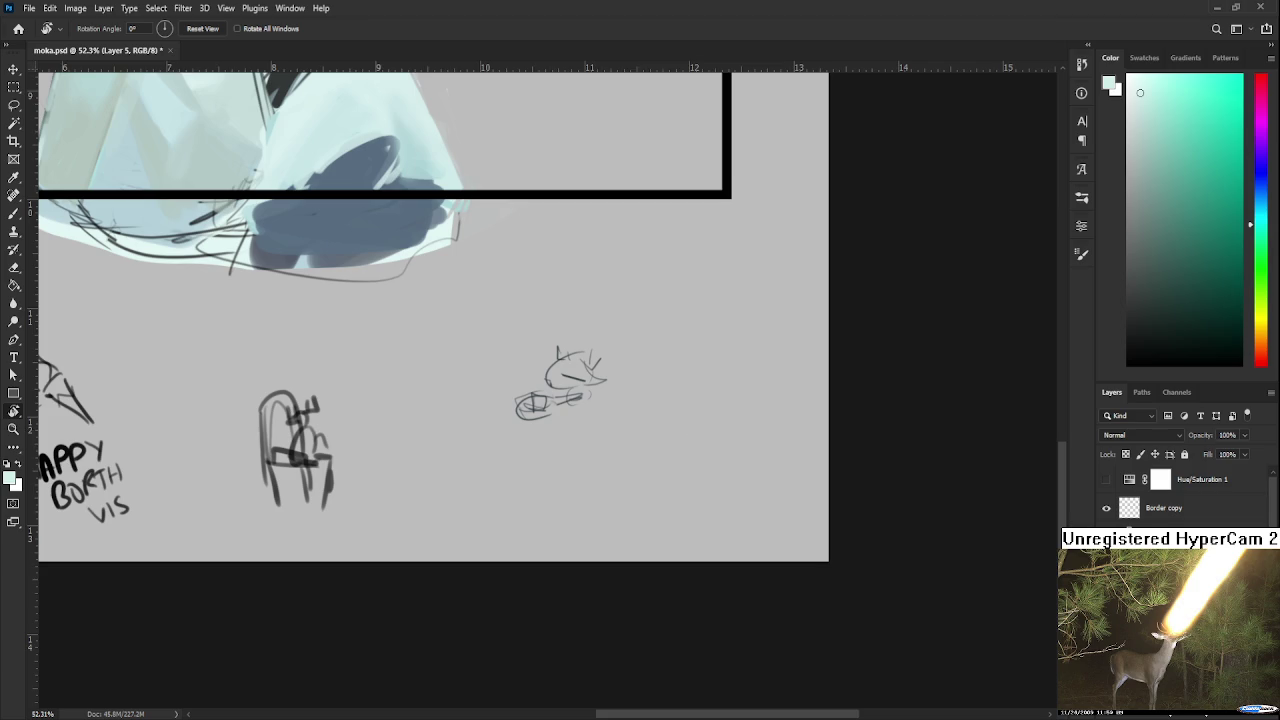
scroll(545, 385, "down", 2)
left_click_drag(788, 509, 723, 568)
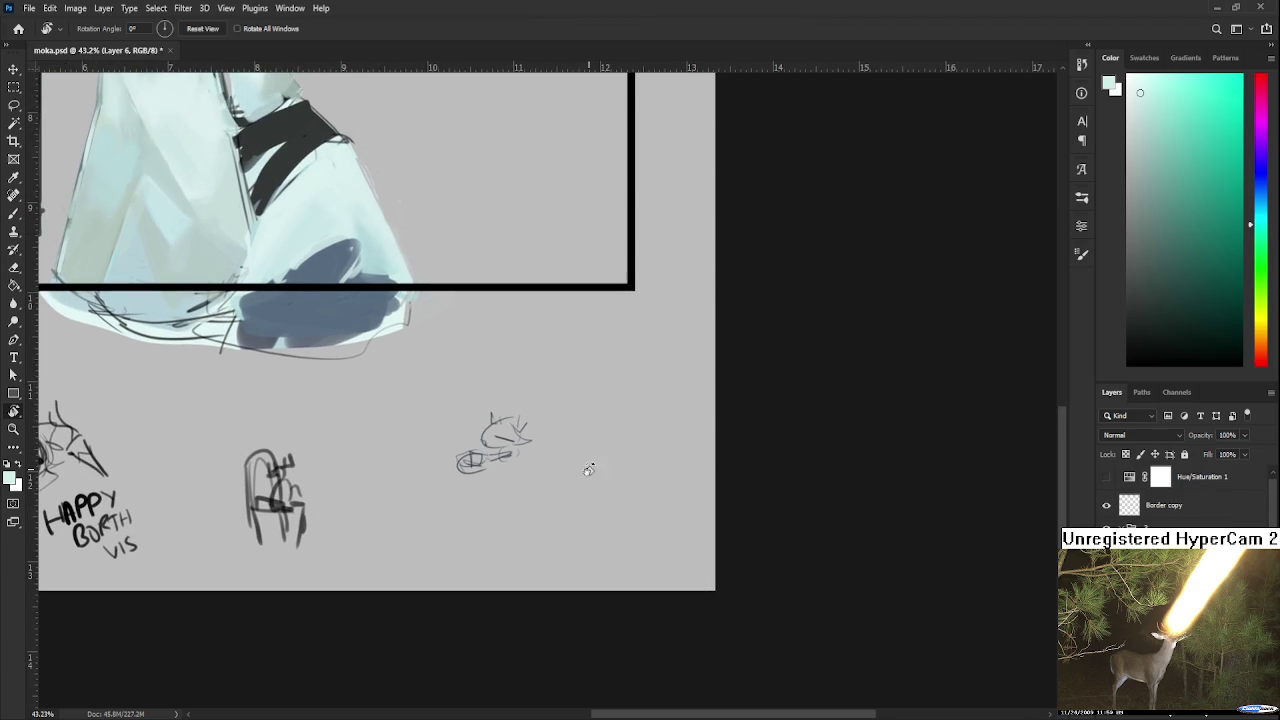
key("b")
left_click_drag(581, 465, 494, 525)
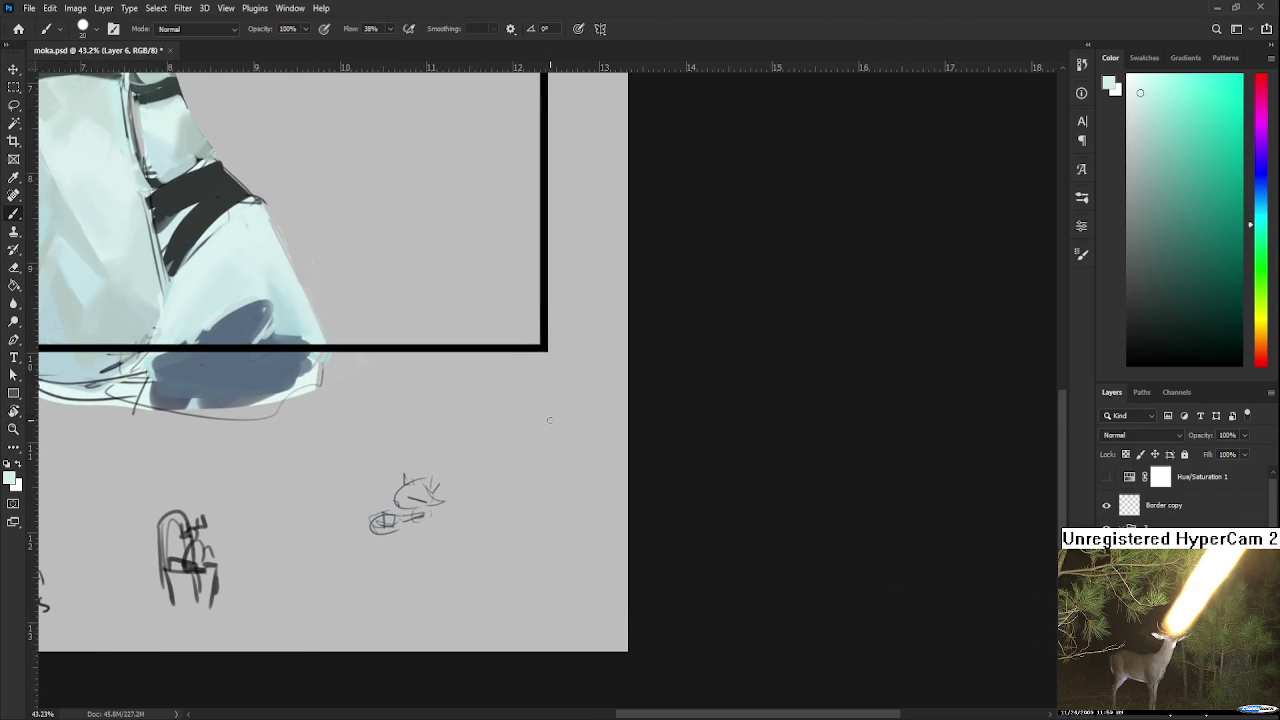
Sample black from the frame border and sketch a small doodle with a loose oval.
left_click(553, 330, "alt")
left_click_drag(562, 418, 528, 488)
left_click_drag(590, 436, 575, 492)
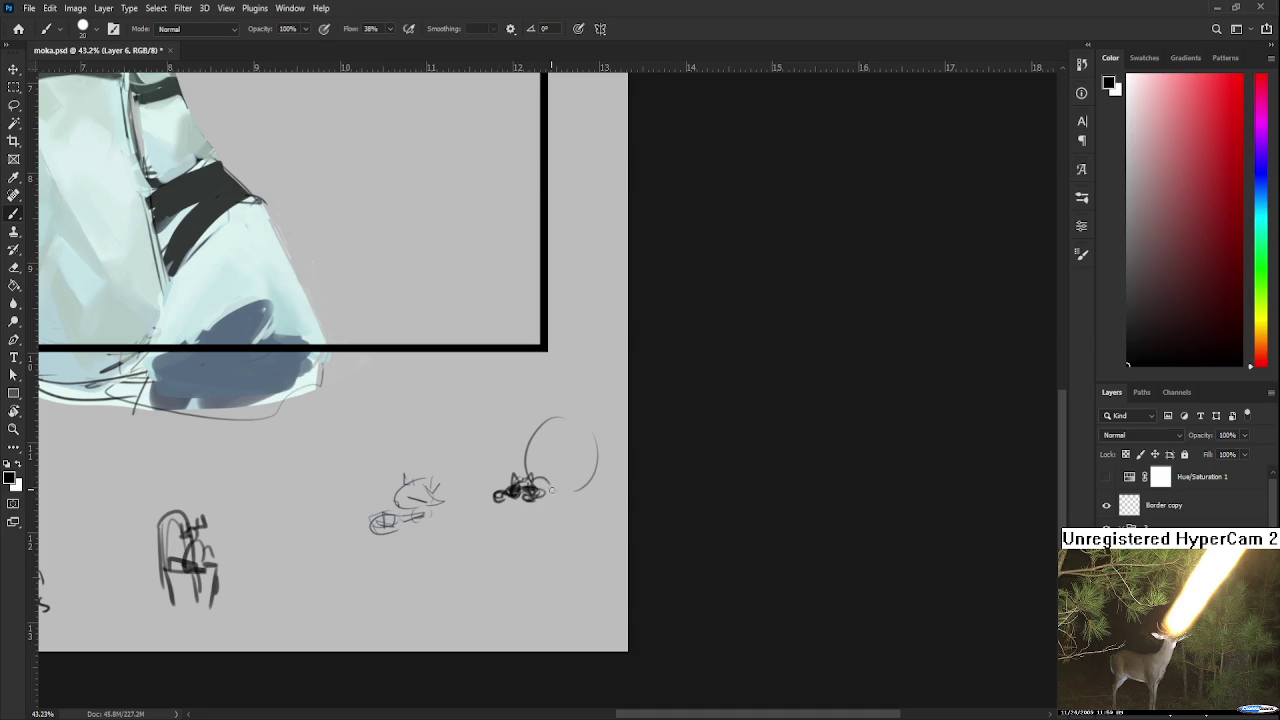
scroll(550, 490, "down", 2)
scroll(580, 450, "down", 2)
scroll(596, 405, "down", 2)
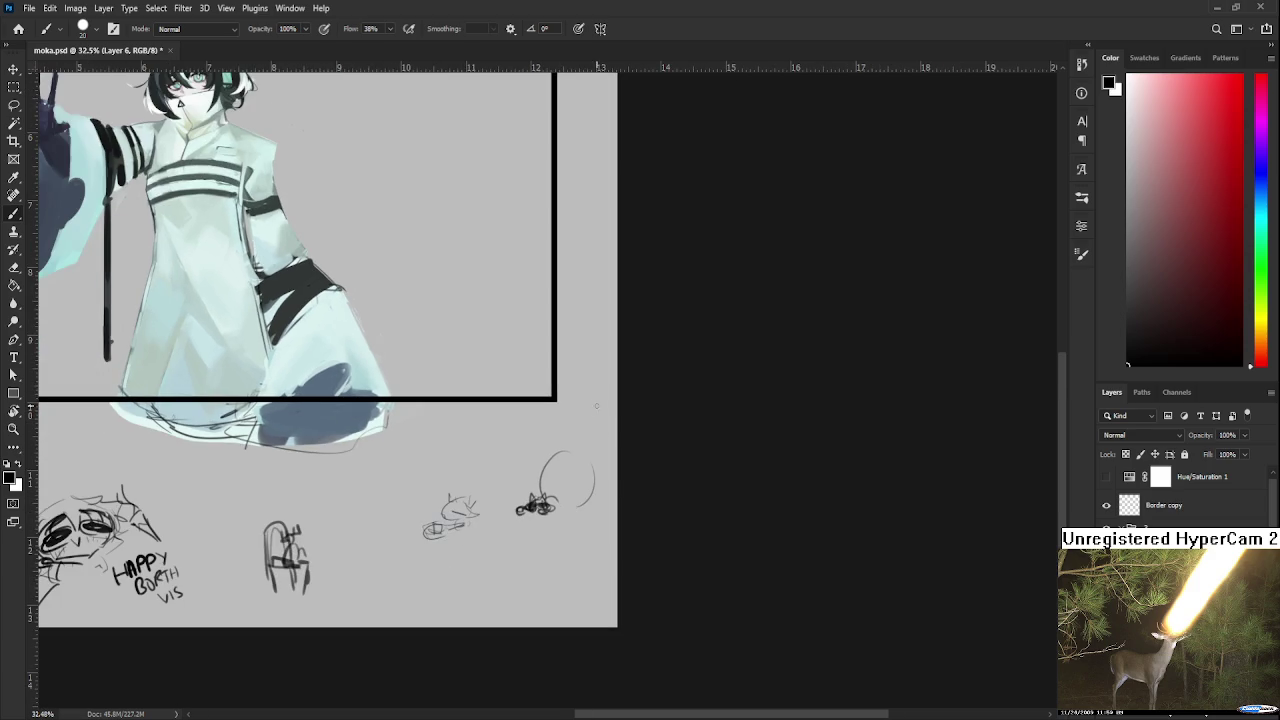
scroll(530, 300, "up", 2)
scroll(678, 443, "up", 2)
scroll(606, 509, "up", 1)
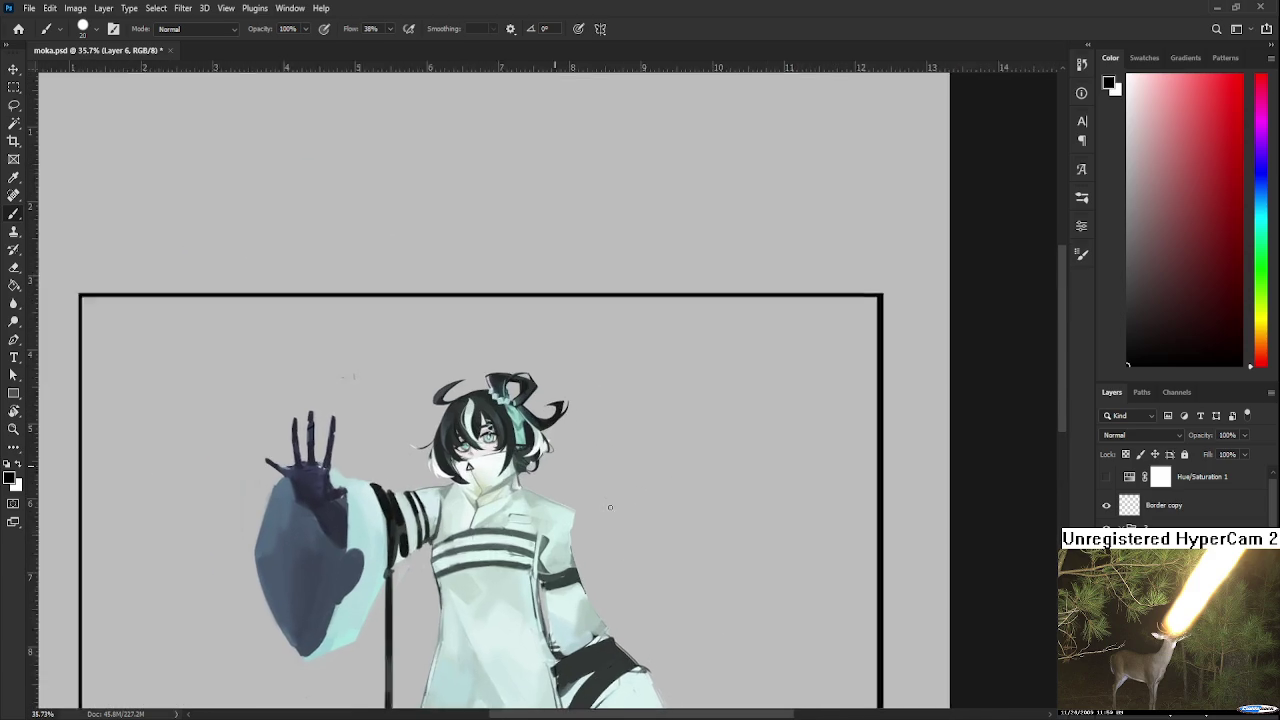
scroll(548, 550, "up", 1)
scroll(548, 550, "up", 3)
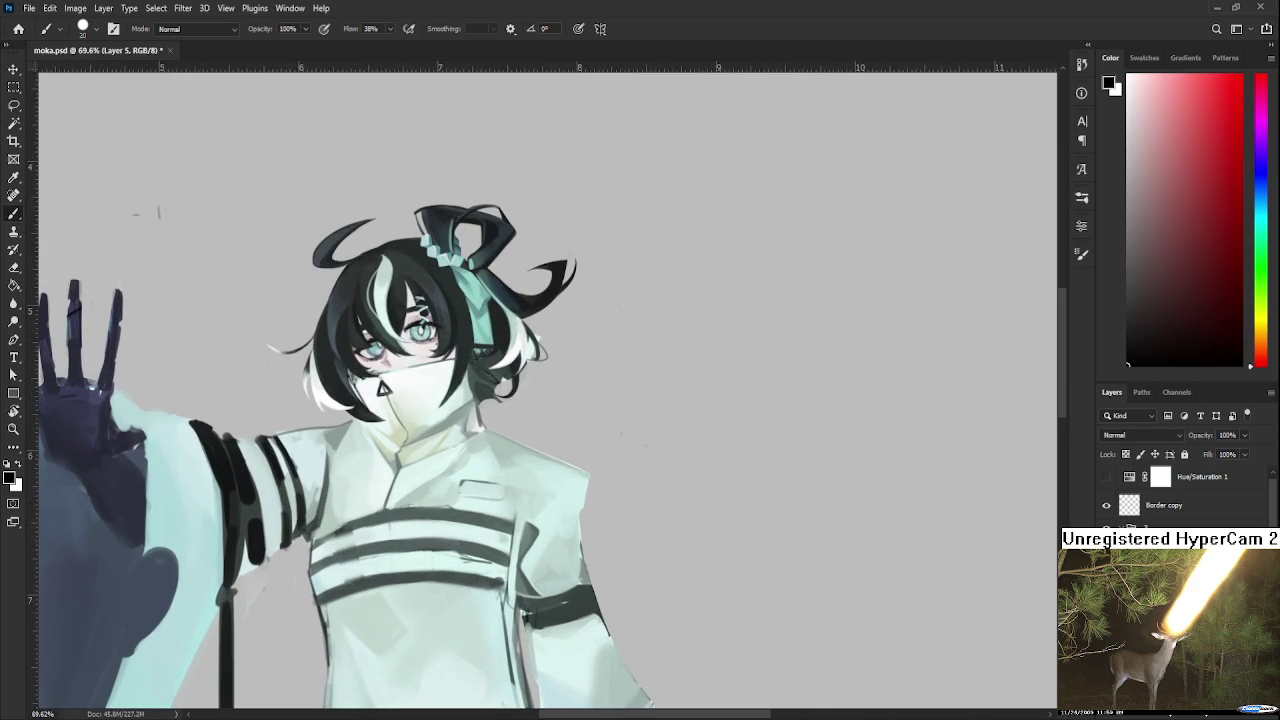
Sample light cyan coat tones and paint faint shading with the figure rotated sideways.
left_click_drag(565, 436, 551, 296)
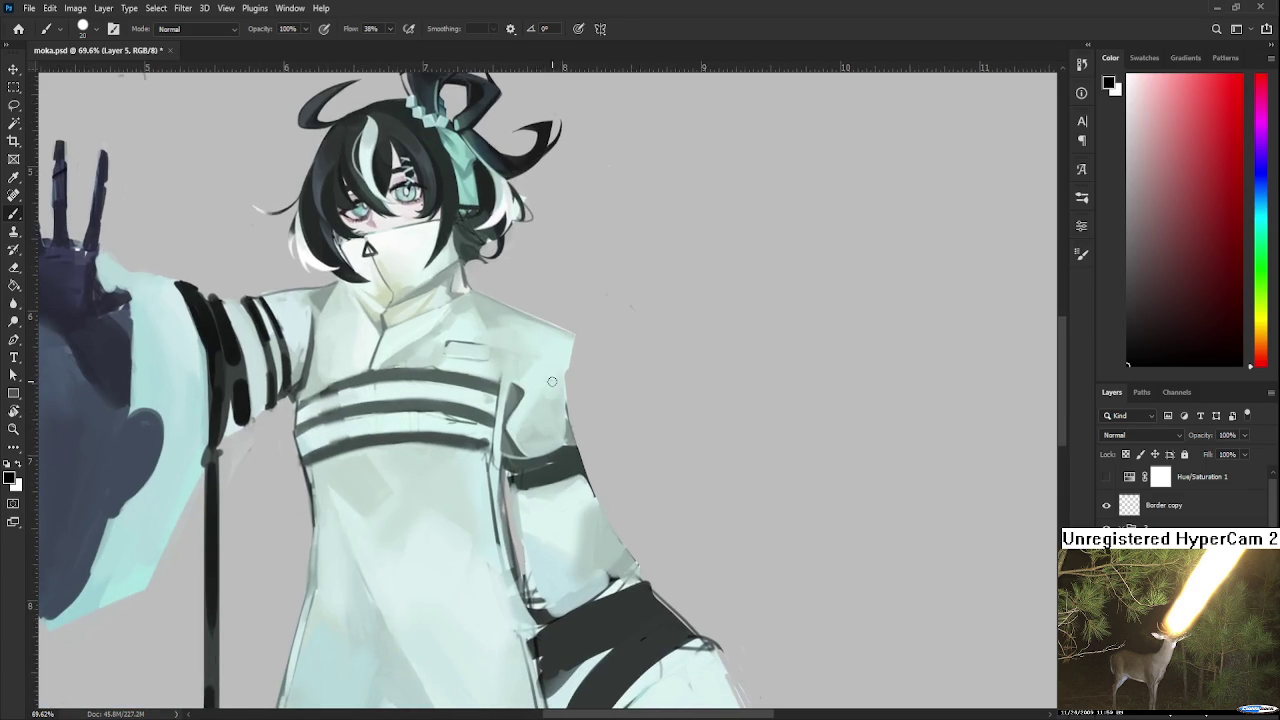
left_click(531, 390, "alt")
left_click(534, 397, "alt")
left_click(549, 392, "alt")
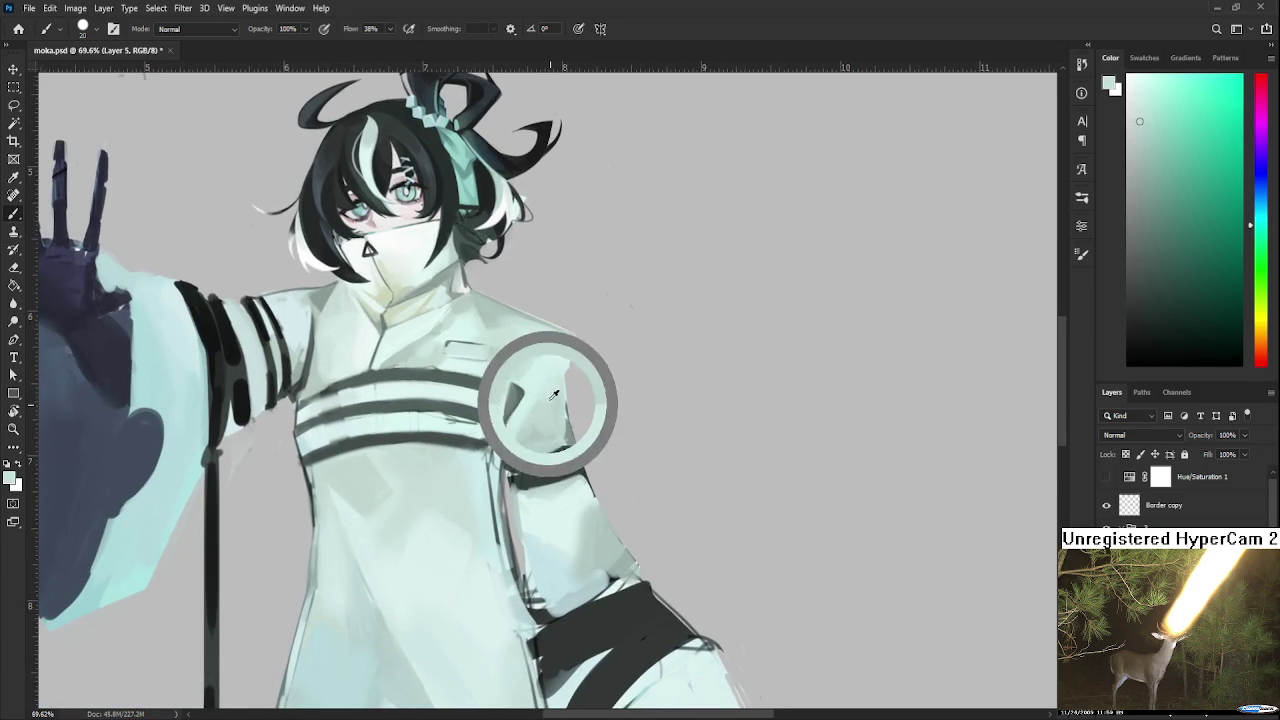
left_click(553, 406, "alt")
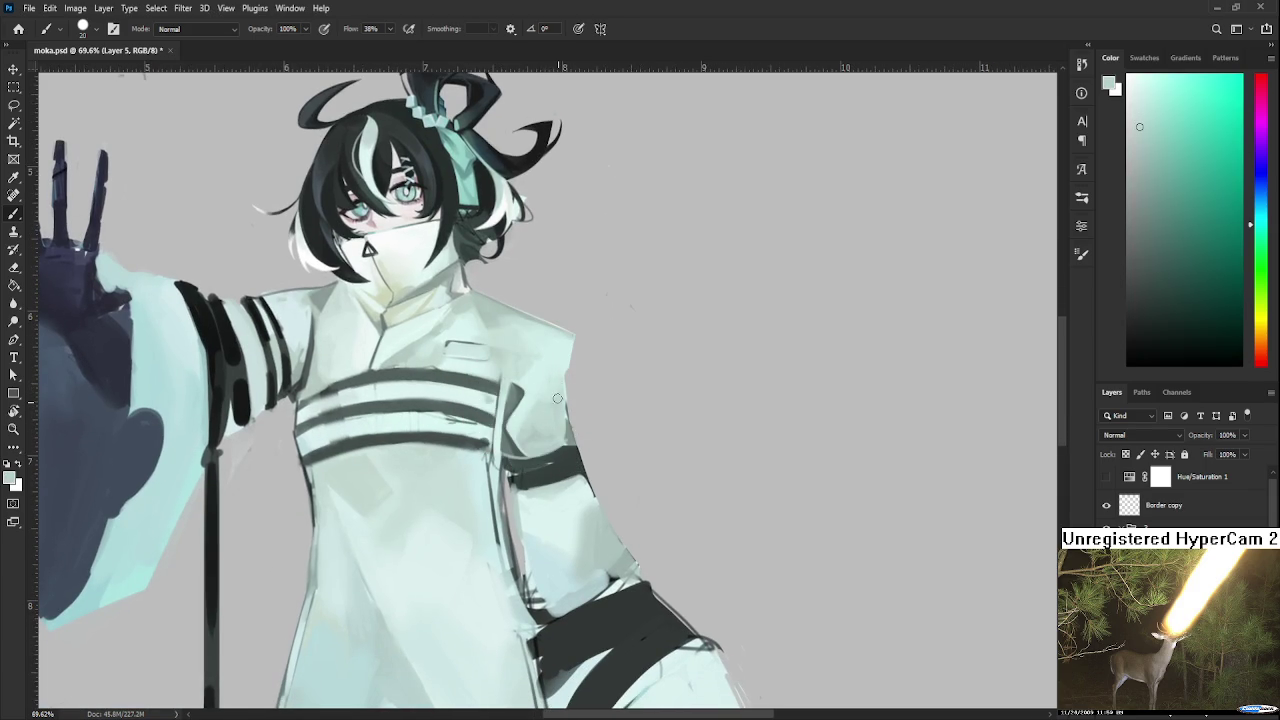
left_click(573, 431, "alt")
left_click_drag(573, 431, 481, 413)
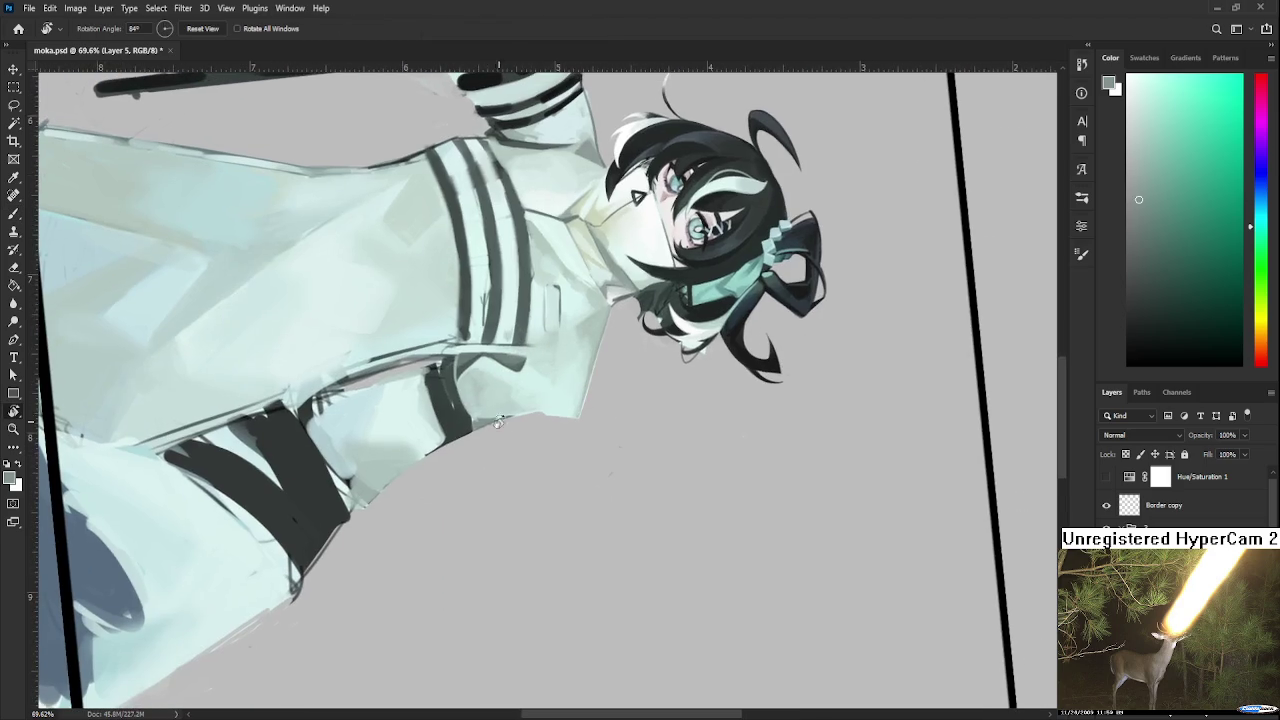
left_click(481, 413, "alt")
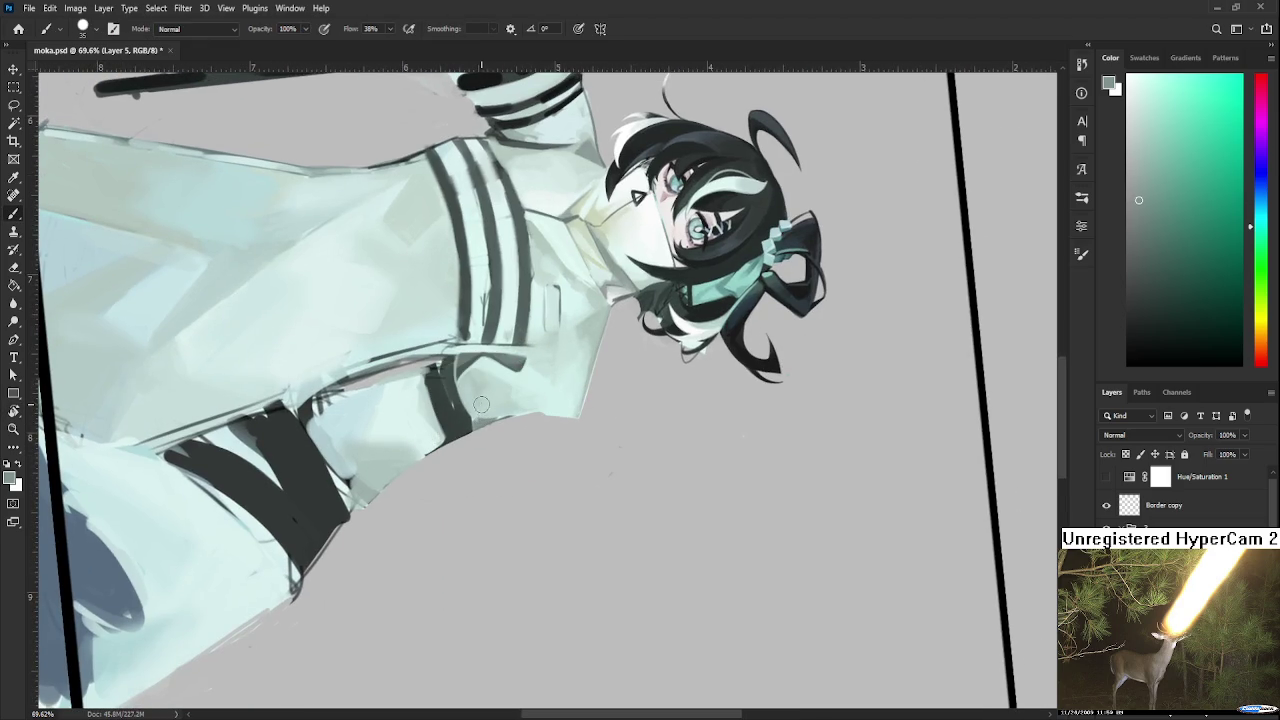
left_click_drag(477, 404, 488, 411)
Shade the upper sleeve with lighter and darker coat tones, view turned nearly upright.
left_click(518, 399, "alt")
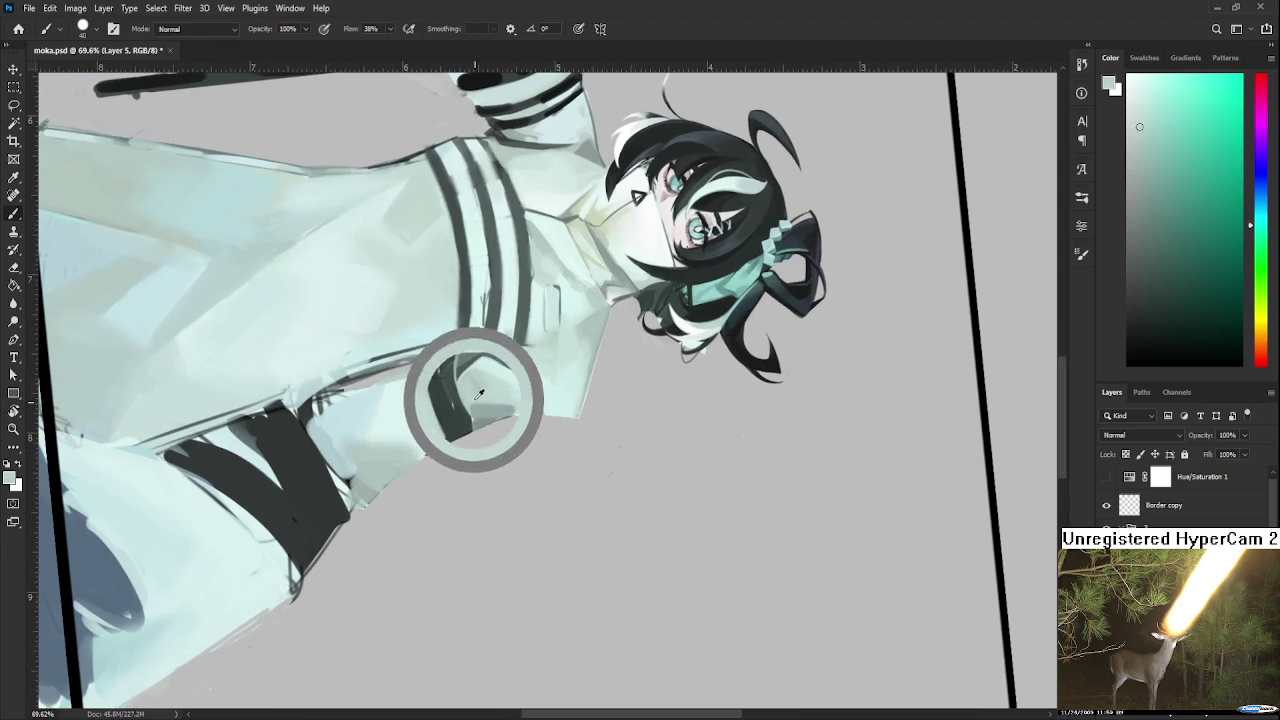
left_click(481, 408, "alt")
left_click(491, 399, "alt")
left_click(474, 418, "alt")
left_click(490, 401, "alt")
left_click(508, 383, "alt")
left_click(527, 390, "alt")
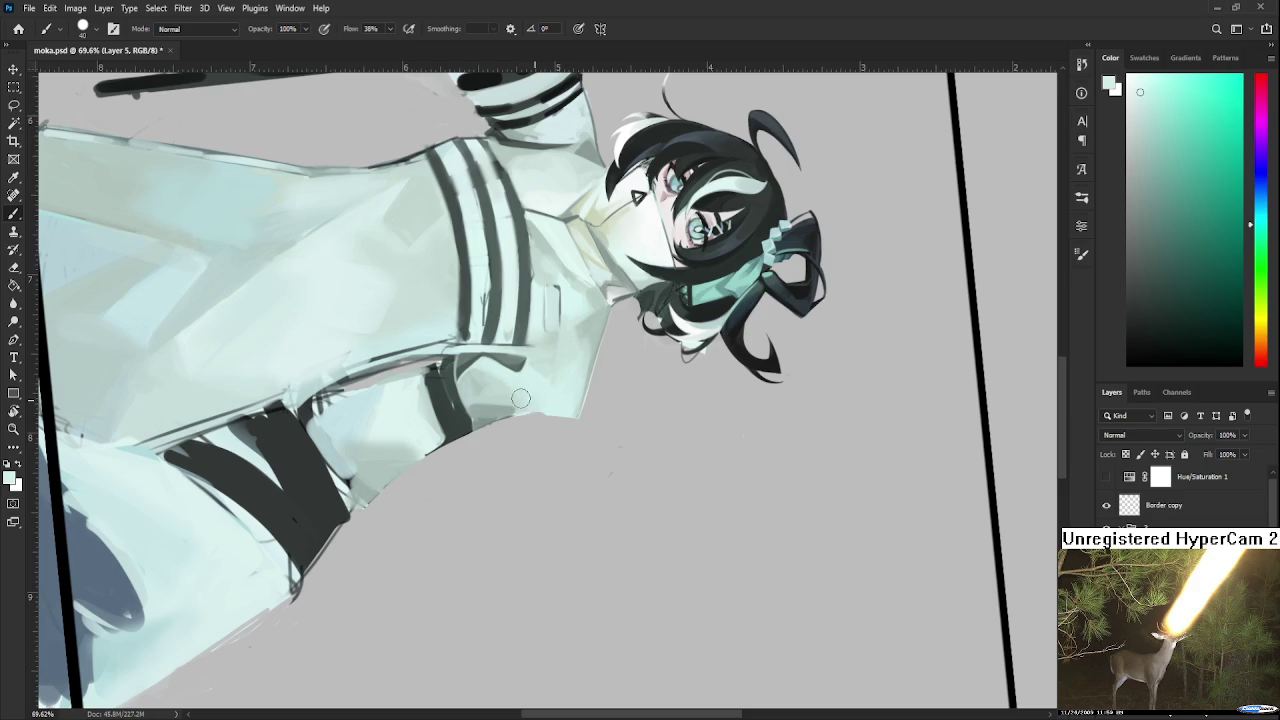
key("r")
mouse_move(514, 437)
left_mouse_down()
mouse_move(600, 402)
mouse_move(586, 362)
mouse_move(558, 395)
mouse_move(505, 393)
left_mouse_up()
left_click(500, 414, "alt")
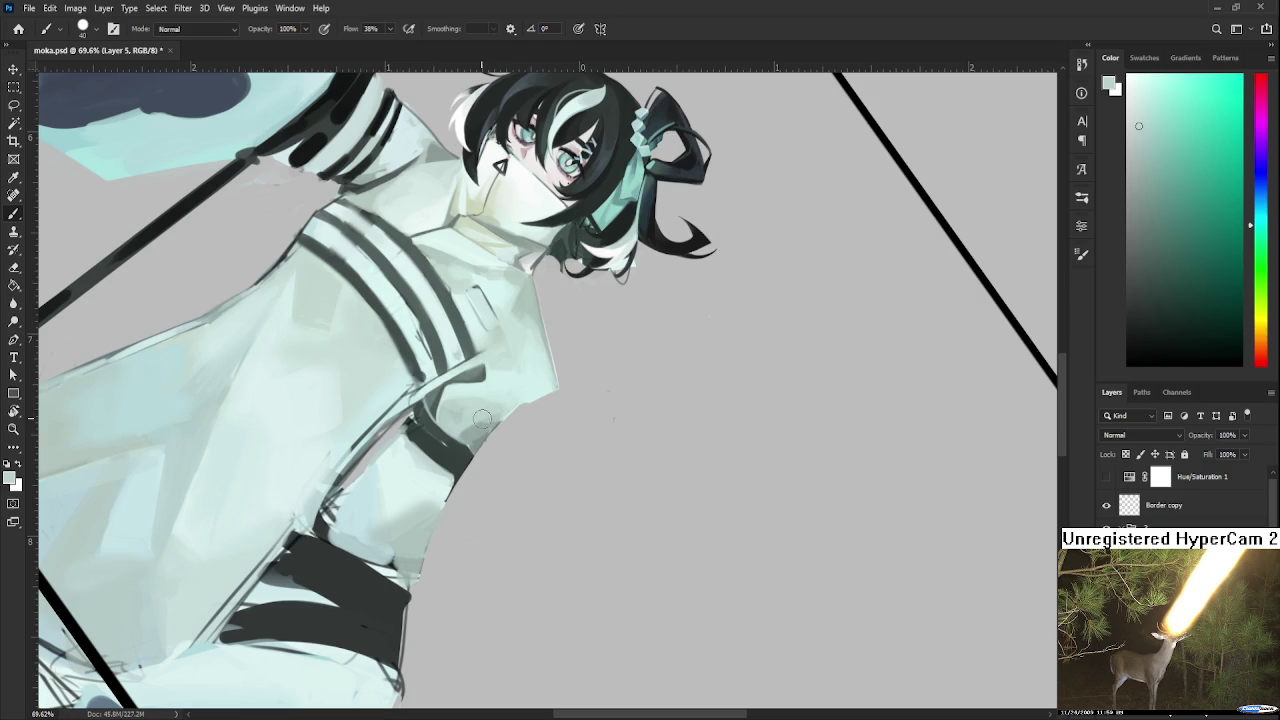
left_click(512, 382, "alt")
left_click(511, 386, "alt")
left_click(499, 398, "alt")
left_click(514, 396, "alt")
Sample tones near the collar and paint a light stroke over the coat's dark band.
scroll(540, 395, "up", 2)
left_click(525, 418, "alt")
left_click(478, 453, "alt")
left_click(497, 435, "alt")
left_click(475, 450, "alt")
left_click(503, 449, "alt")
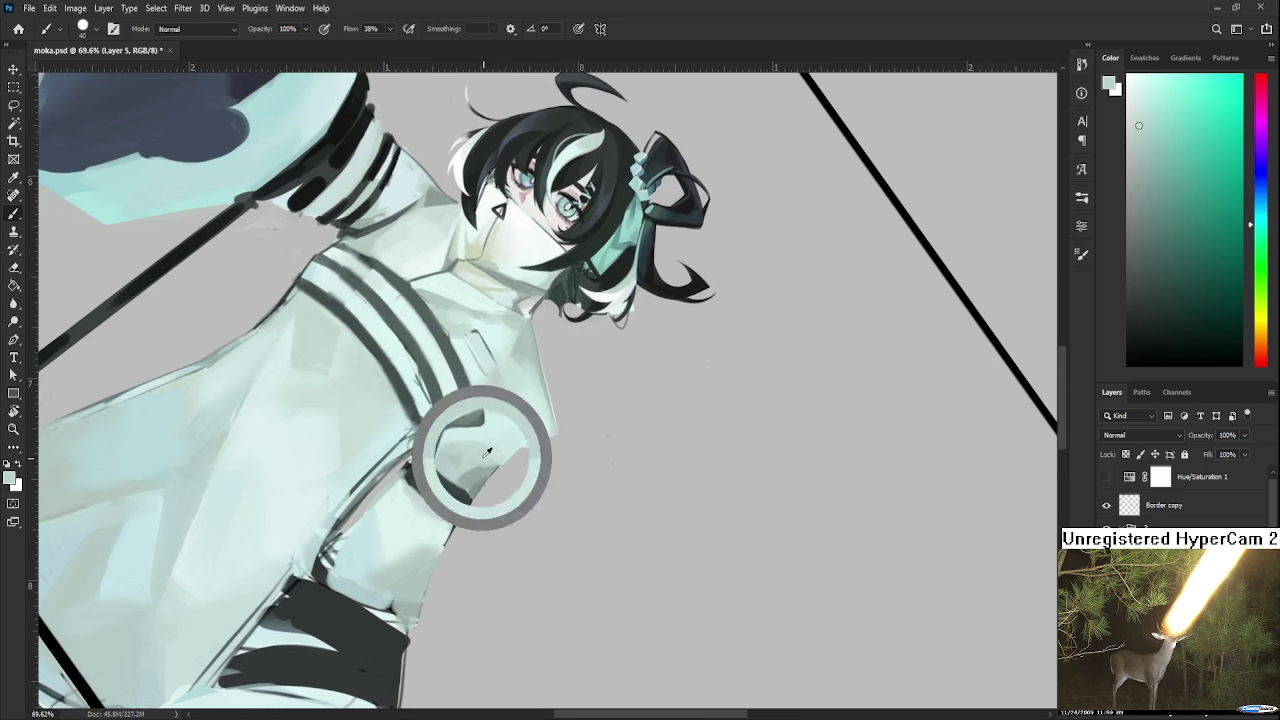
left_click(495, 446, "alt")
left_click(489, 436, "alt")
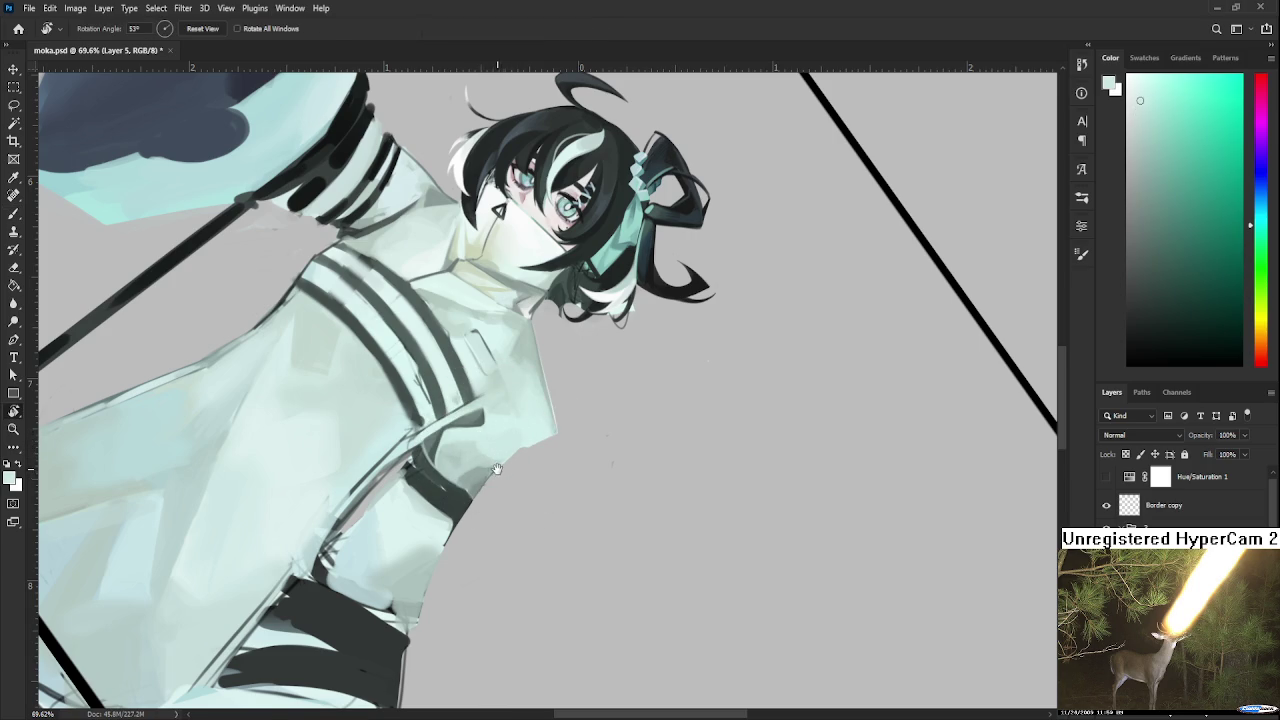
left_click_drag(517, 436, 521, 452)
left_click(469, 493, "alt")
left_click_drag(469, 493, 472, 506)
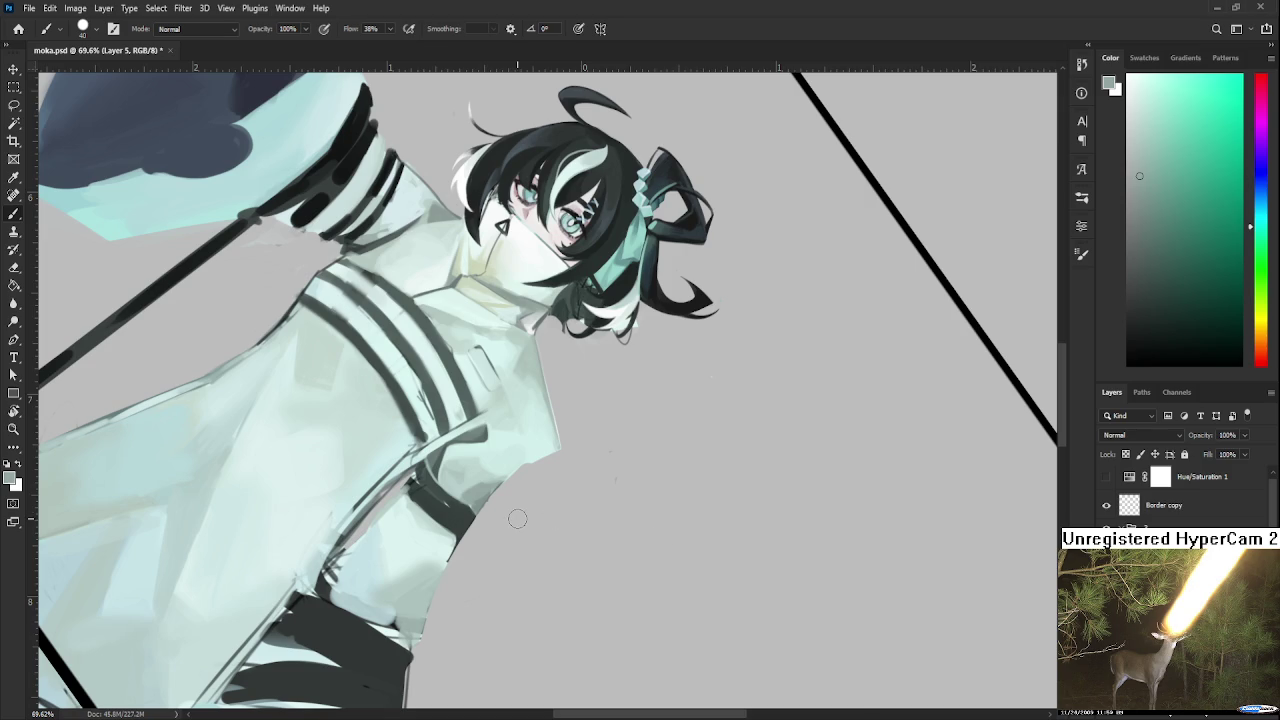
Paint a pale mint stroke over the coat fold just above the black armband.
left_click_drag(492, 470, 481, 486)
Sample nearby coat tones and soften the dark shading along the coat's edge.
left_click(493, 485)
left_click(475, 483)
left_click(492, 477)
left_click(490, 479, "alt")
left_click(488, 472, "alt")
left_click(470, 476, "alt")
left_click_drag(456, 455, 456, 481)
Resample lighter and darker coat tones, settling on a darker grey-green from the coat shading.
left_click(465, 463, "alt")
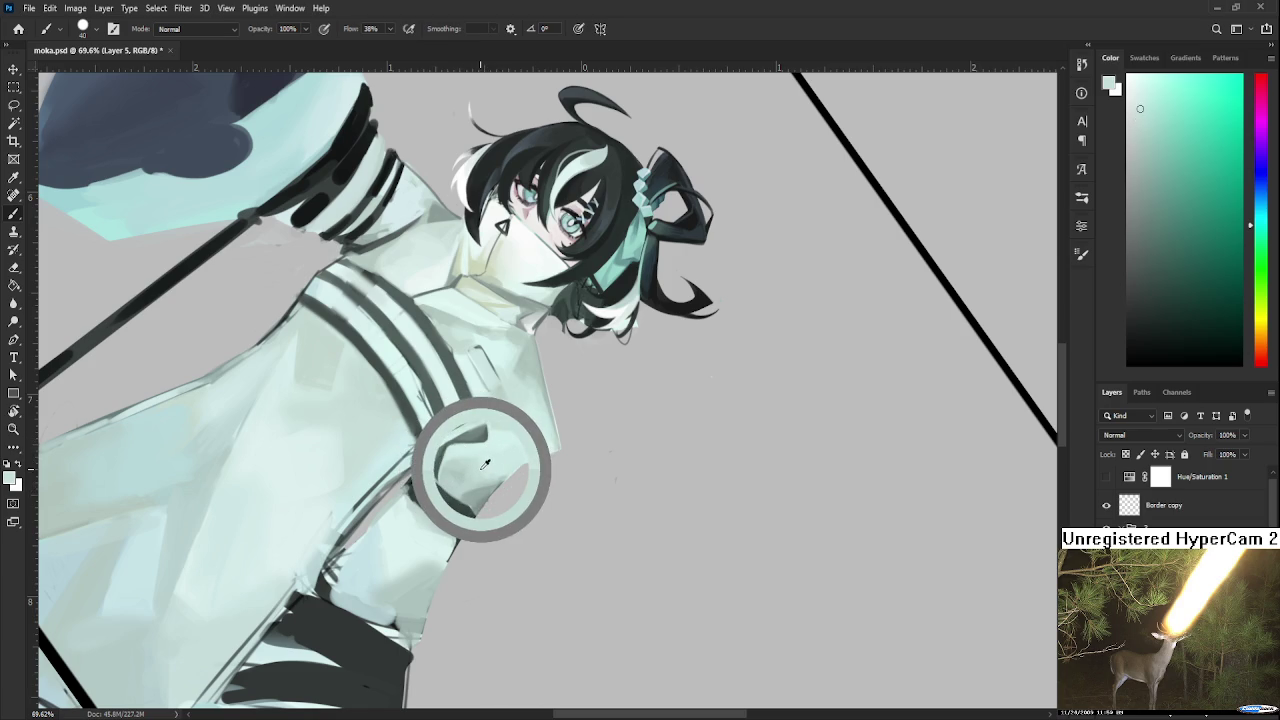
left_click(478, 478, "alt")
left_click(470, 482, "alt")
left_click(496, 456, "alt")
left_click(465, 467, "alt")
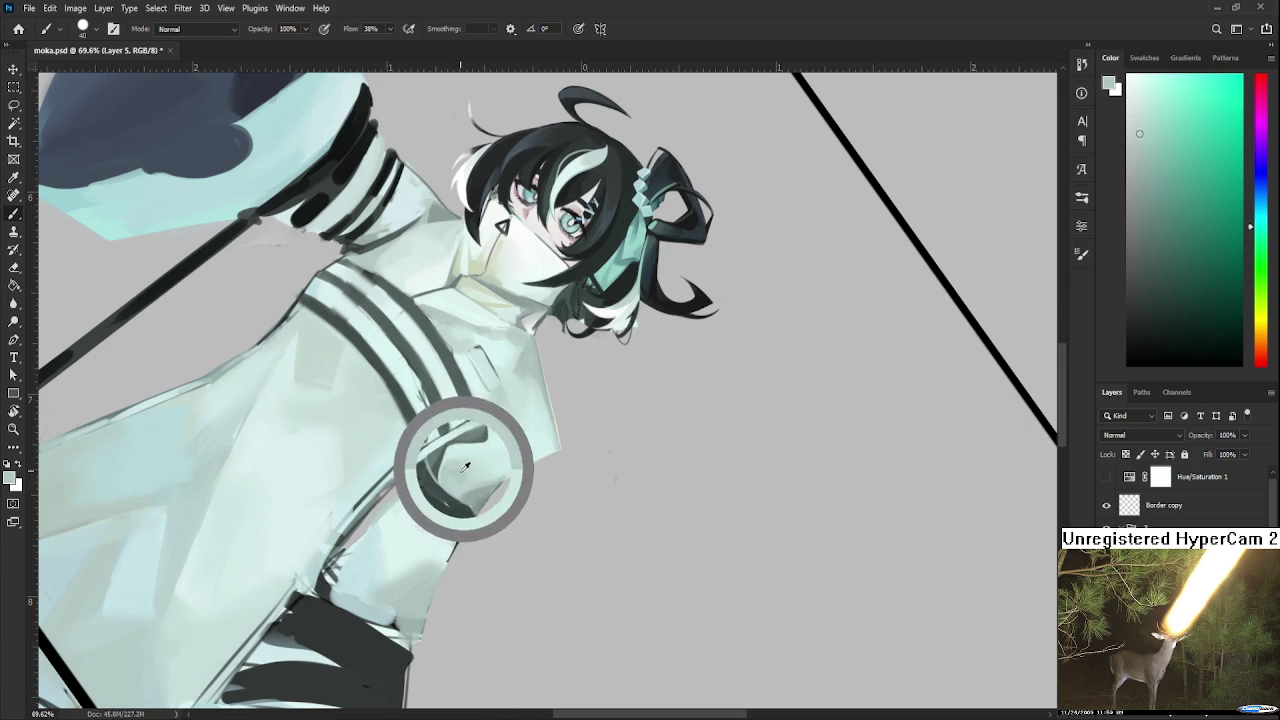
left_click(461, 453, "alt")
left_click(472, 482, "alt")
left_click(499, 464, "alt")
left_click(495, 468, "alt")
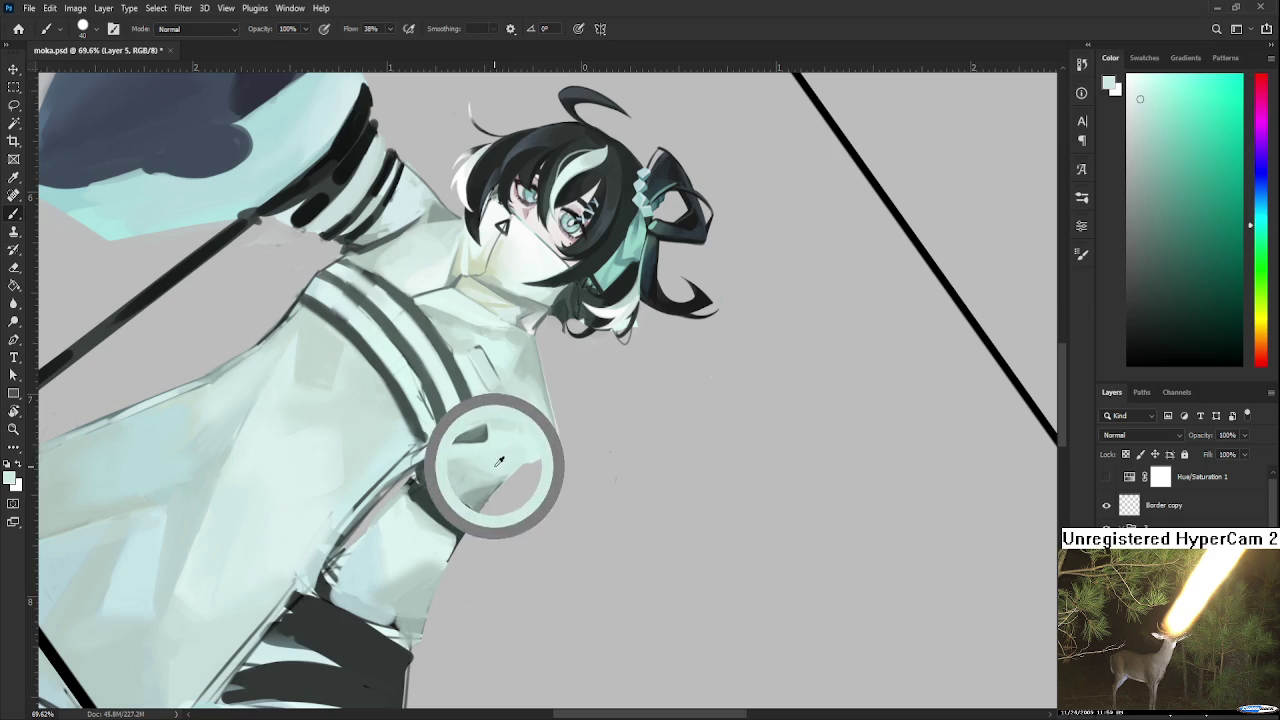
left_click(497, 460, "alt")
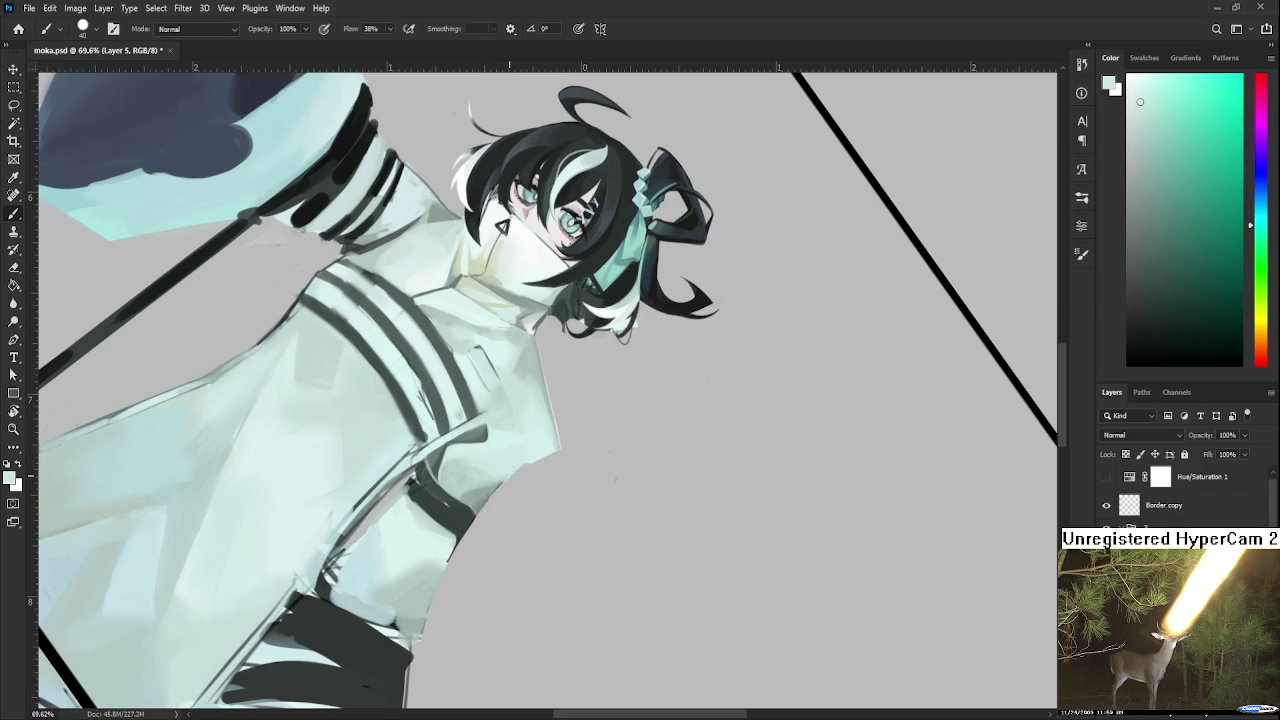
left_click(477, 462, "alt")
left_click(519, 467, "alt")
left_click(477, 466, "alt")
left_click(466, 463, "alt")
left_click(525, 455, "alt")
left_click(487, 486, "alt")
left_click(513, 467, "alt")
left_click(500, 471, "alt")
left_click(528, 451, "alt")
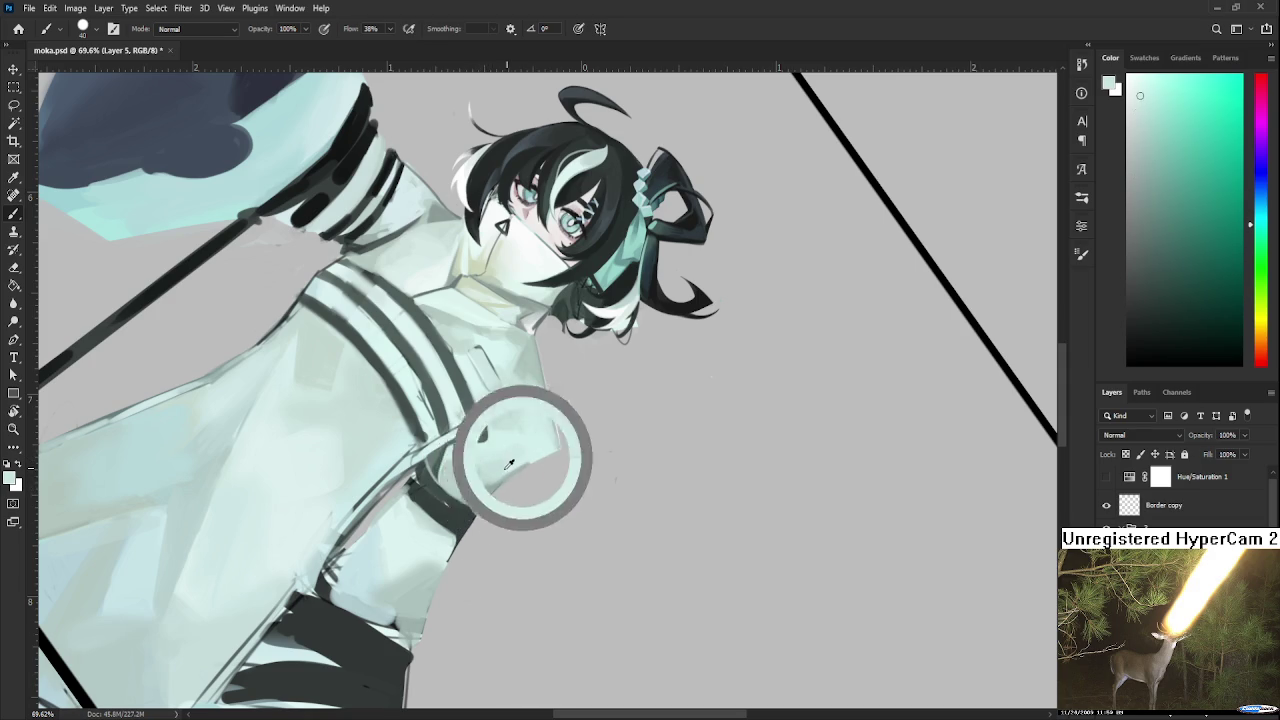
left_click(485, 478, "alt")
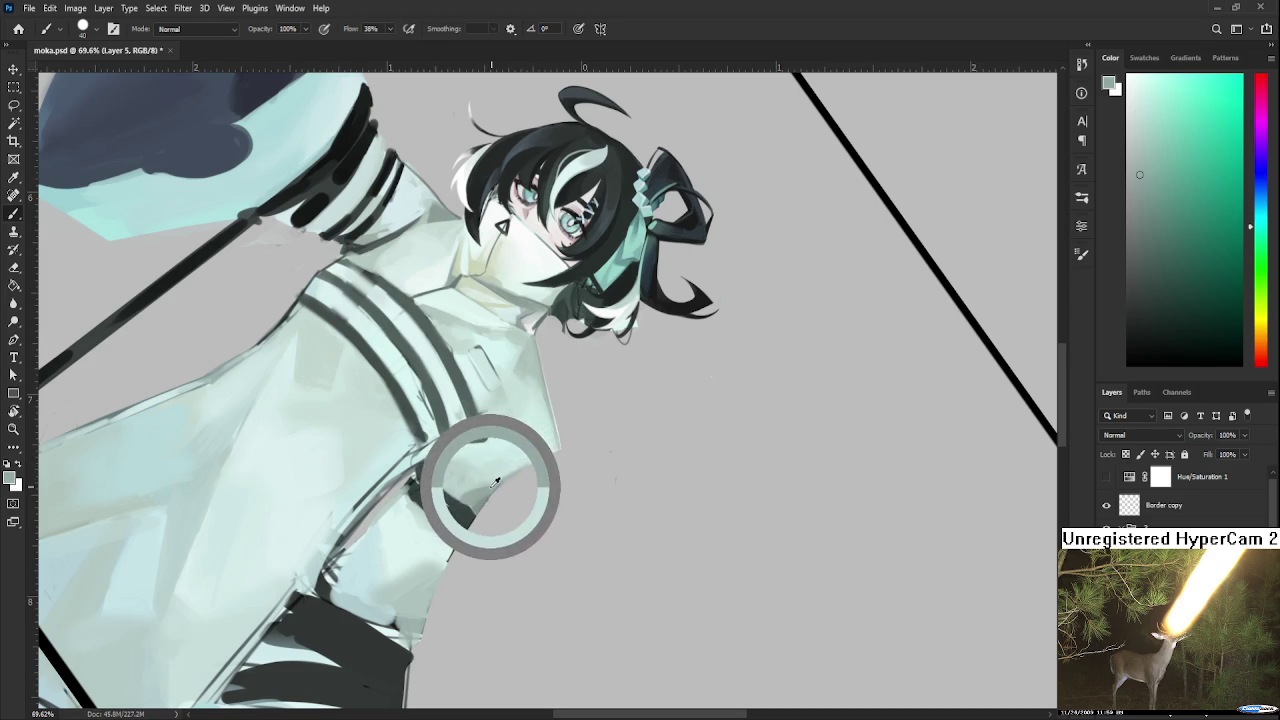
left_click(494, 483, "alt")
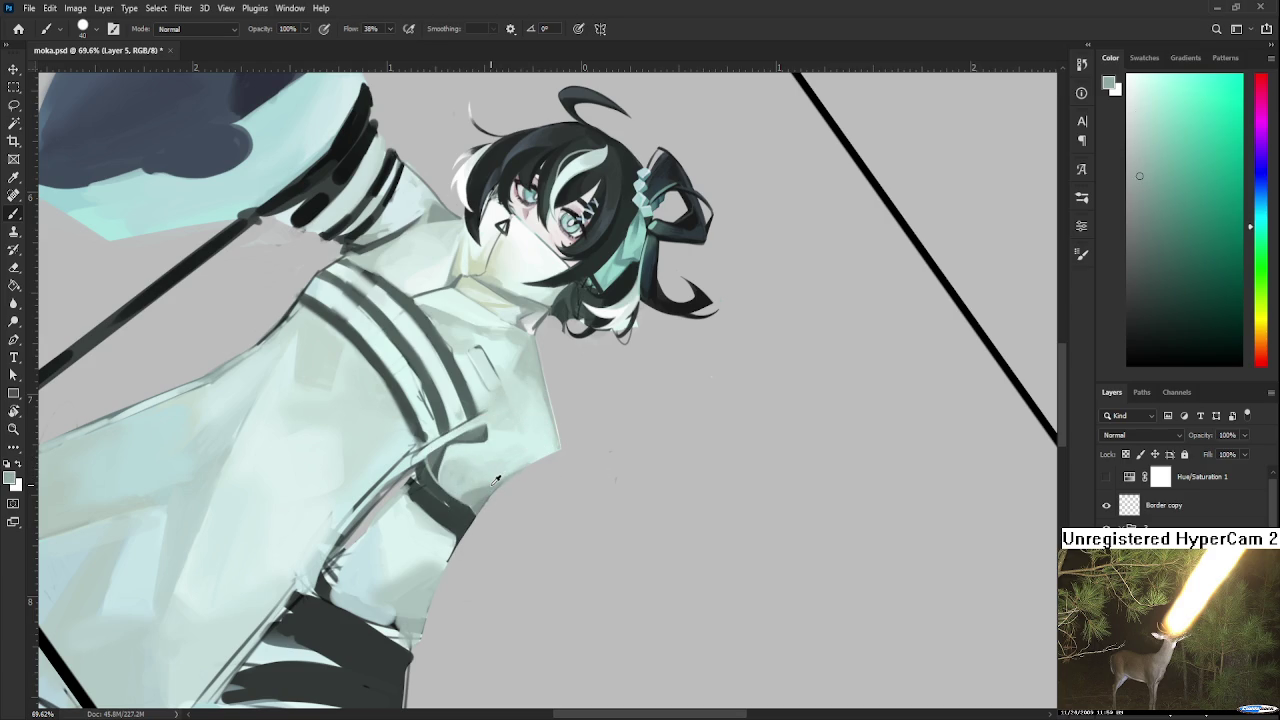
left_click(511, 465, "alt")
left_click(482, 492, "alt")
left_click(484, 496, "alt")
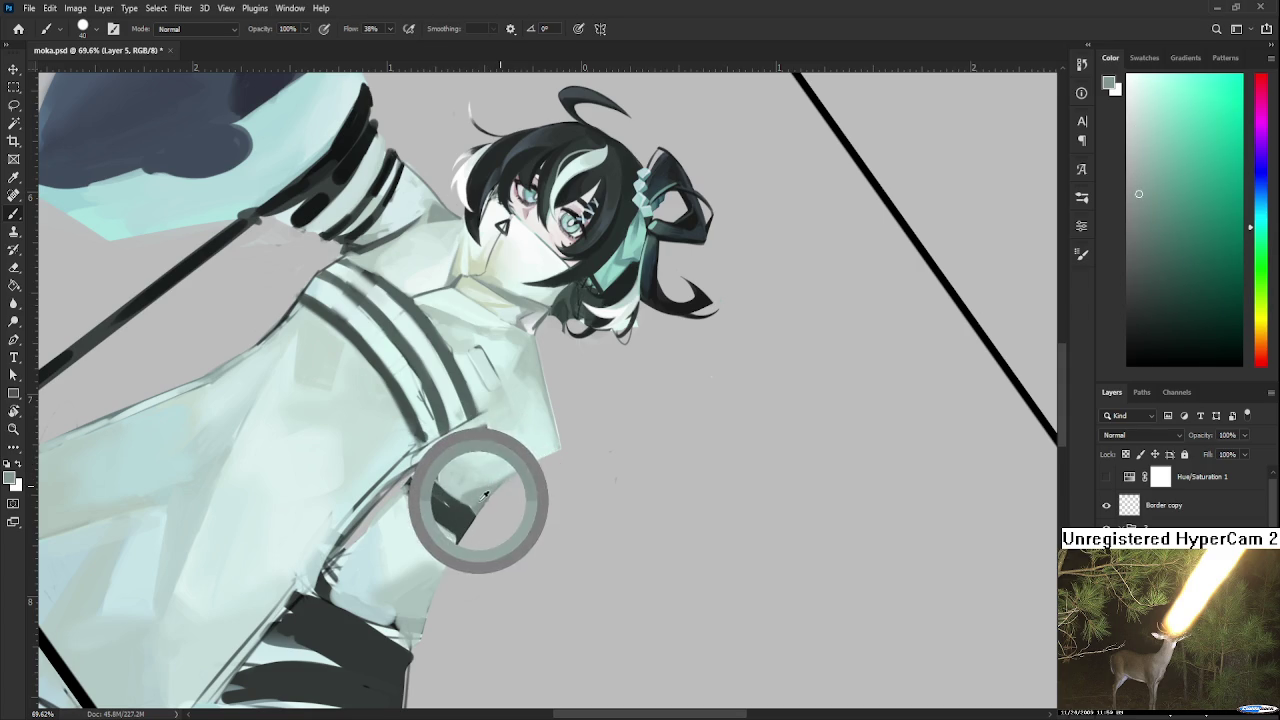
left_click_drag(556, 470, 486, 560)
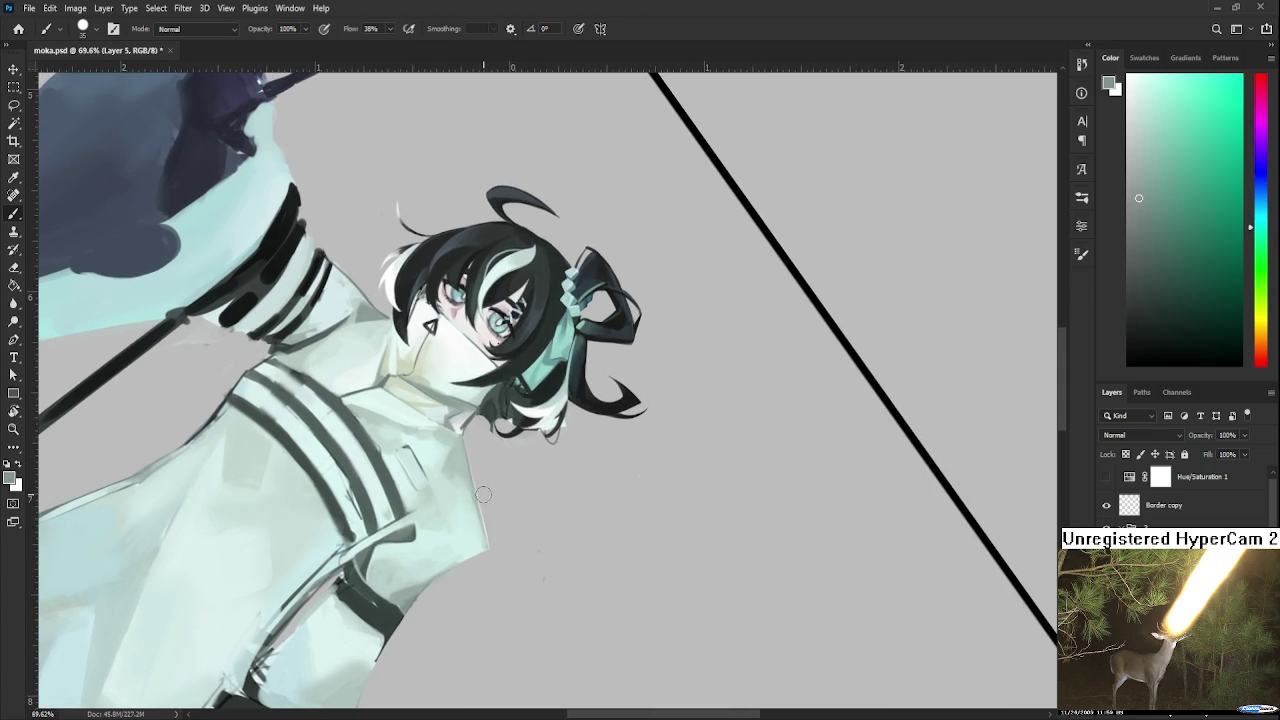
Shrink the brush to an 8 px tip and sample a darker colour from the painting.
key("bracketleft")
key("bracketleft")
key("bracketleft")
left_click(486, 410, "alt")
left_click_drag(474, 549, 506, 502)
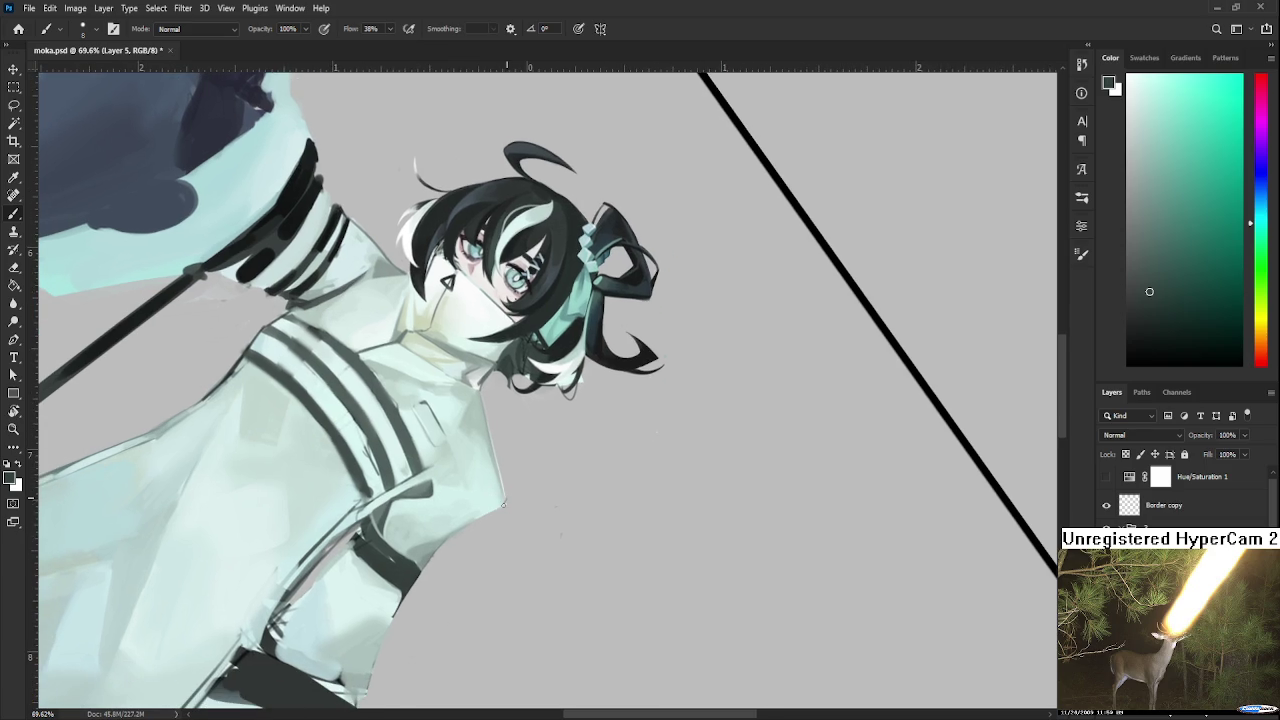
Switch to the Eraser and rotate the canvas to a new working angle.
key("e")
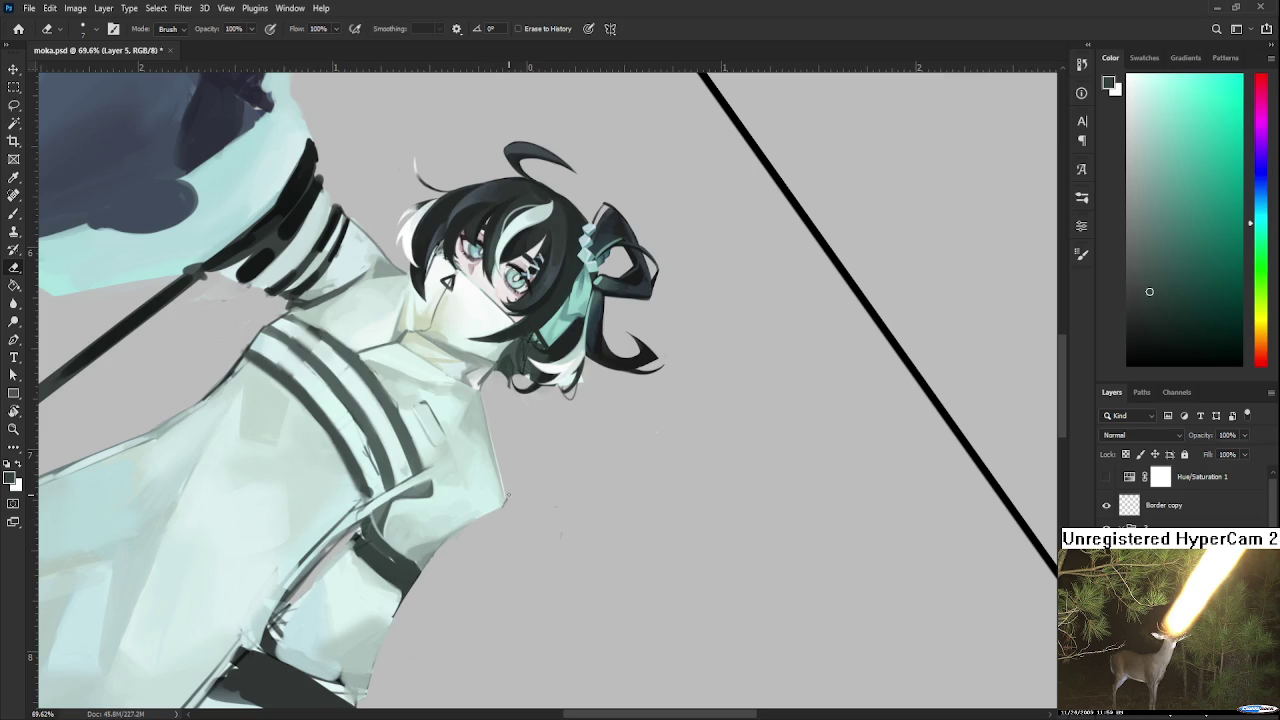
key("r")
left_click_drag(509, 516, 509, 539)
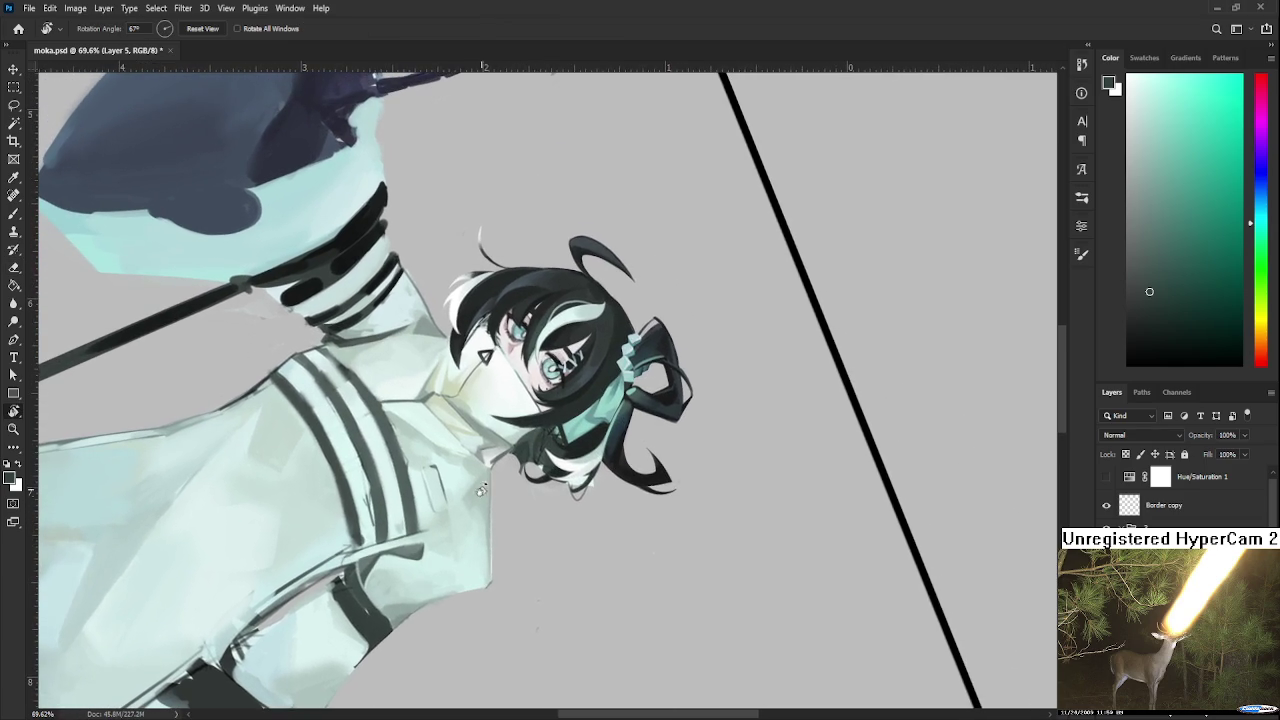
Paint a thin dark stroke down the coat's right edge, toggling undo/redo to compare it.
key("b")
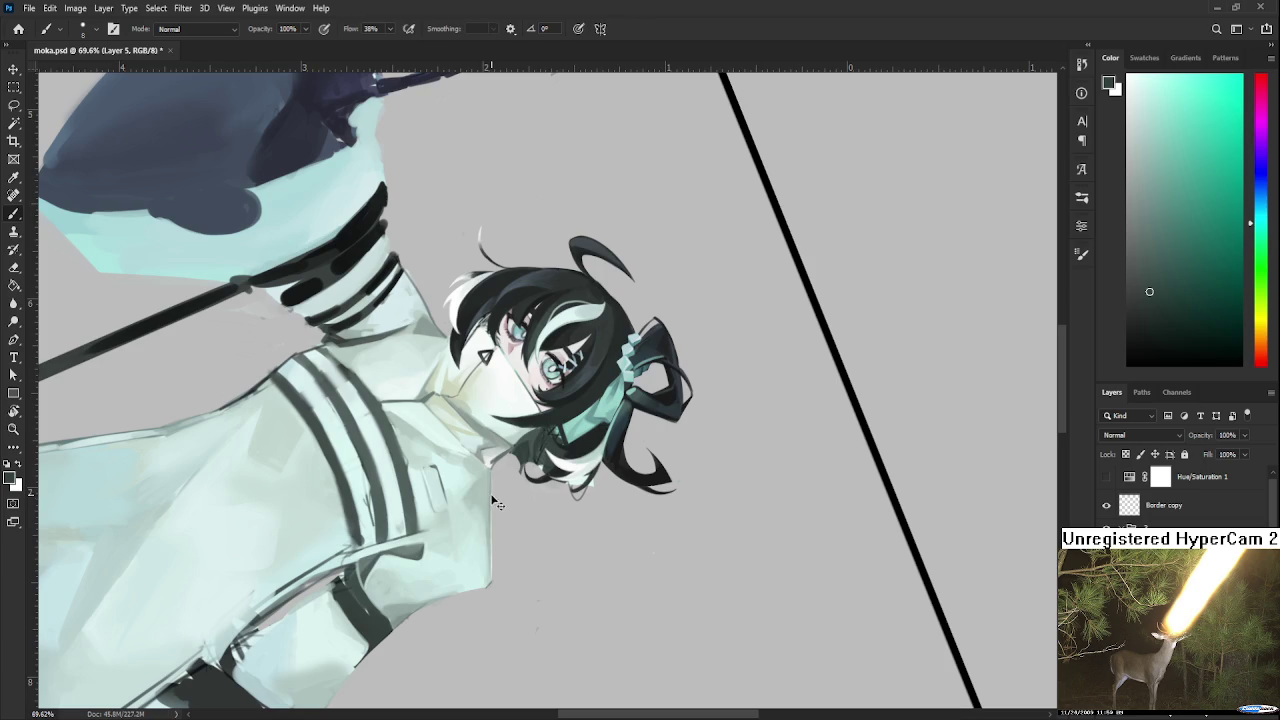
left_click_drag(489, 510, 488, 592)
key("ctrl+shift+z")
key("ctrl+z")
key("ctrl+shift+z")
key("ctrl+z")
key("ctrl+shift+z")
key("ctrl+z")
key("ctrl+shift+z")
key("ctrl+z")
key("ctrl+shift+z")
key("ctrl+z")
key("ctrl+shift+z")
key("ctrl+z")
key("ctrl+shift+z")
key("ctrl+z")
key("ctrl+shift+z")
key("ctrl+z")
key("ctrl+shift+z")
key("ctrl+z")
key("ctrl+shift+z")
key("ctrl+z")
key("ctrl+shift+z")
key("ctrl+z")
key("ctrl+shift+z")
key("ctrl+z")
Sample a slightly different colour from the coat.
scroll(494, 530, "down", 1)
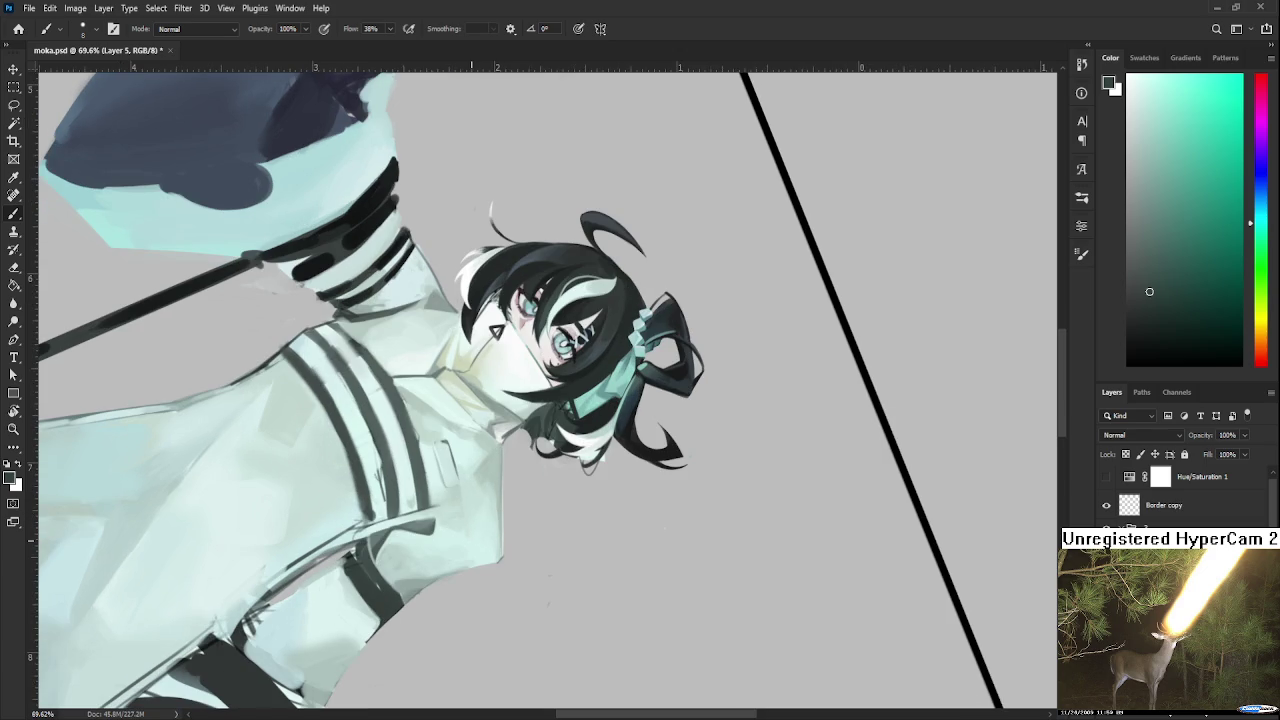
scroll(531, 497, "left", 1)
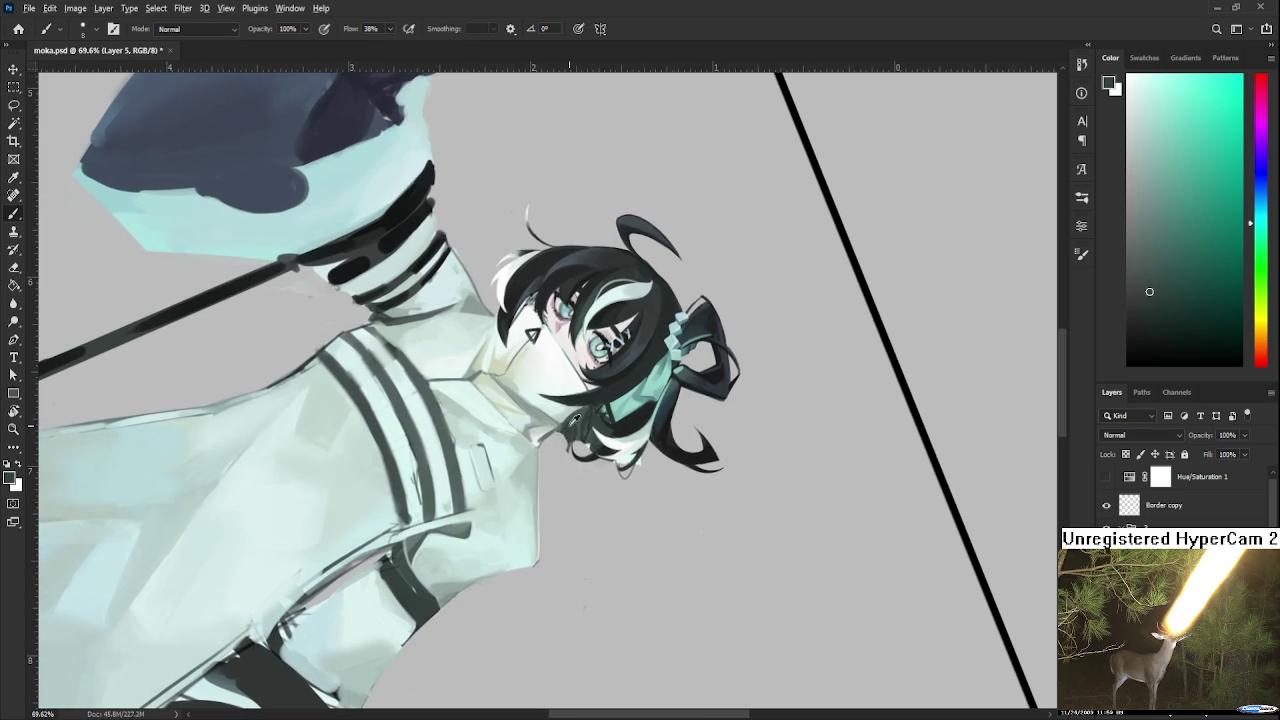
left_click_drag(575, 424, 537, 452)
scroll(538, 505, "up", 2)
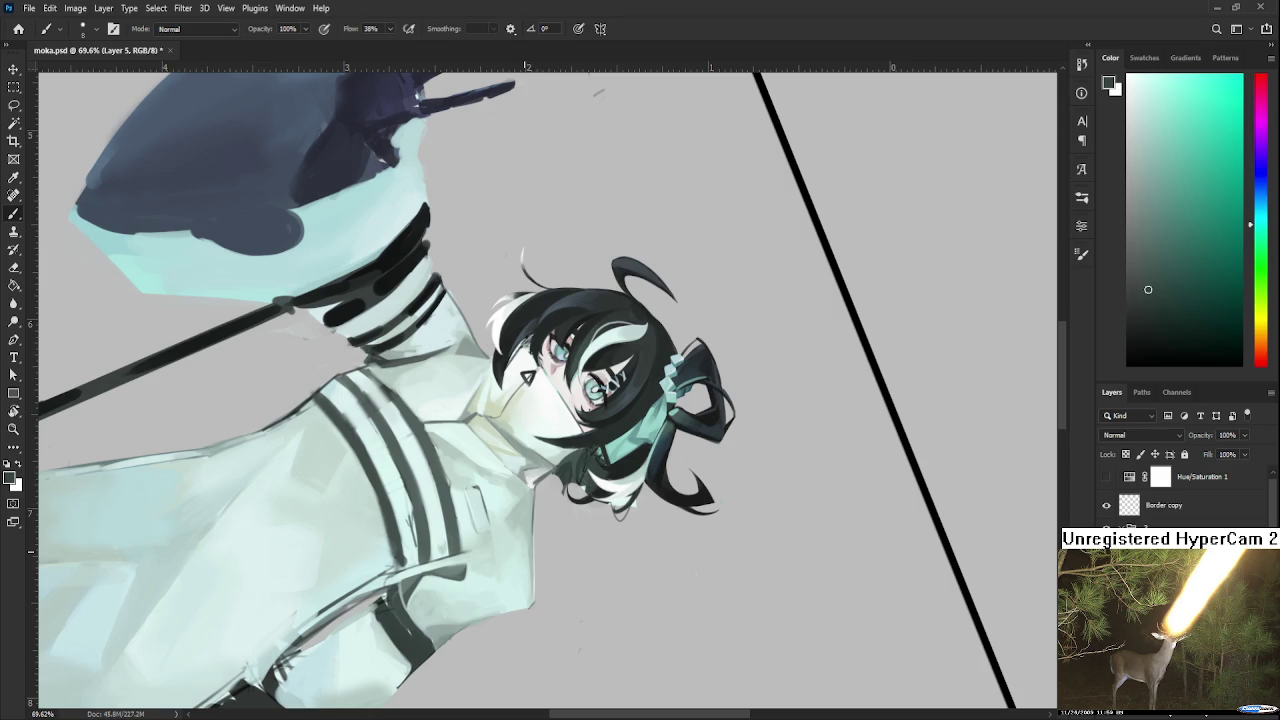
scroll(597, 92, "down", 3)
Rotate the canvas back upright and bring the doodles below the frame into view.
key("r")
left_click_drag(597, 92, 601, 545)
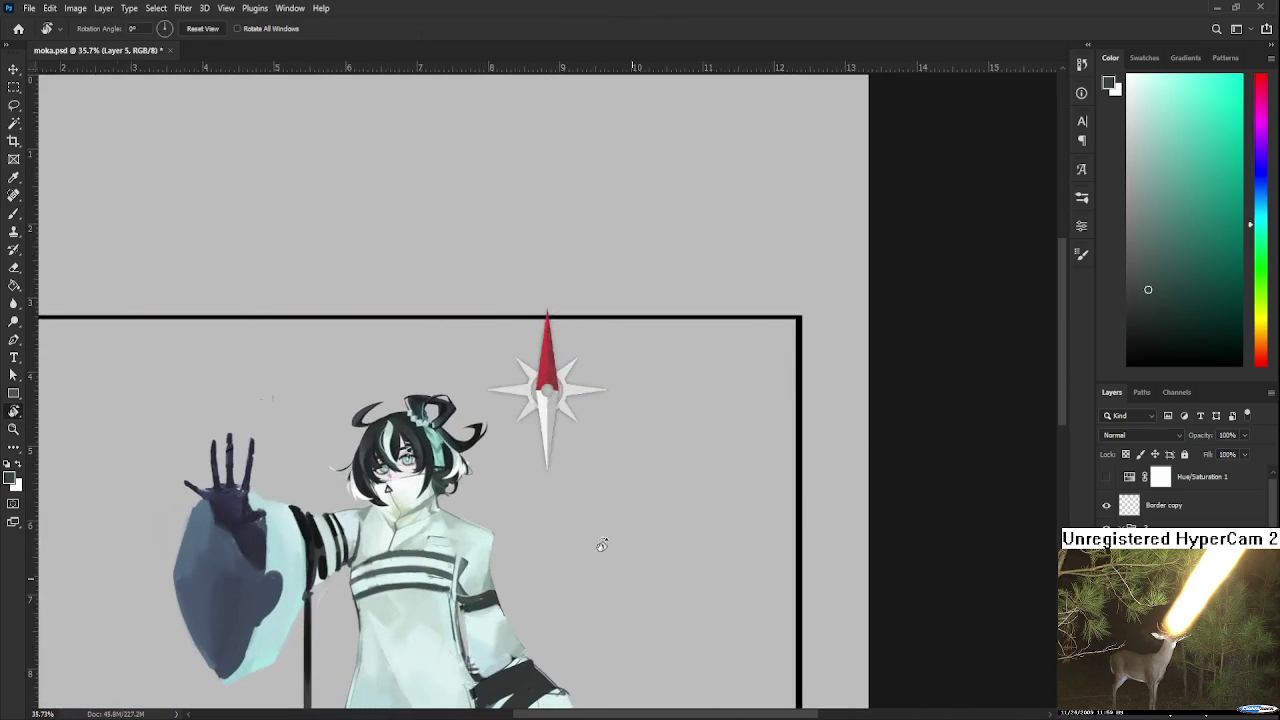
scroll(500, 505, "down", 3)
scroll(400, 520, "down", 2)
scroll(340, 545, "up", 2)
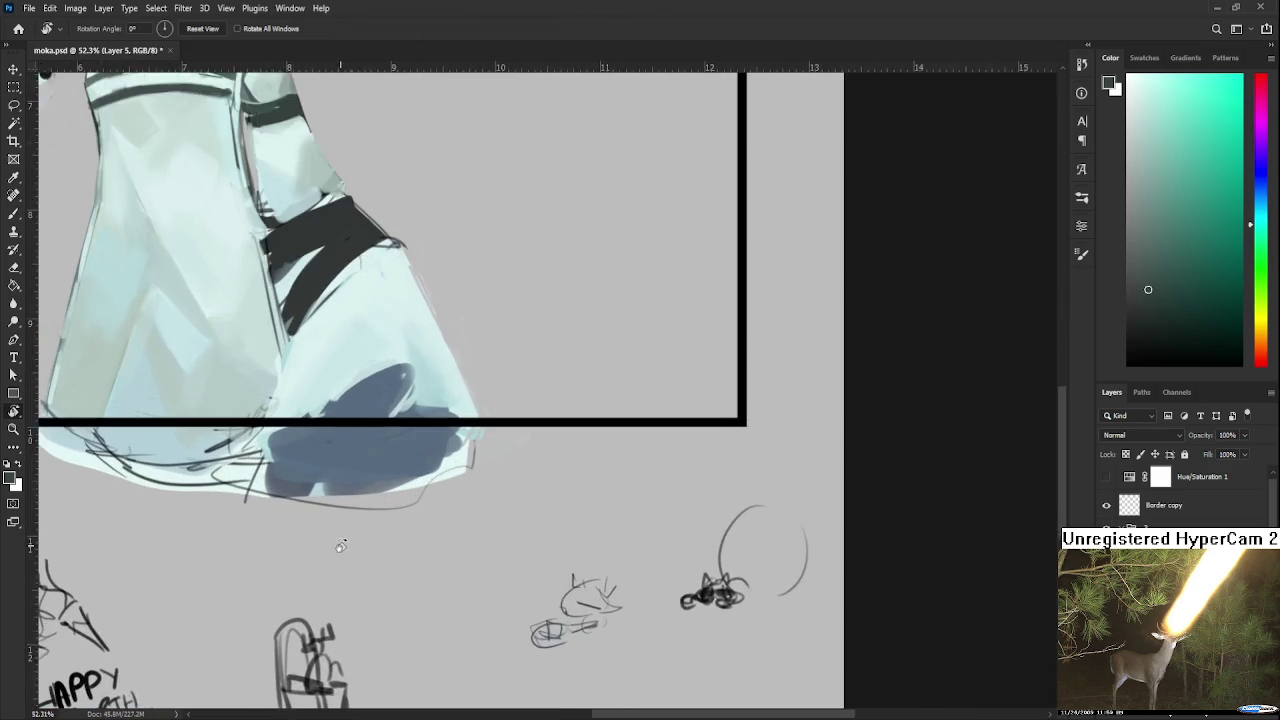
left_click_drag(340, 545, 274, 447)
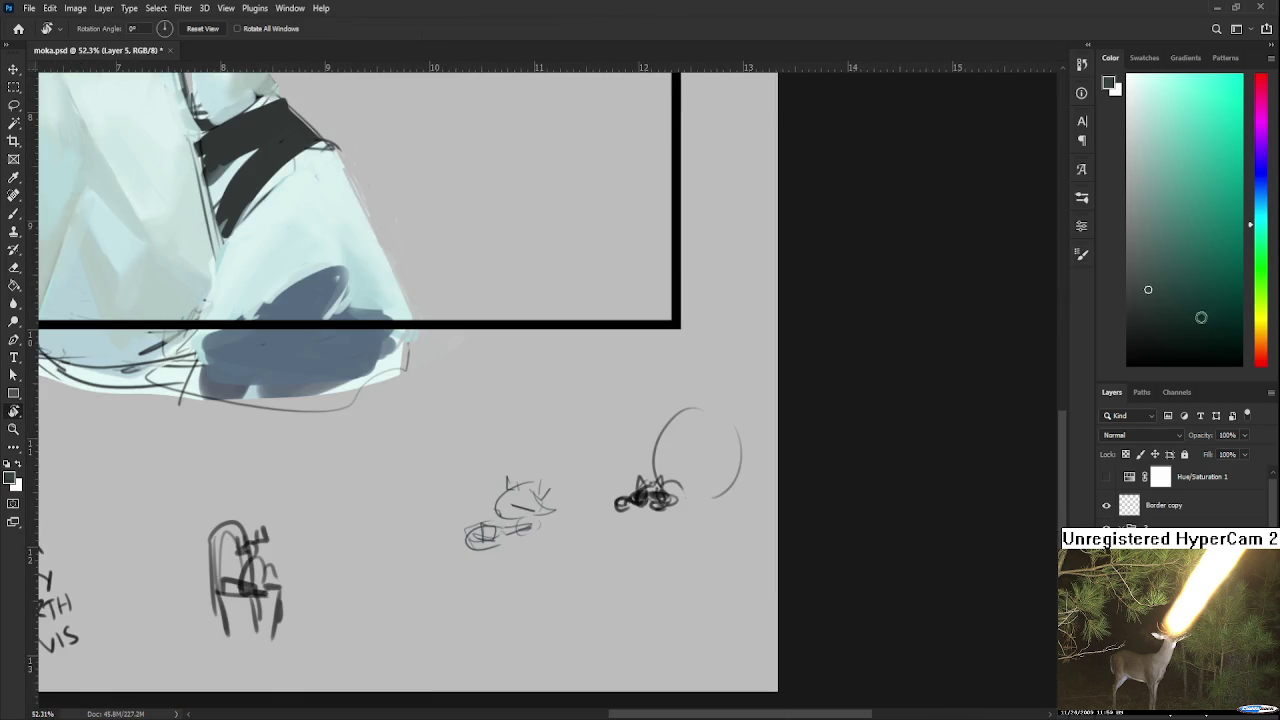
With a black brush, sketch the chibi's head and body outline, undoing trial strokes.
key("b")
key("d")
scroll(486, 529, "up", 2)
scroll(313, 419, "up", 2)
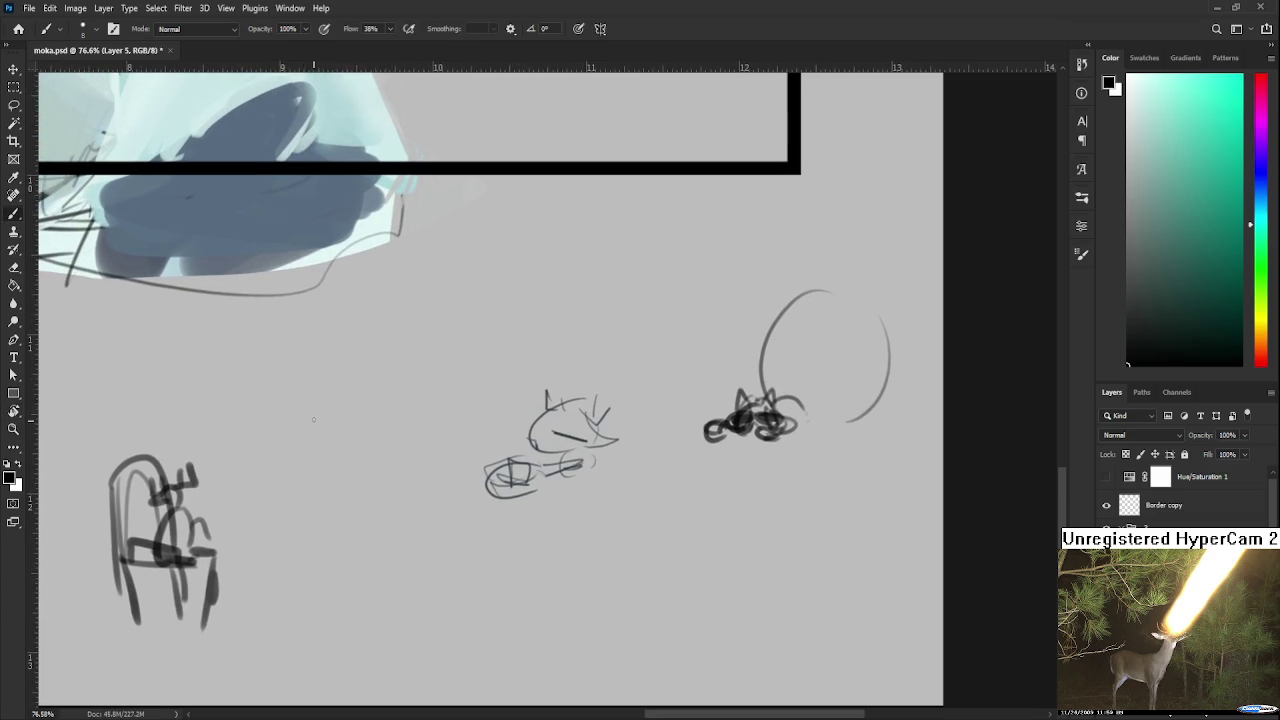
key("ctrl+z")
mouse_move(348, 361)
left_mouse_down()
mouse_move(305, 452)
mouse_move(325, 434)
left_mouse_up()
key("ctrl+z")
key("ctrl+z")
mouse_move(285, 368)
left_mouse_down()
mouse_move(265, 426)
mouse_move(330, 405)
mouse_move(268, 430)
mouse_move(262, 454)
left_mouse_up()
mouse_move(324, 426)
left_mouse_down()
mouse_move(346, 436)
mouse_move(260, 456)
mouse_move(294, 478)
left_mouse_up()
key("ctrl+z")
key("ctrl+z")
mouse_move(280, 430)
left_mouse_down()
mouse_move(292, 467)
mouse_move(336, 446)
mouse_move(270, 487)
left_mouse_up()
key("ctrl+z")
key("ctrl+z")
Add the chibi's feet, hair strands, an ear, and the eye line with face marks.
mouse_move(294, 465)
left_mouse_down()
mouse_move(285, 480)
mouse_move(352, 470)
left_mouse_up()
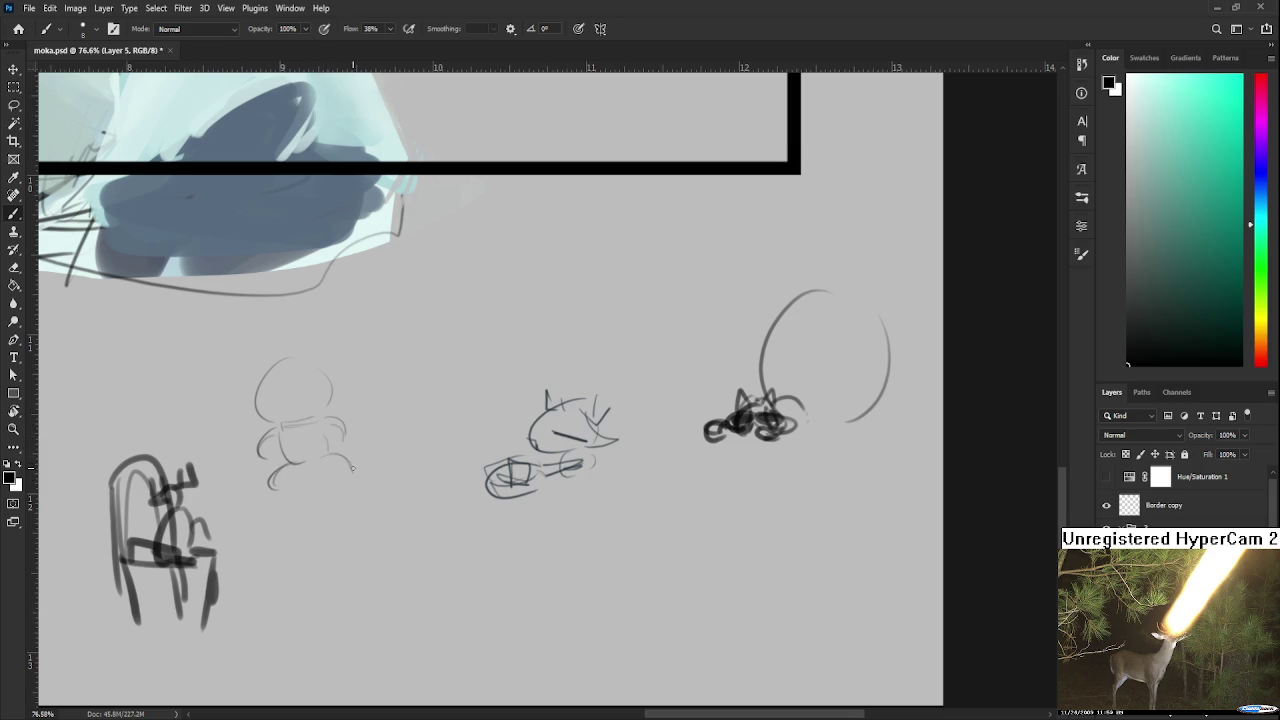
key("ctrl+z")
mouse_move(285, 360)
left_mouse_down()
mouse_move(290, 392)
mouse_move(311, 362)
mouse_move(315, 385)
left_mouse_up()
mouse_move(322, 358)
left_mouse_down()
mouse_move(328, 386)
mouse_move(282, 398)
left_mouse_up()
key("ctrl+z")
mouse_move(283, 356)
left_mouse_down()
mouse_move(263, 416)
mouse_move(239, 411)
mouse_move(358, 410)
left_mouse_up()
mouse_move(244, 378)
left_mouse_down()
mouse_move(262, 356)
mouse_move(327, 360)
left_mouse_up()
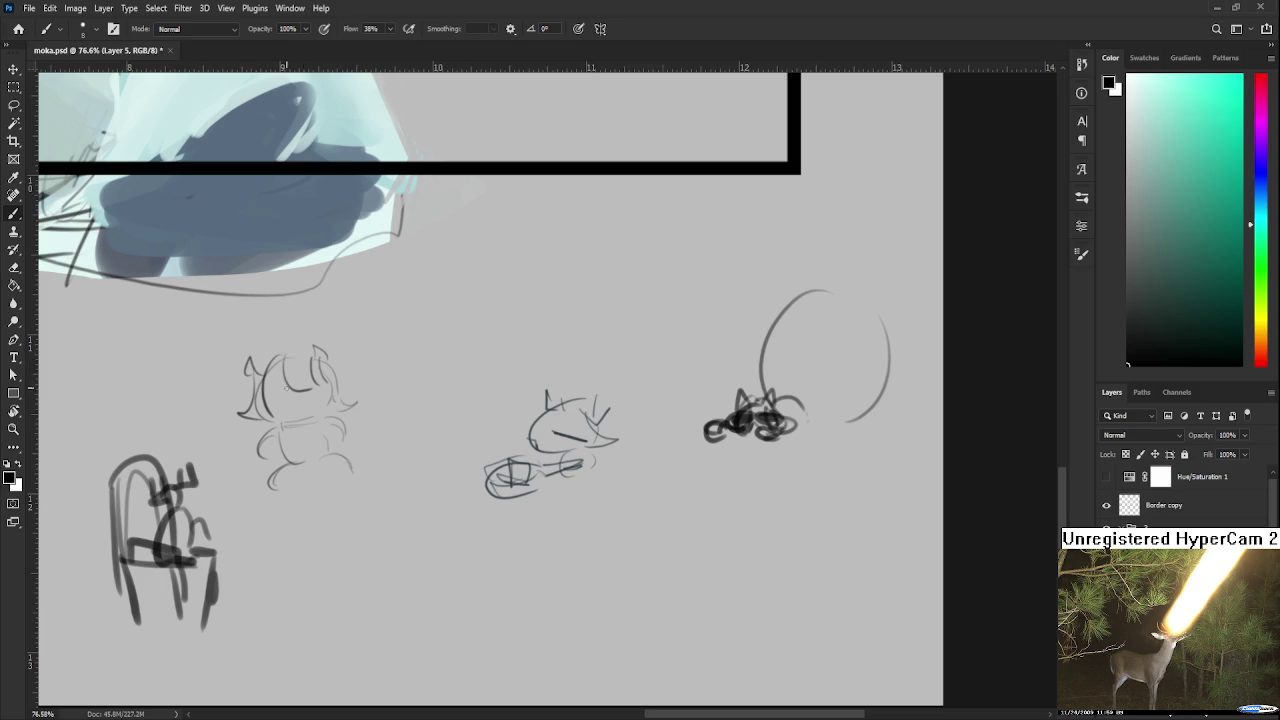
mouse_move(246, 389)
left_mouse_down()
mouse_move(292, 394)
mouse_move(282, 408)
mouse_move(327, 366)
mouse_move(296, 408)
mouse_move(308, 408)
mouse_move(292, 399)
mouse_move(256, 428)
mouse_move(301, 415)
mouse_move(308, 430)
mouse_move(402, 424)
mouse_move(407, 452)
mouse_move(392, 411)
mouse_move(435, 407)
mouse_move(362, 424)
mouse_move(386, 393)
left_mouse_up()
Draw ear marks on the little creature and hand-letter 'KIKO PLS' above it.
left_click_drag(423, 395, 434, 396)
left_click_drag(426, 381, 415, 458)
mouse_move(379, 396)
left_mouse_down()
mouse_move(385, 409)
mouse_move(433, 394)
left_mouse_up()
left_click_drag(441, 384, 448, 397)
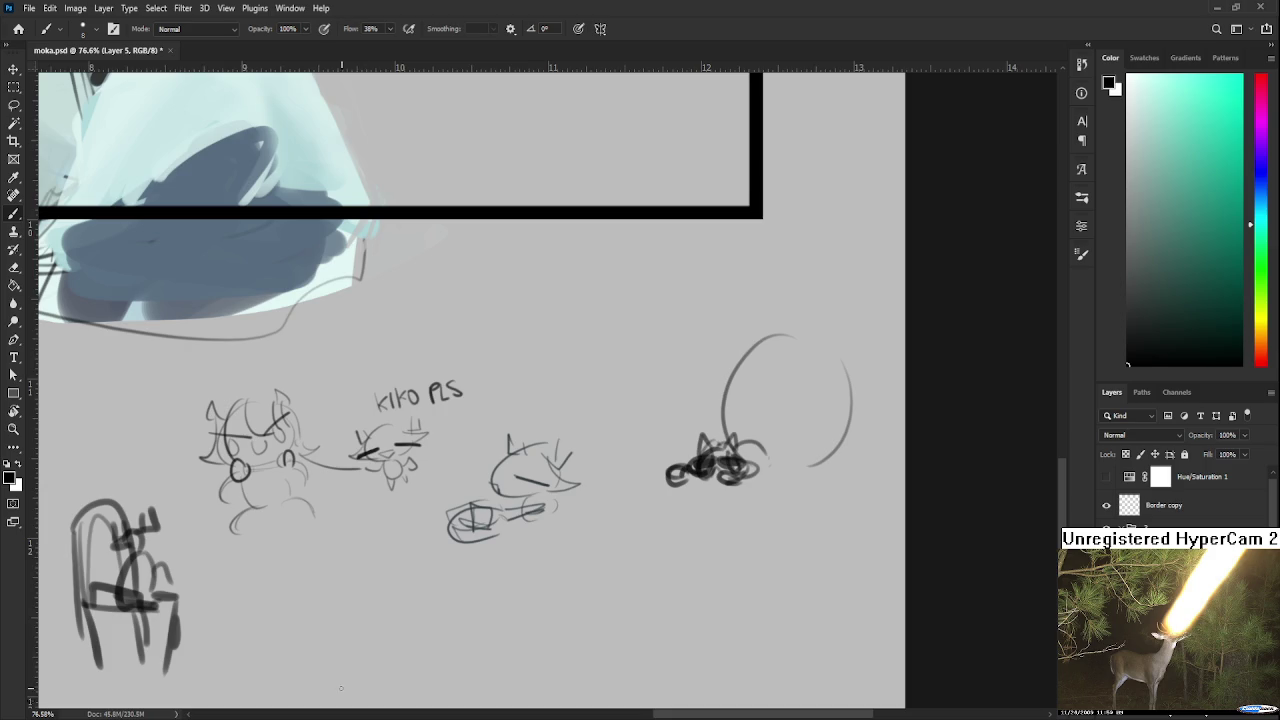
scroll(250, 680, "down", 2)
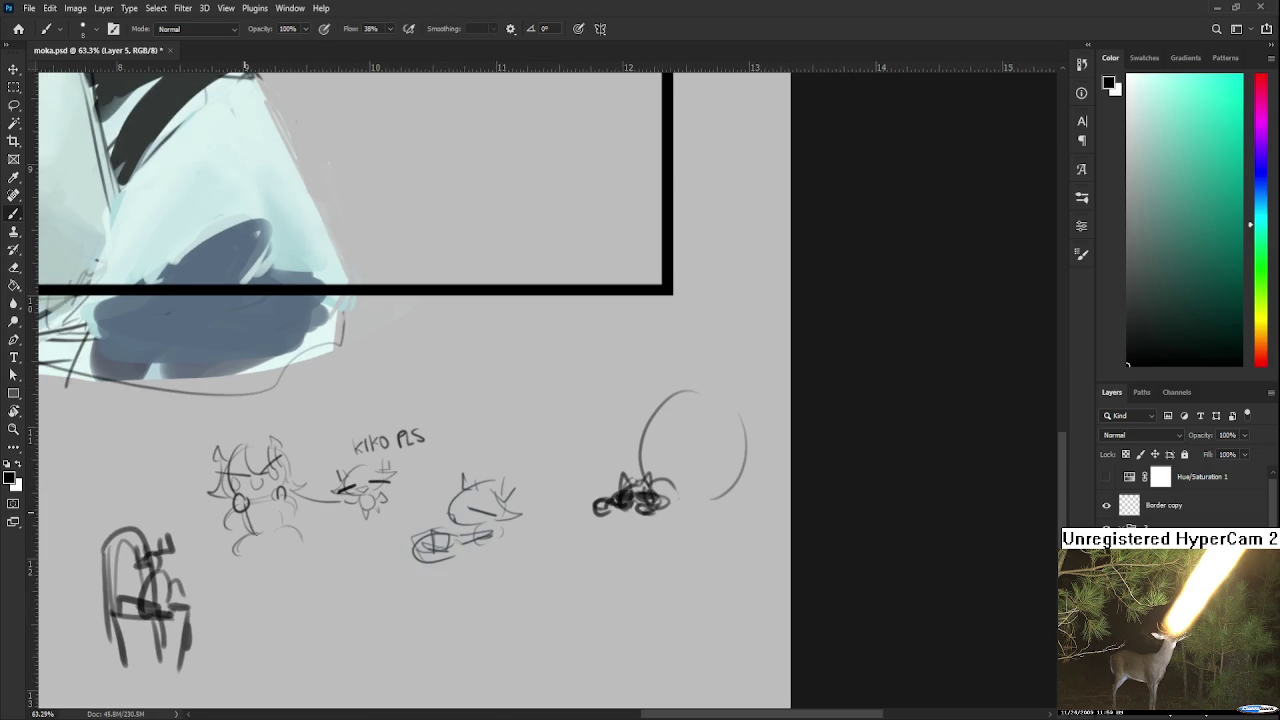
Add line details to the chibi's body and zoom out.
mouse_move(273, 502)
left_mouse_down()
mouse_move(267, 523)
mouse_move(298, 523)
left_mouse_up()
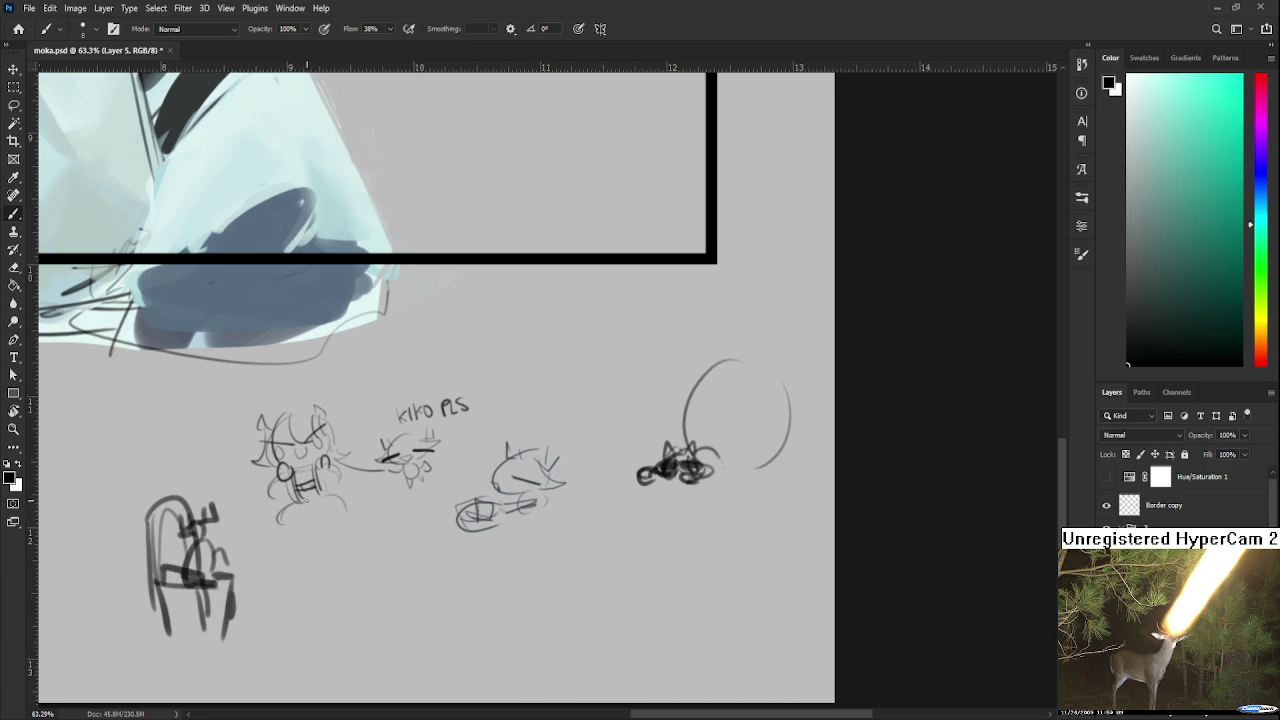
scroll(391, 518, "down", 1)
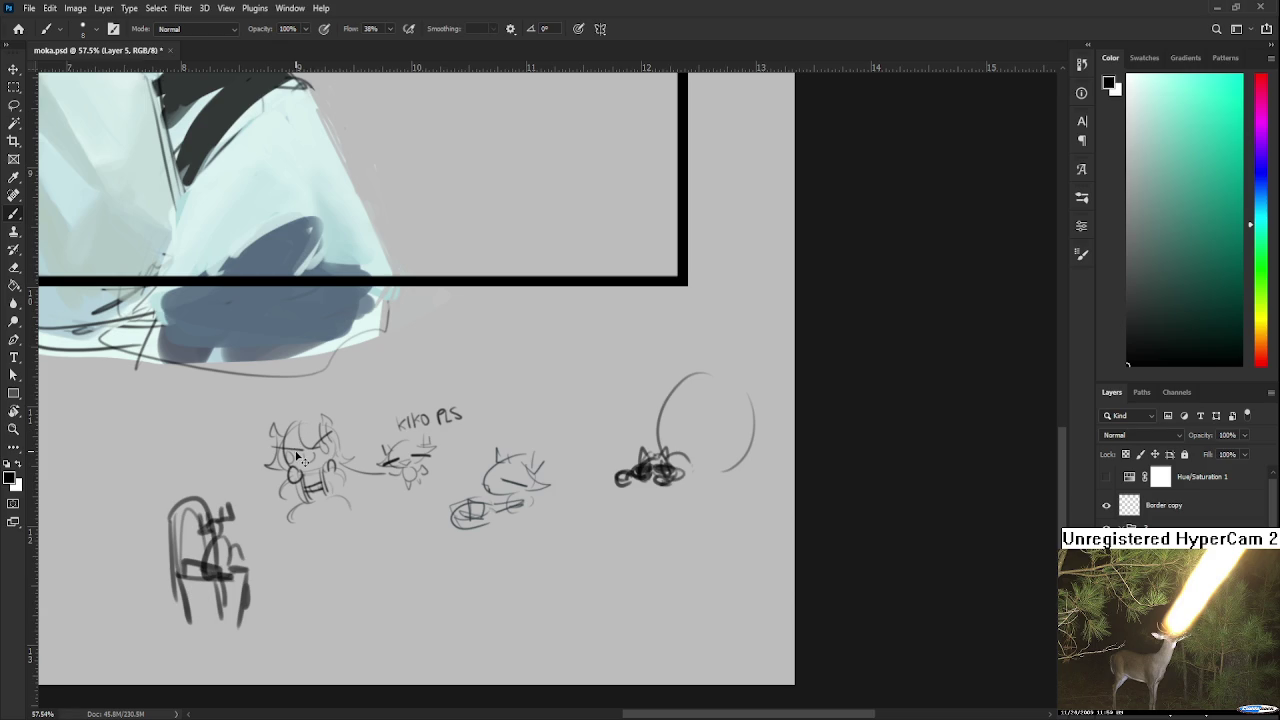
scroll(305, 455, "up", 2)
scroll(315, 452, "down", 1)
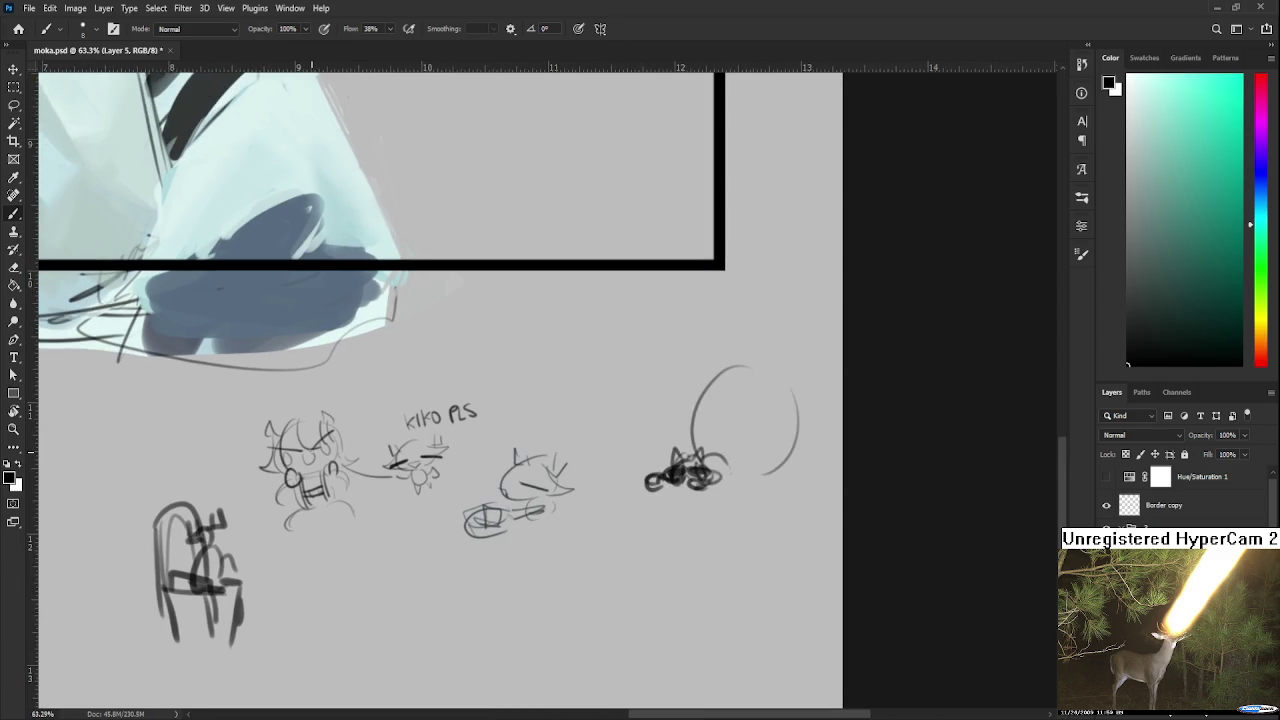
Redraw the hair on the chibi's head, undoing unwanted strokes.
mouse_move(310, 452)
left_mouse_down()
mouse_move(357, 490)
mouse_move(350, 470)
mouse_move(378, 478)
mouse_move(340, 476)
mouse_move(368, 464)
mouse_move(338, 474)
left_mouse_up()
key("ctrl+z")
key("ctrl+z")
key("ctrl+z")
key("ctrl+z")
key("ctrl+z")
key("ctrl+z")
key("ctrl+z")
mouse_move(350, 450)
left_mouse_down()
mouse_move(356, 476)
mouse_move(374, 476)
mouse_move(348, 476)
mouse_move(372, 484)
mouse_move(370, 442)
mouse_move(356, 480)
mouse_move(370, 450)
left_mouse_up()
key("ctrl+z")
key("ctrl+z")
key("ctrl+z")
key("ctrl+z")
key("ctrl+z")
key("ctrl+z")
key("ctrl+z")
key("ctrl+z")
key("ctrl+z")
key("ctrl+z")
key("ctrl+z")
key("ctrl+z")
key("ctrl+z")
scroll(358, 466, "down", 1)
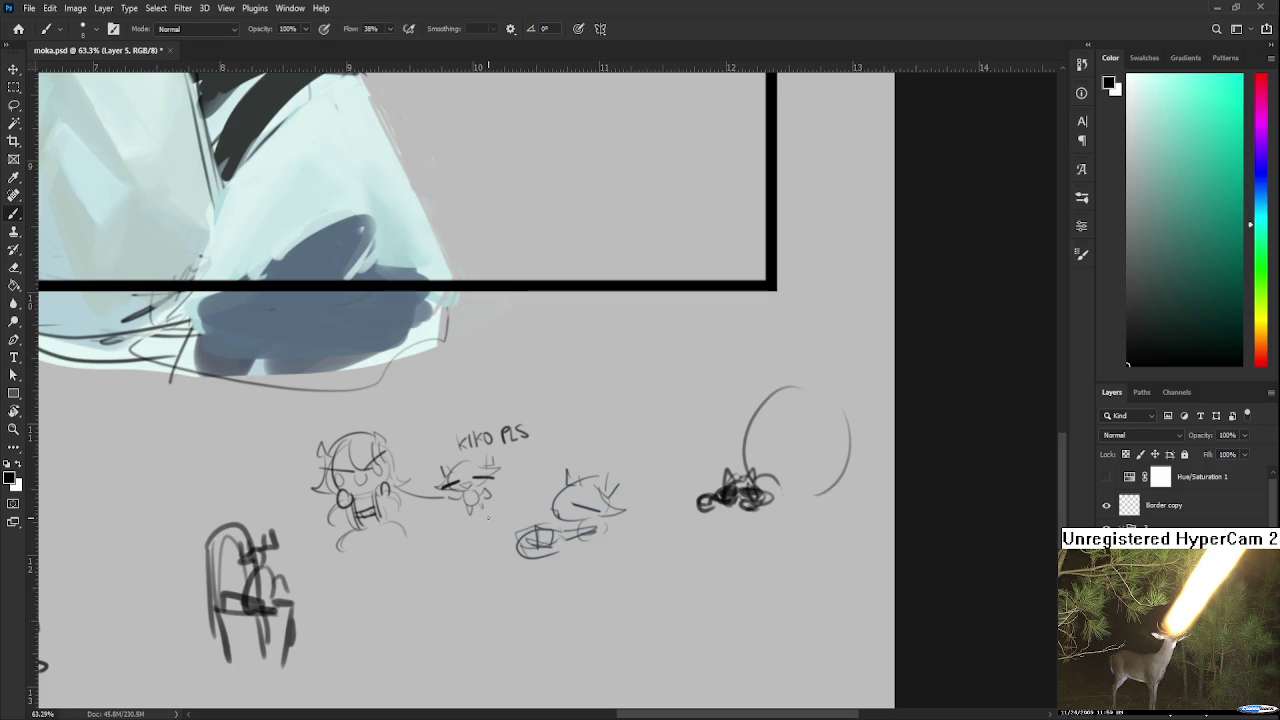
scroll(488, 517, "up", 1)
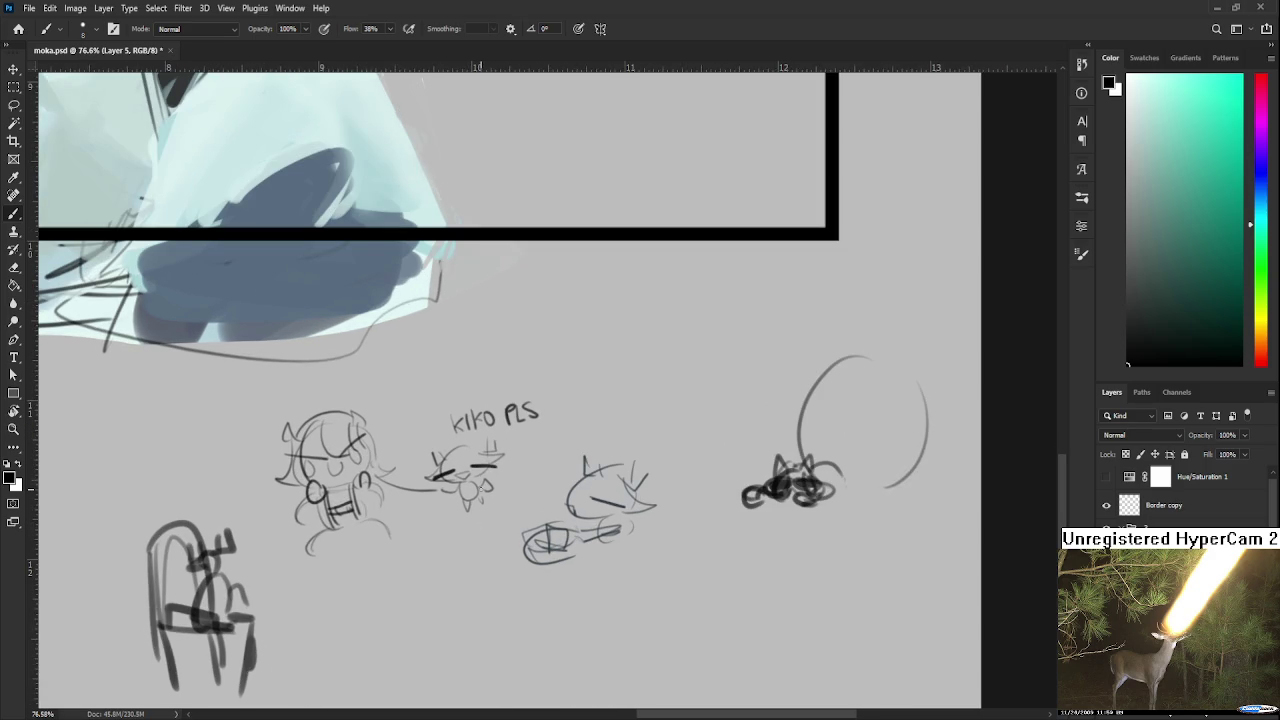
Alternate between Eraser and Brush to clean up the chibi's hair and face.
key("e")
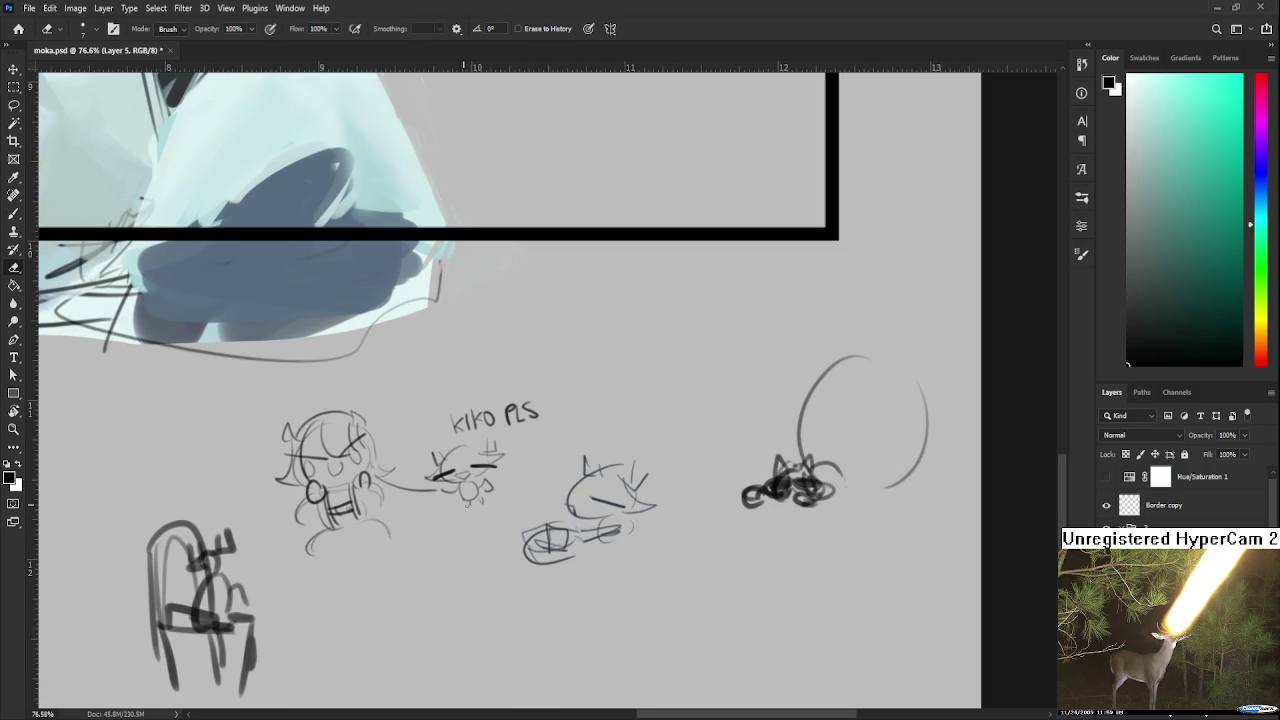
key("b")
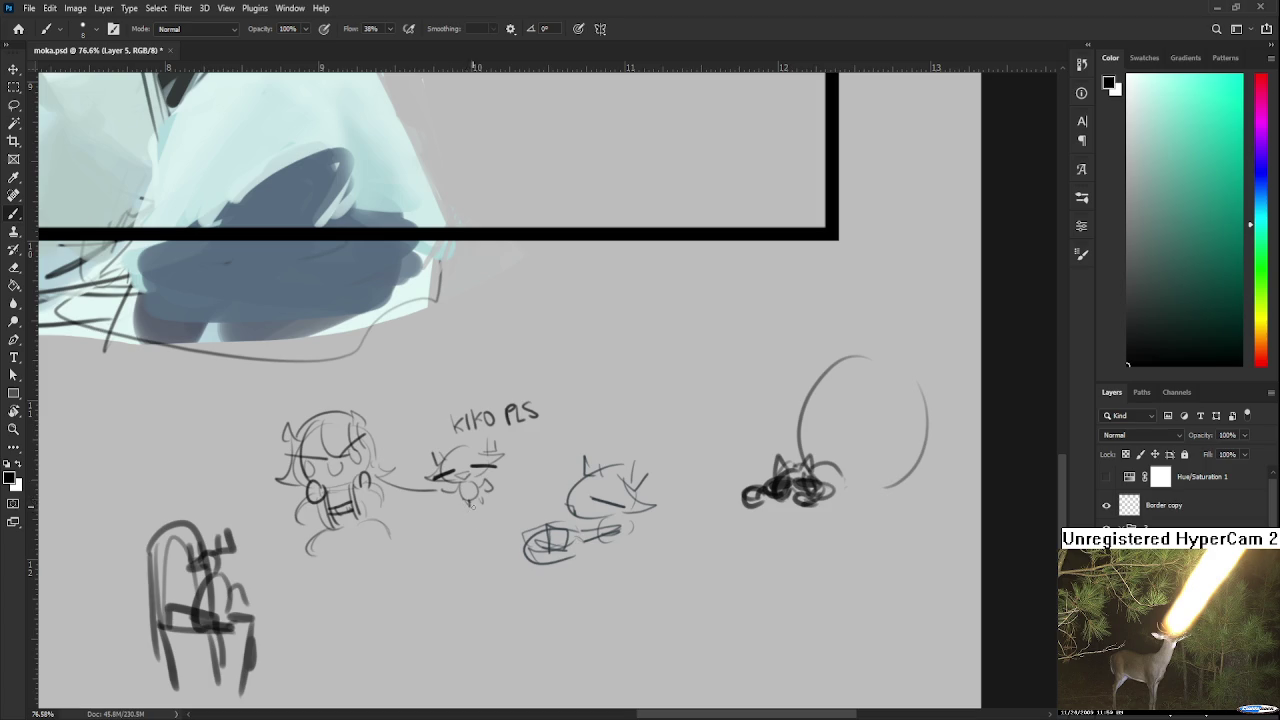
key("e")
key("b")
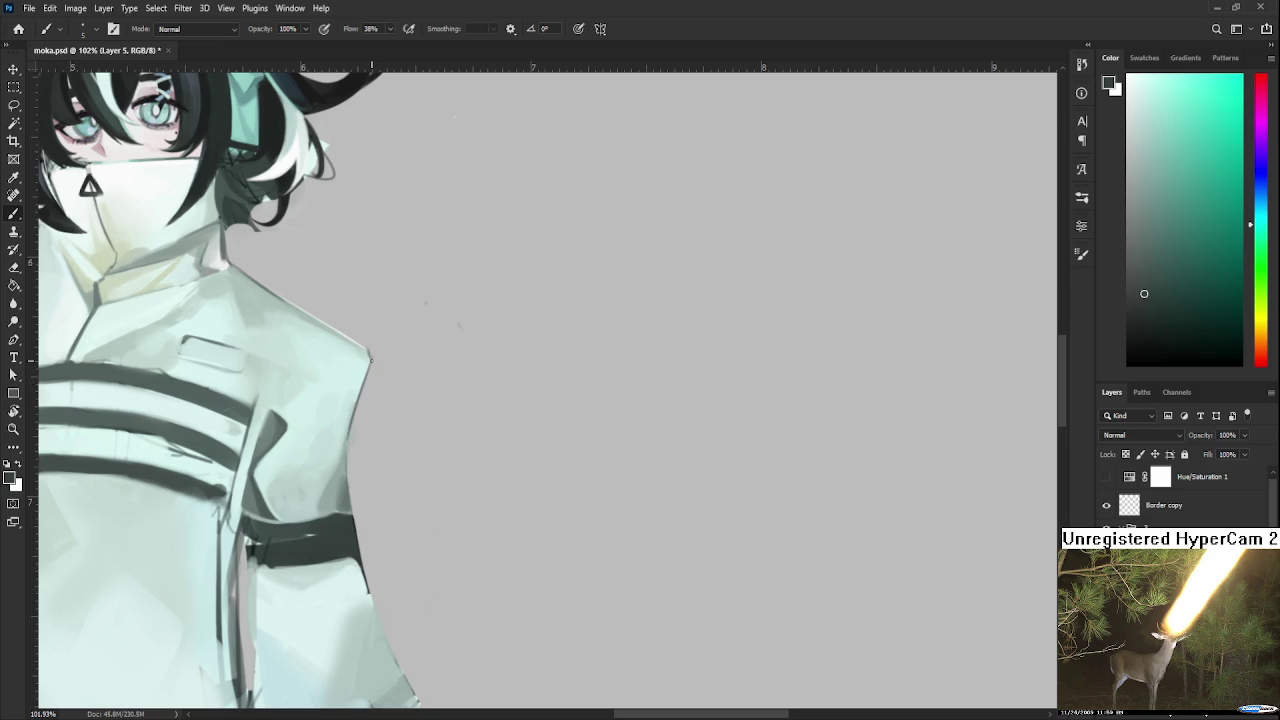
key("w")
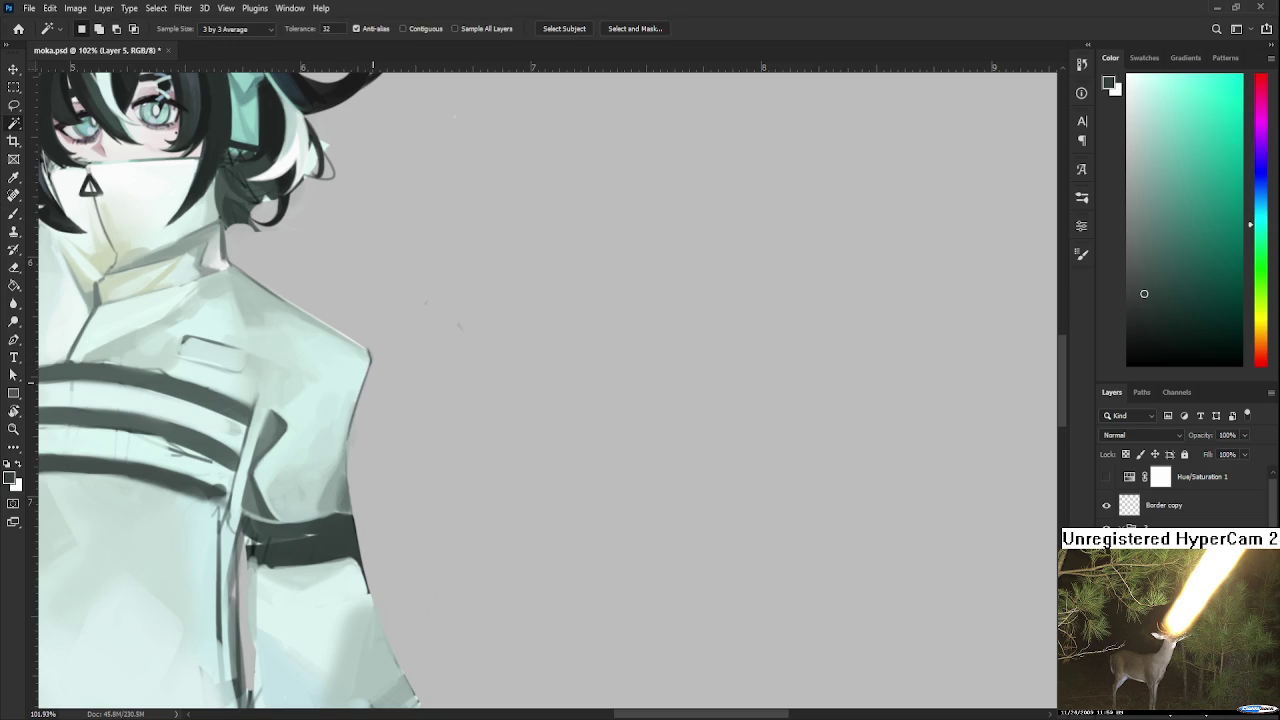
scroll(370, 306, "down", 3)
scroll(370, 306, "down", 3)
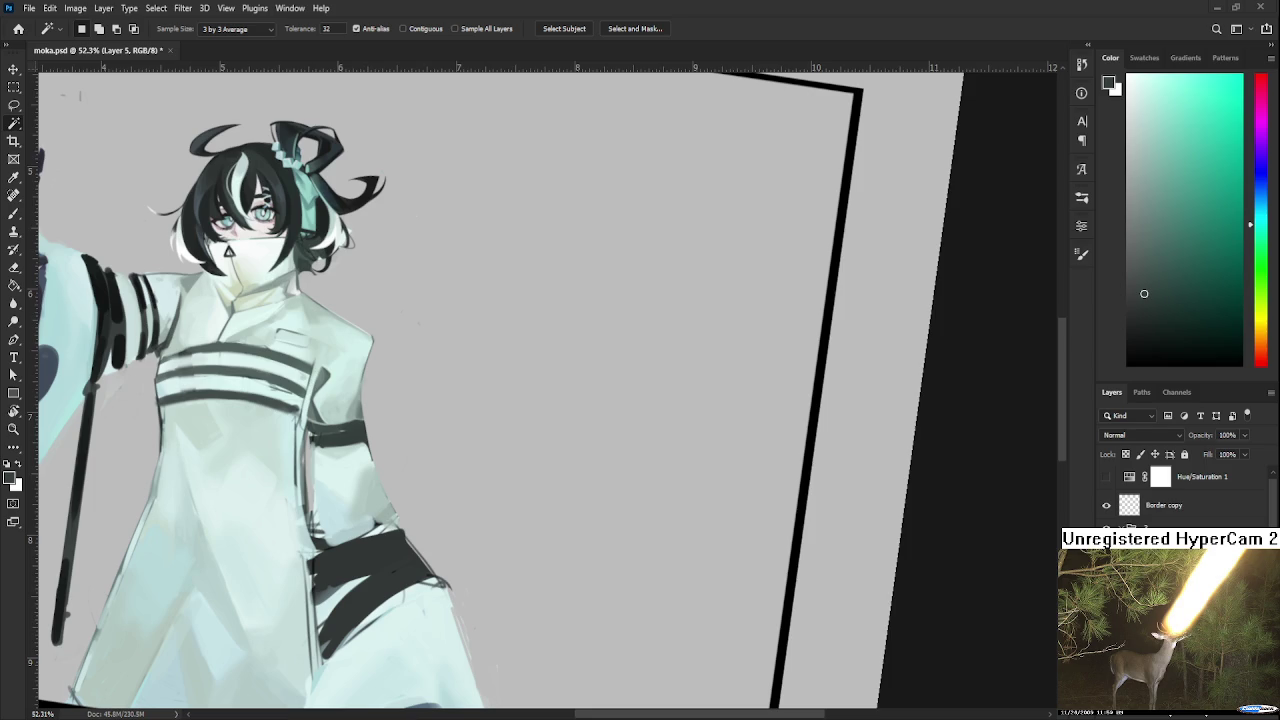
key("ctrl+v")
scroll(524, 454, "down", 2)
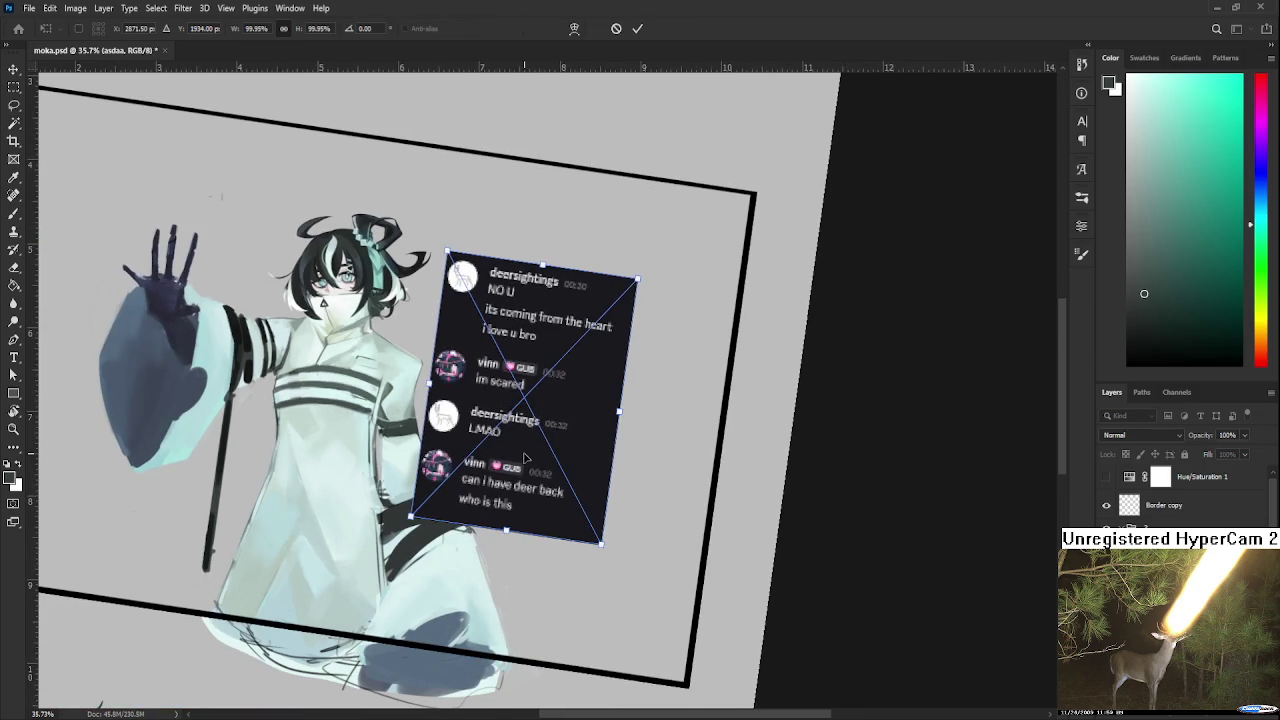
key("Return")
scroll(515, 449, "up", 1)
scroll(508, 464, "up", 1)
key("r")
left_click_drag(494, 538, 520, 536)
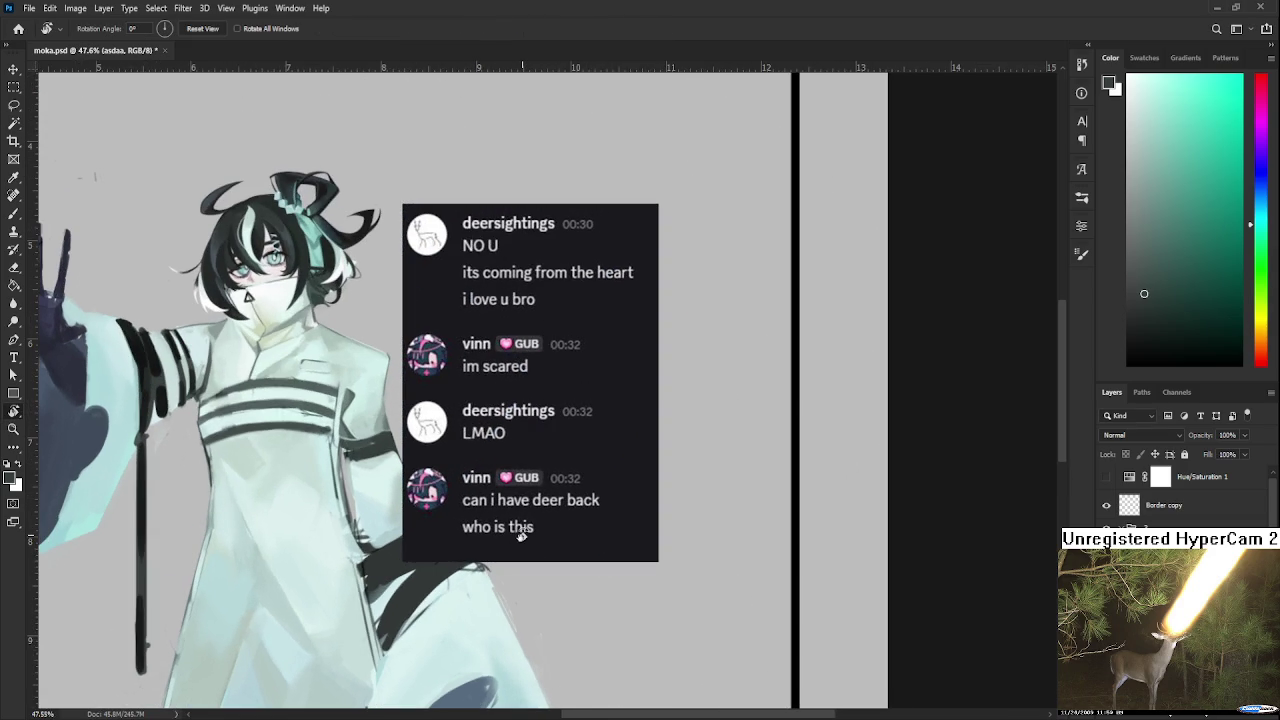
scroll(540, 472, "down", 1)
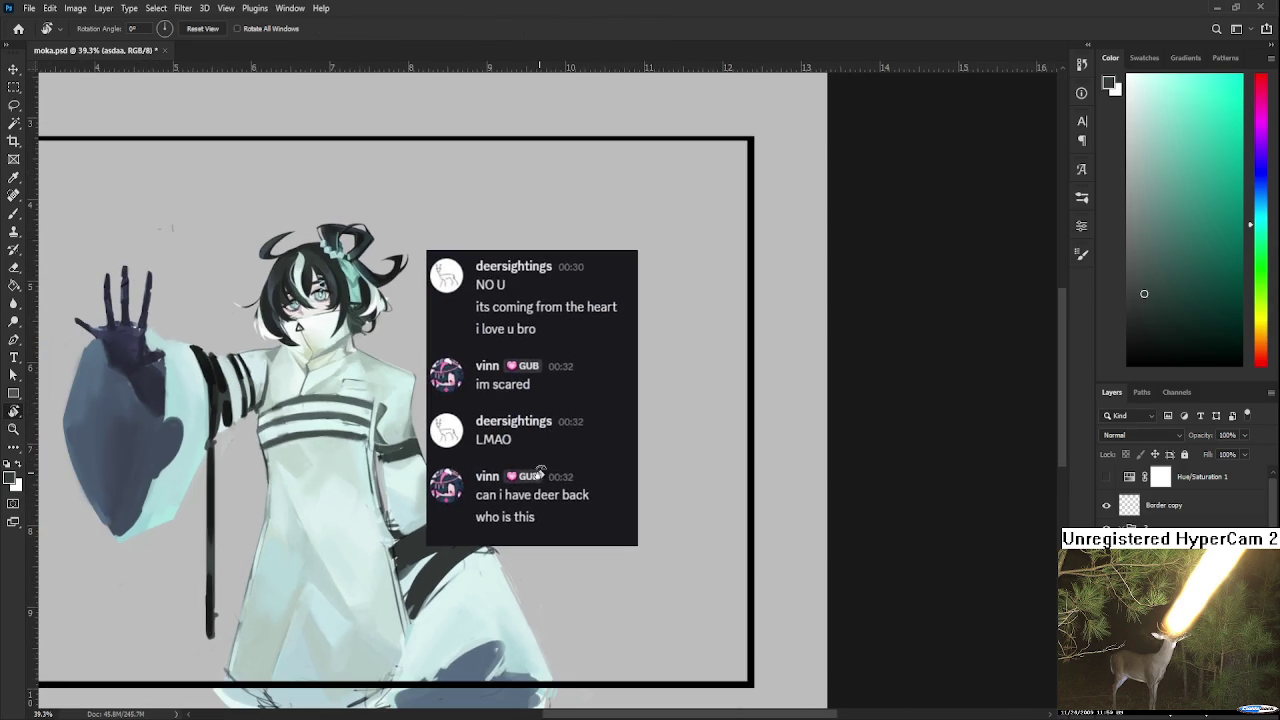
scroll(540, 470, "up", 1)
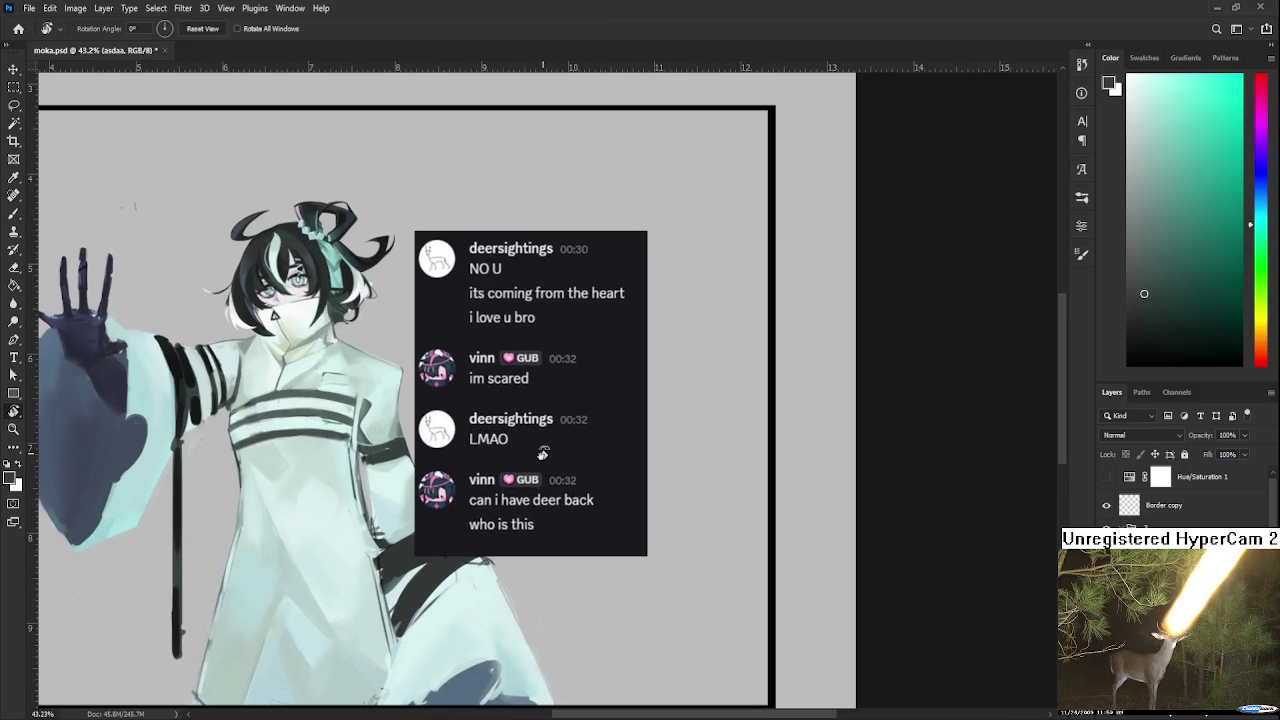
scroll(533, 398, "down", 1)
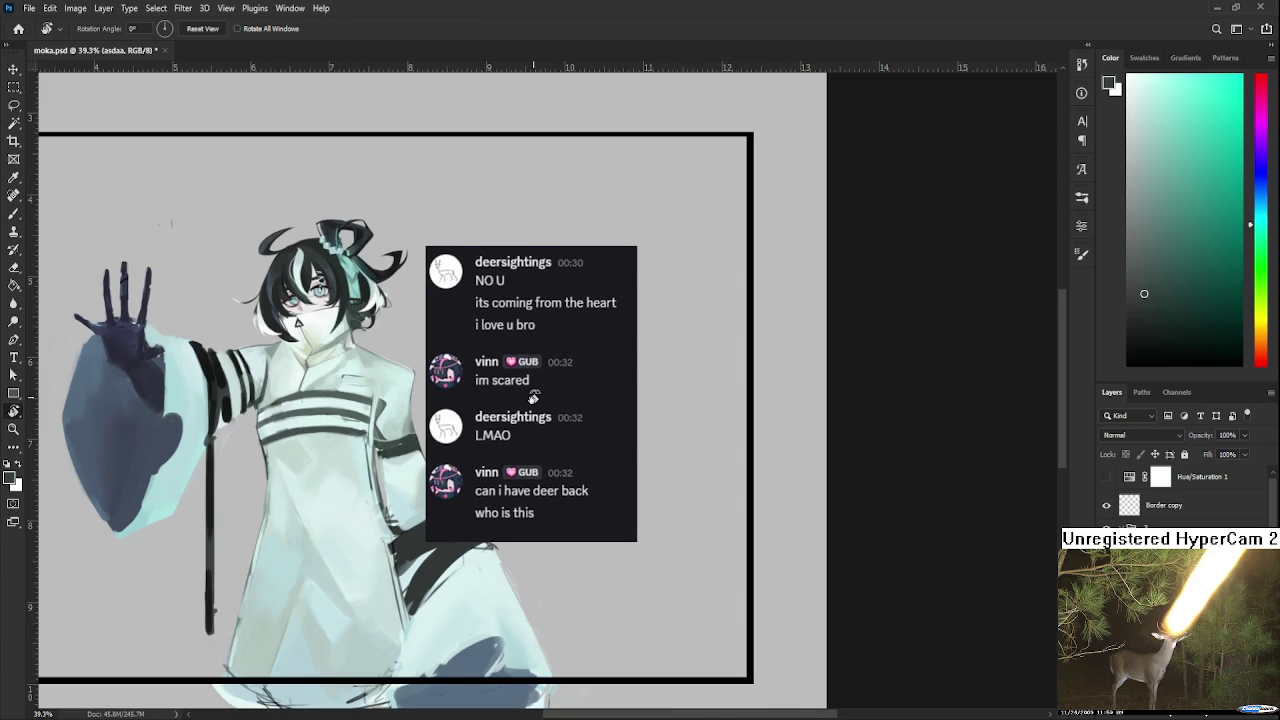
scroll(533, 398, "down", 1)
scroll(533, 398, "down", 1)
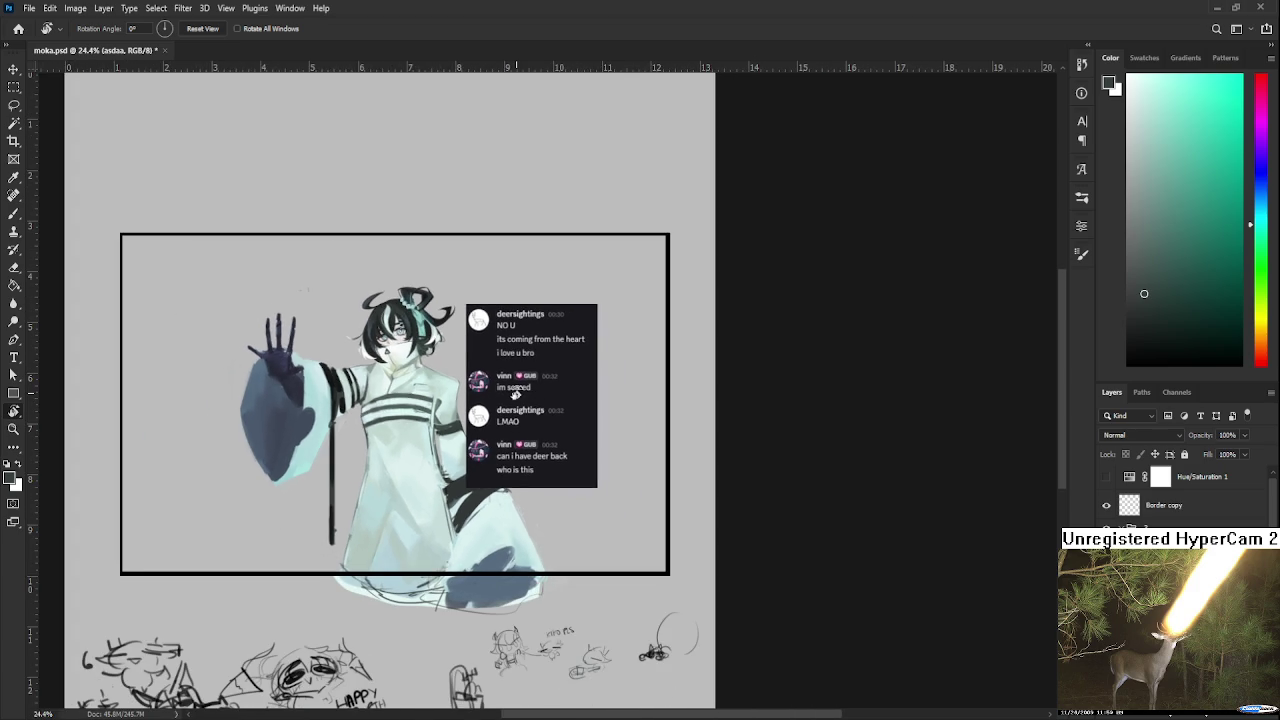
scroll(516, 394, "up", 1)
scroll(516, 394, "up", 1)
scroll(516, 394, "up", 2)
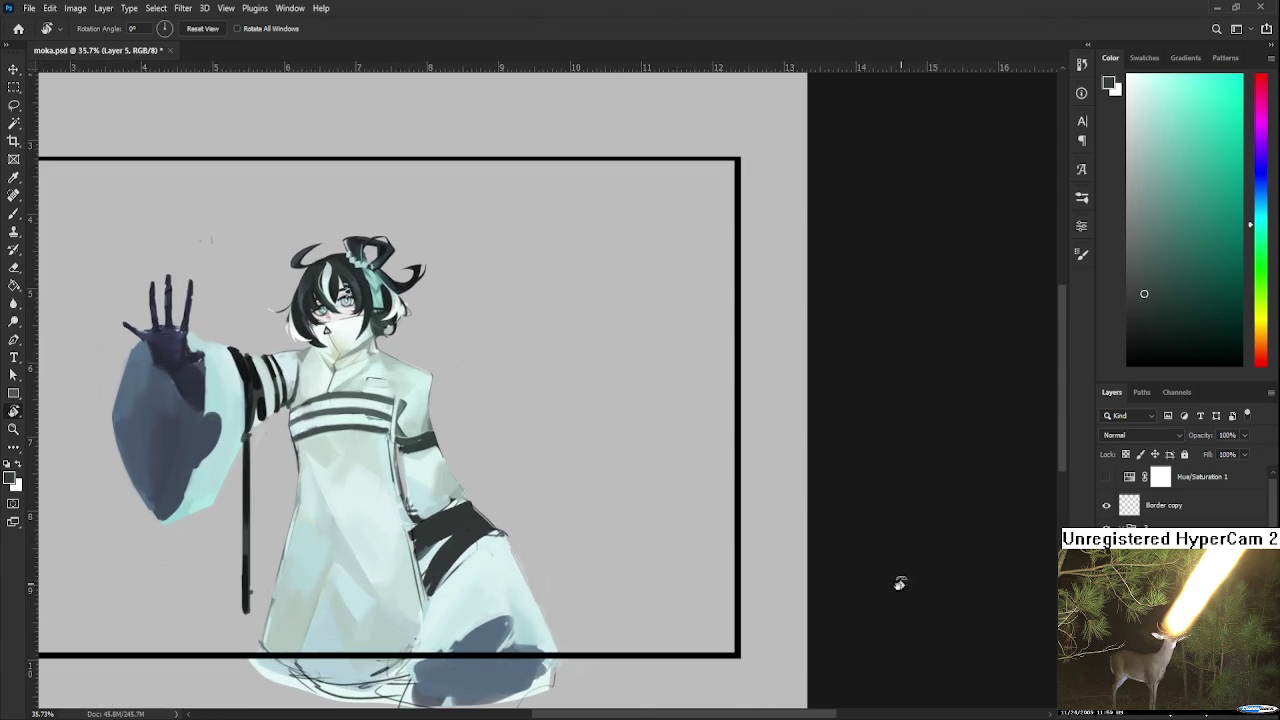
Zoom in on the chest and paint dark grey touches where the armband meets the coat edge.
scroll(367, 468, "up", 4)
scroll(347, 455, "up", 2)
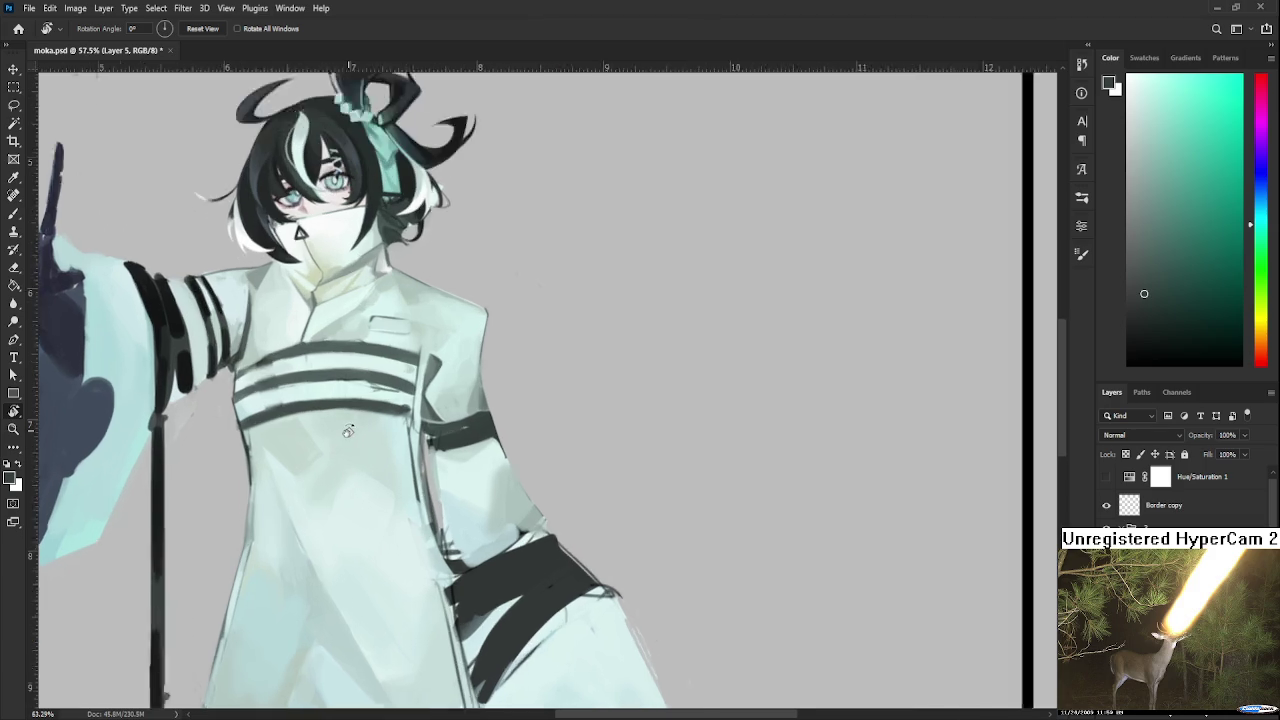
scroll(347, 455, "up", 2)
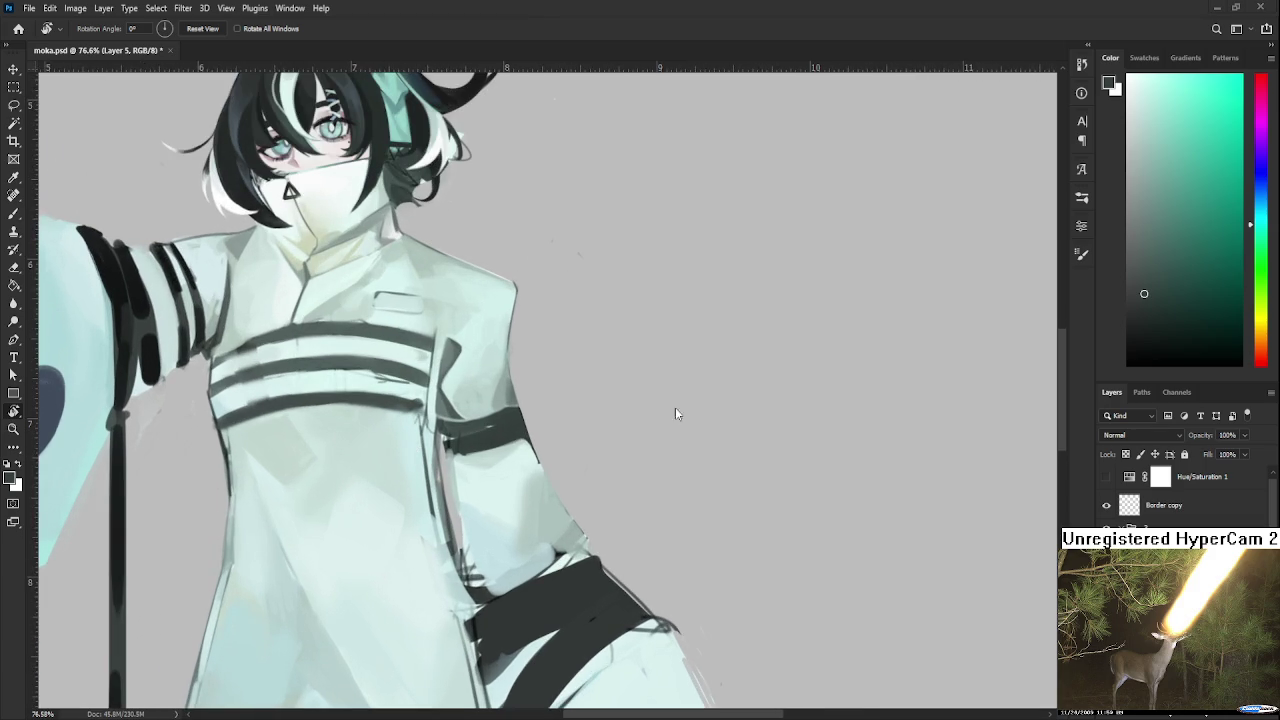
scroll(404, 438, "up", 2)
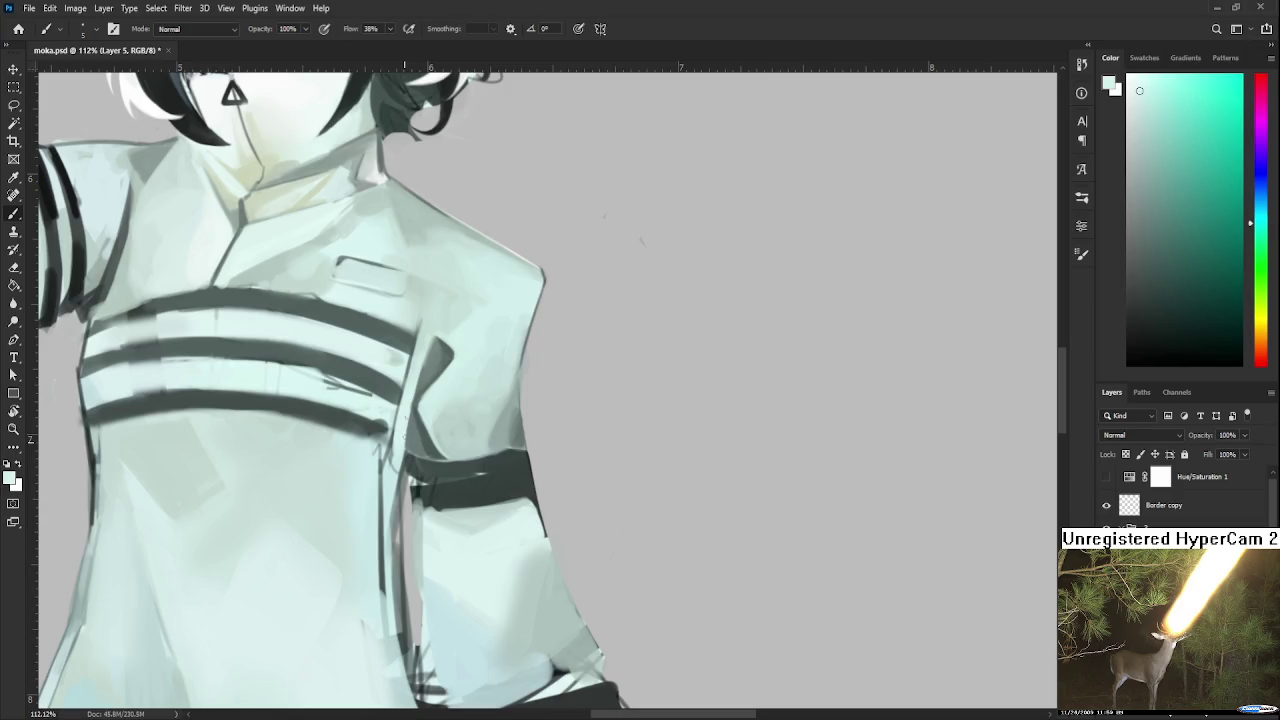
scroll(408, 410, "down", 1)
scroll(450, 450, "down", 1)
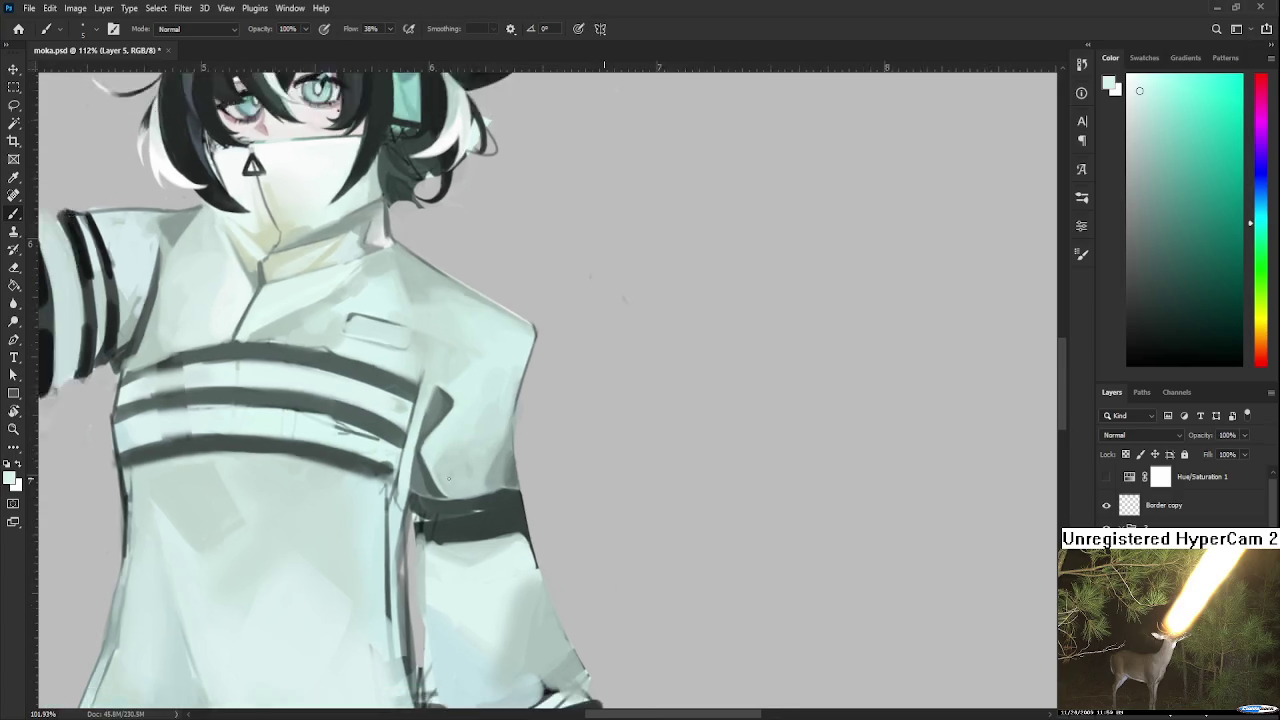
scroll(517, 503, "down", 2)
scroll(517, 503, "down", 2)
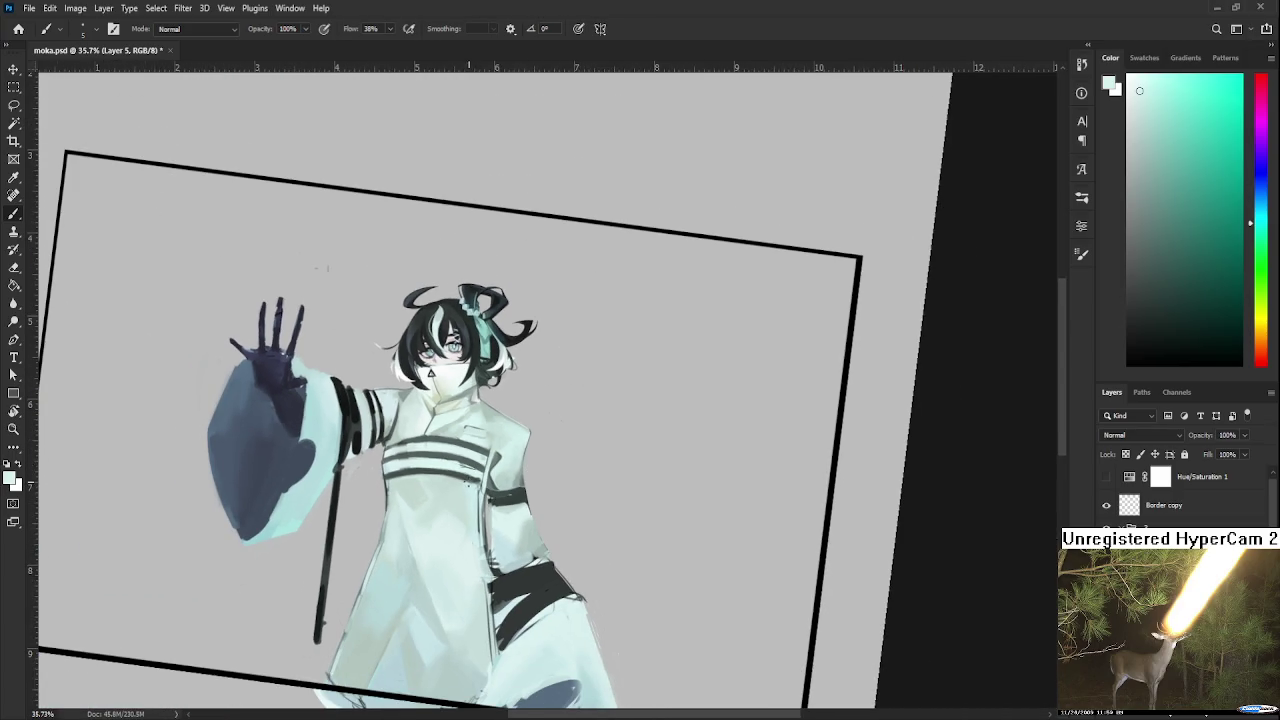
scroll(481, 466, "up", 2)
scroll(484, 440, "up", 3)
scroll(470, 438, "up", 2)
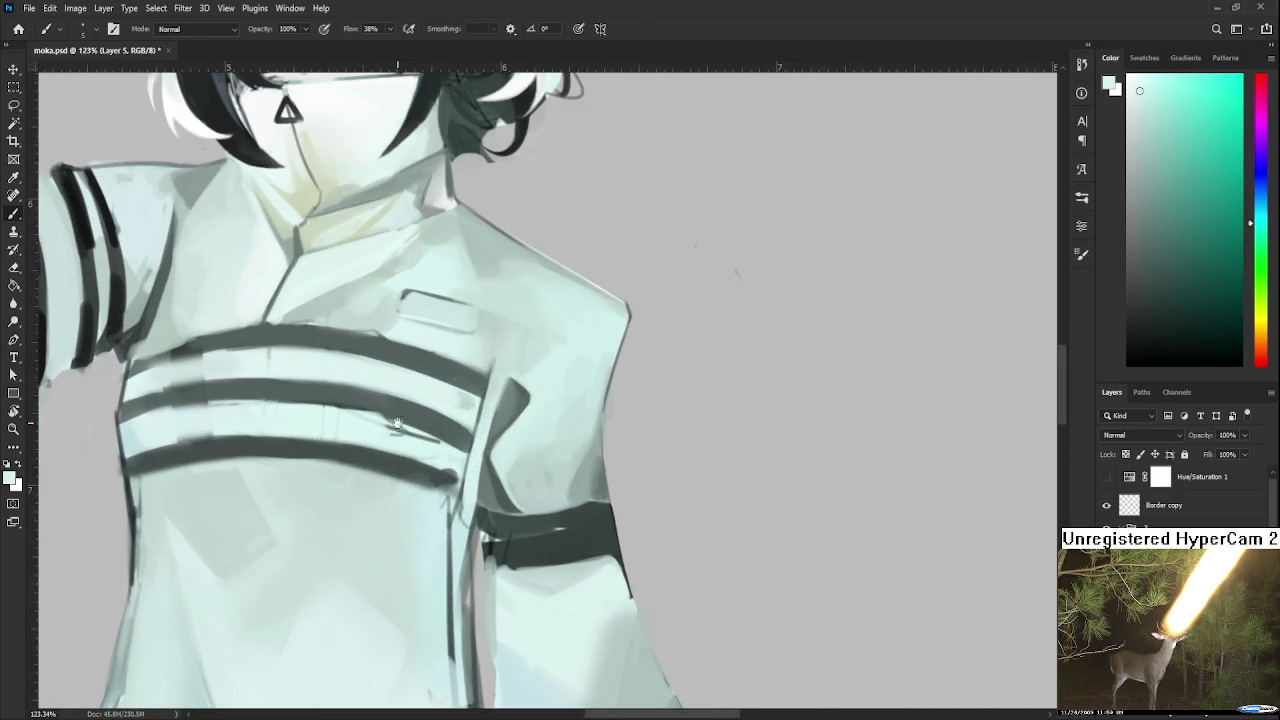
scroll(425, 435, "up", 1)
left_click(463, 510, "alt")
left_click_drag(463, 510, 458, 570)
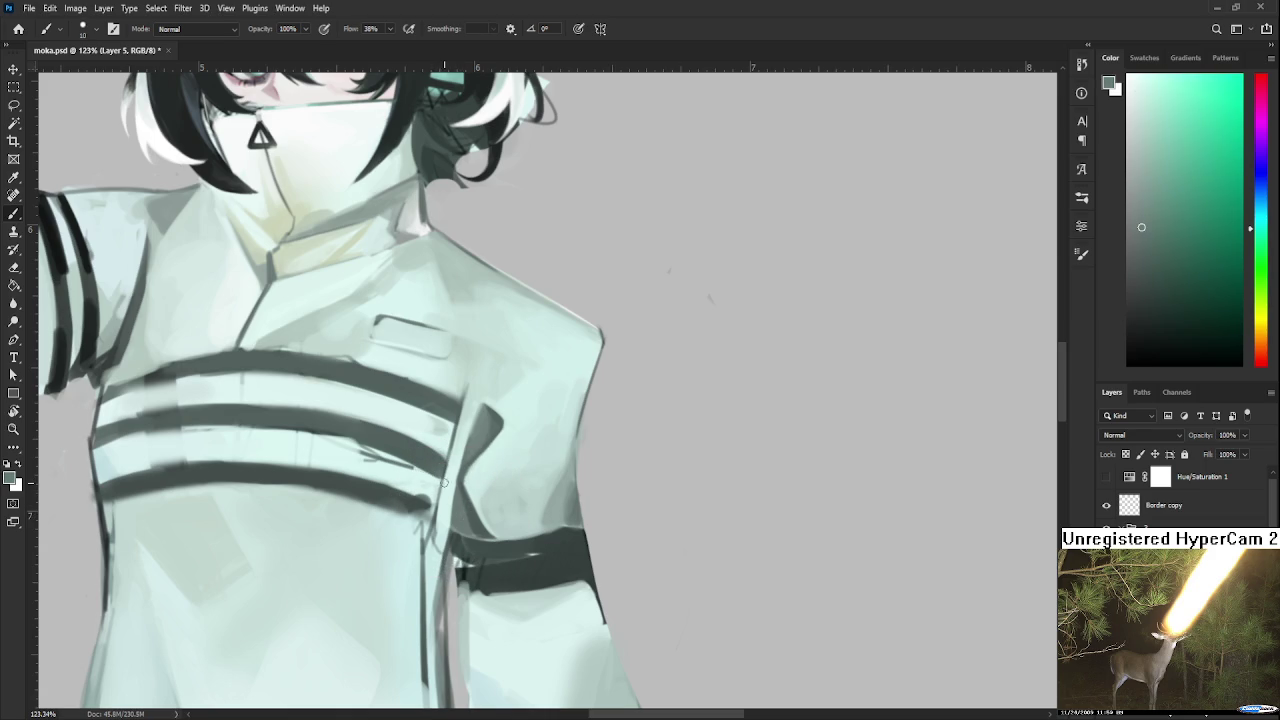
left_click_drag(442, 470, 438, 505)
Sample coat tints and draw a thin curved line along the coat edge.
left_click(447, 510, "alt")
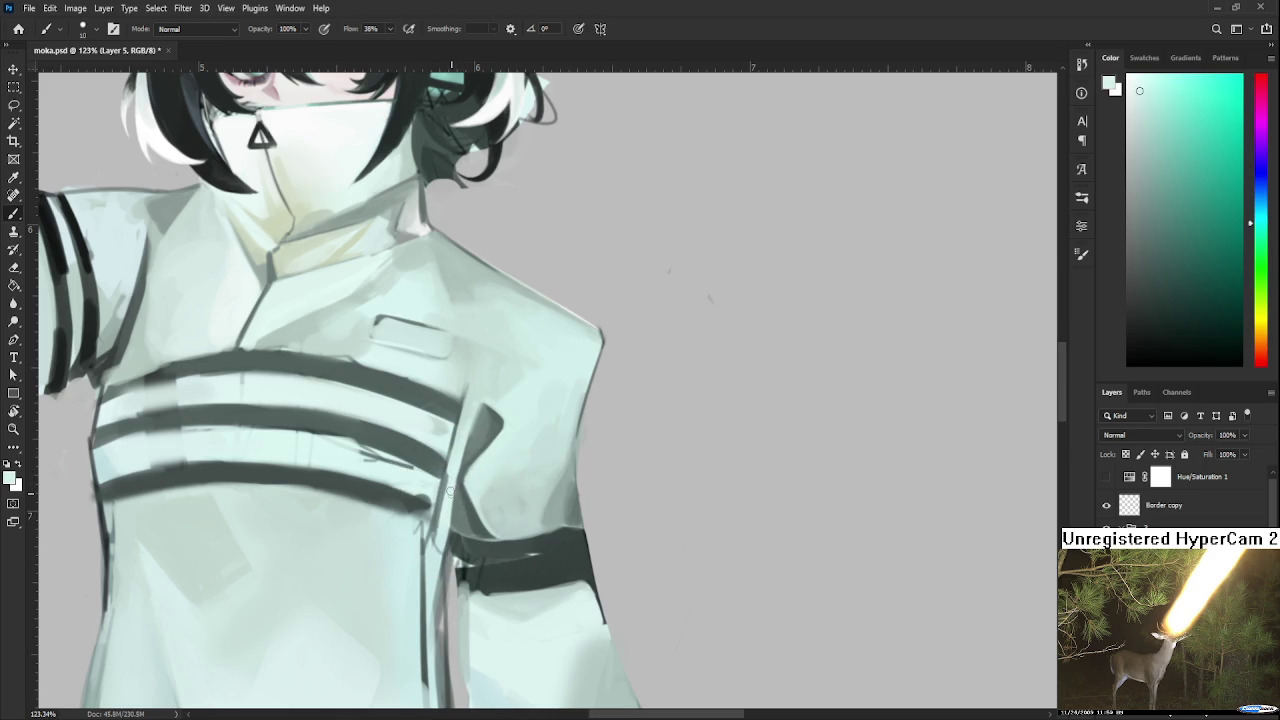
left_click(455, 498, "alt")
scroll(466, 417, "up", 1)
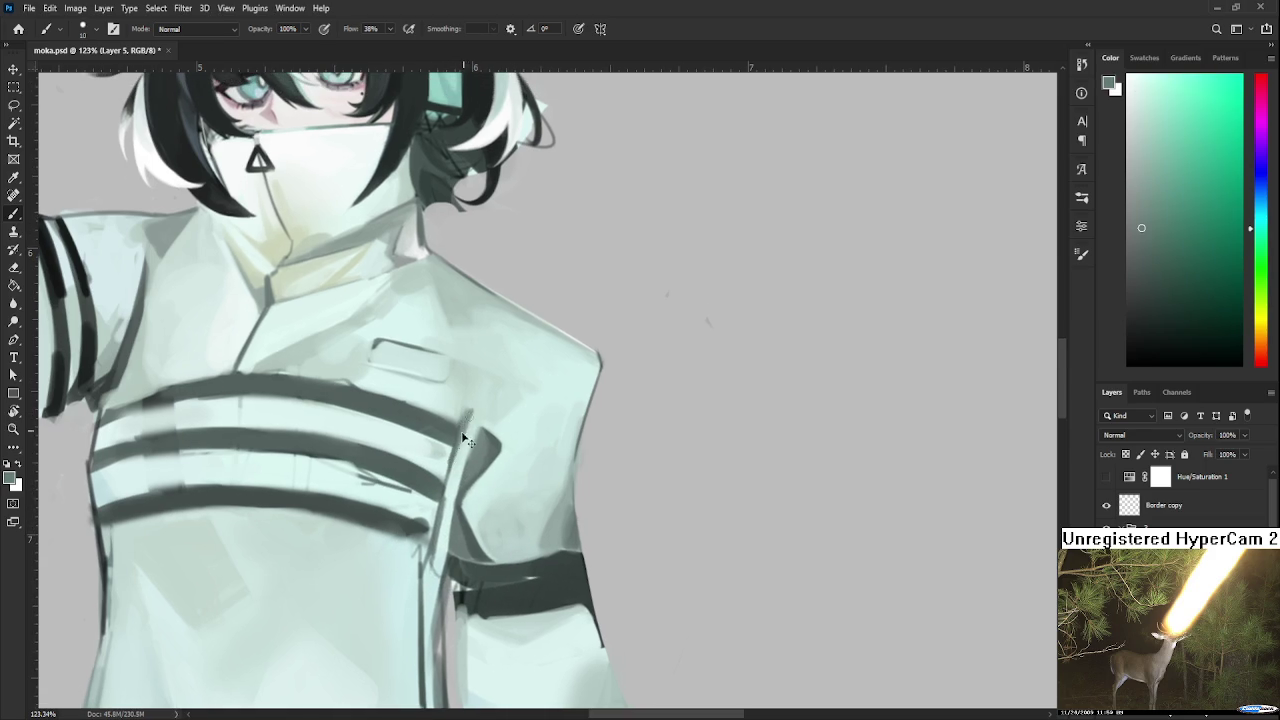
left_click(474, 421, "alt")
left_click(480, 425, "alt")
scroll(475, 440, "up", 2)
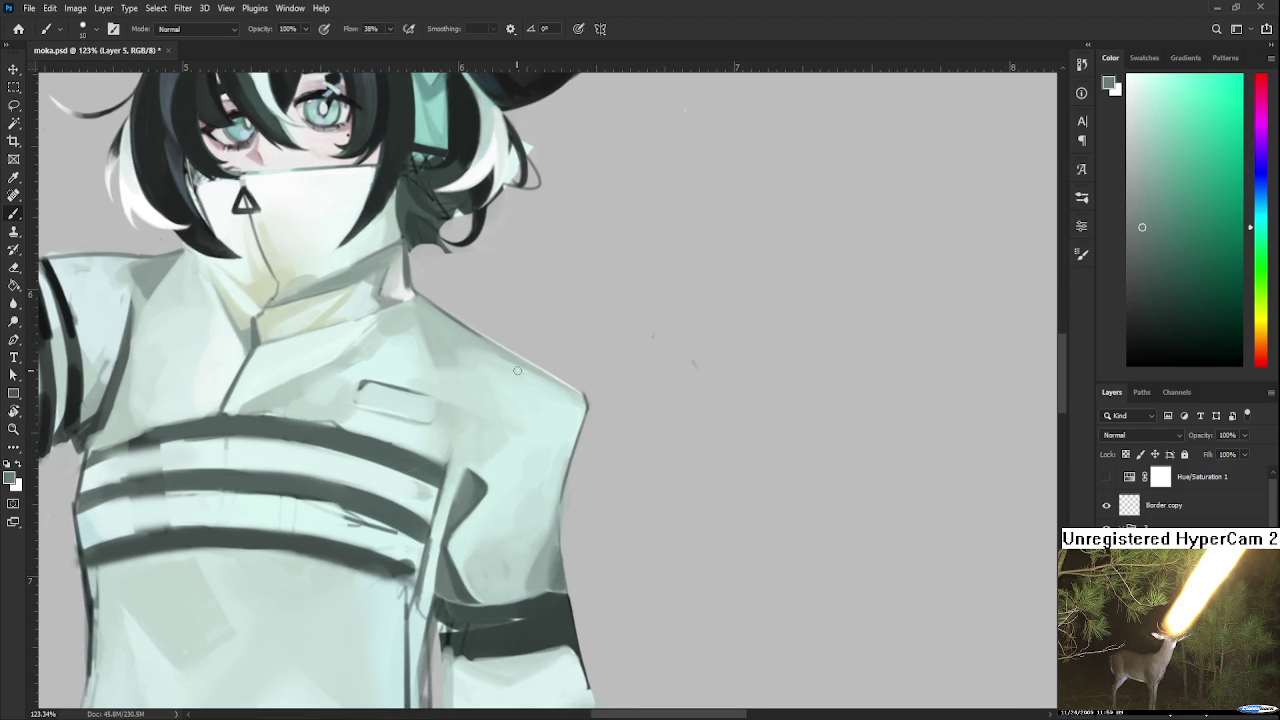
left_click_drag(449, 458, 530, 366)
Enlarge the brush and lay soft, lighter shading along the right shoulder.
left_click(495, 425, "alt")
key("bracketright")
mouse_move(498, 398)
left_mouse_down()
mouse_move(530, 385)
mouse_move(515, 392)
left_mouse_up()
left_click(525, 395, "alt")
left_click(527, 378, "alt")
left_click(527, 376, "alt")
left_click(530, 385, "alt")
left_click_drag(500, 398, 545, 384)
Sample pale and darker shoulder tones to keep blending the shoulder shading.
left_click(535, 375, "alt")
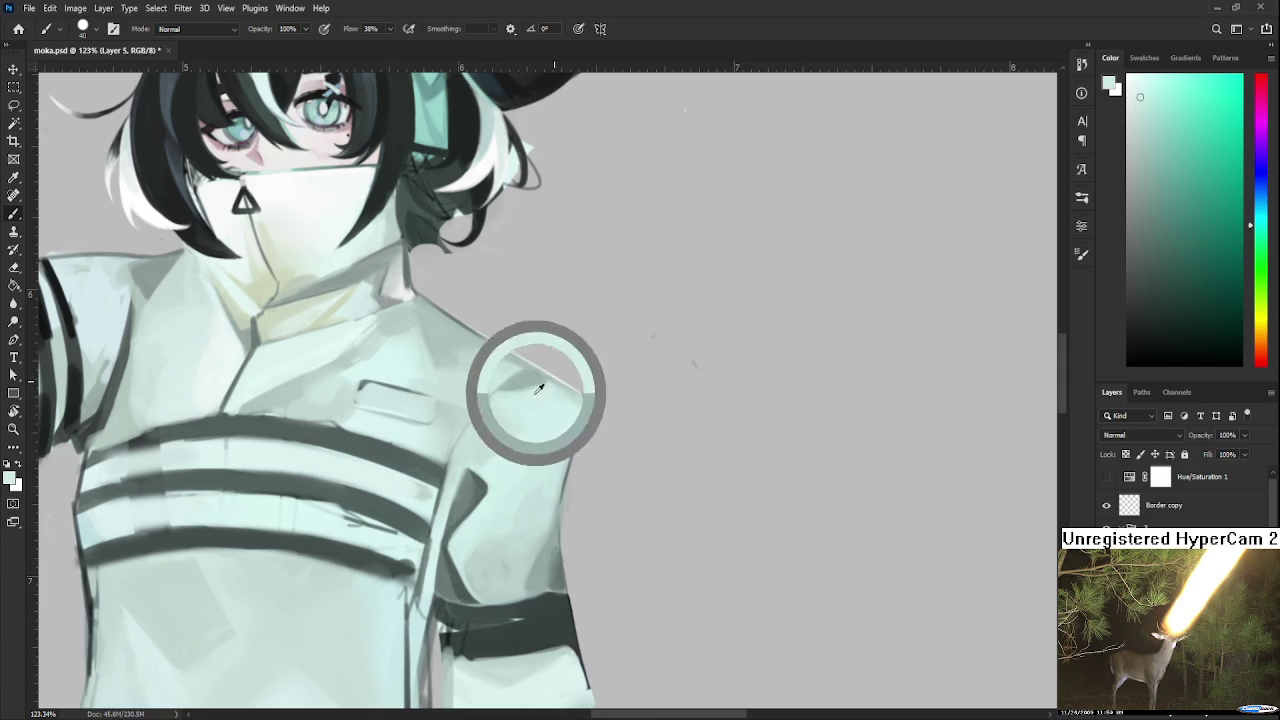
left_click(516, 382, "alt")
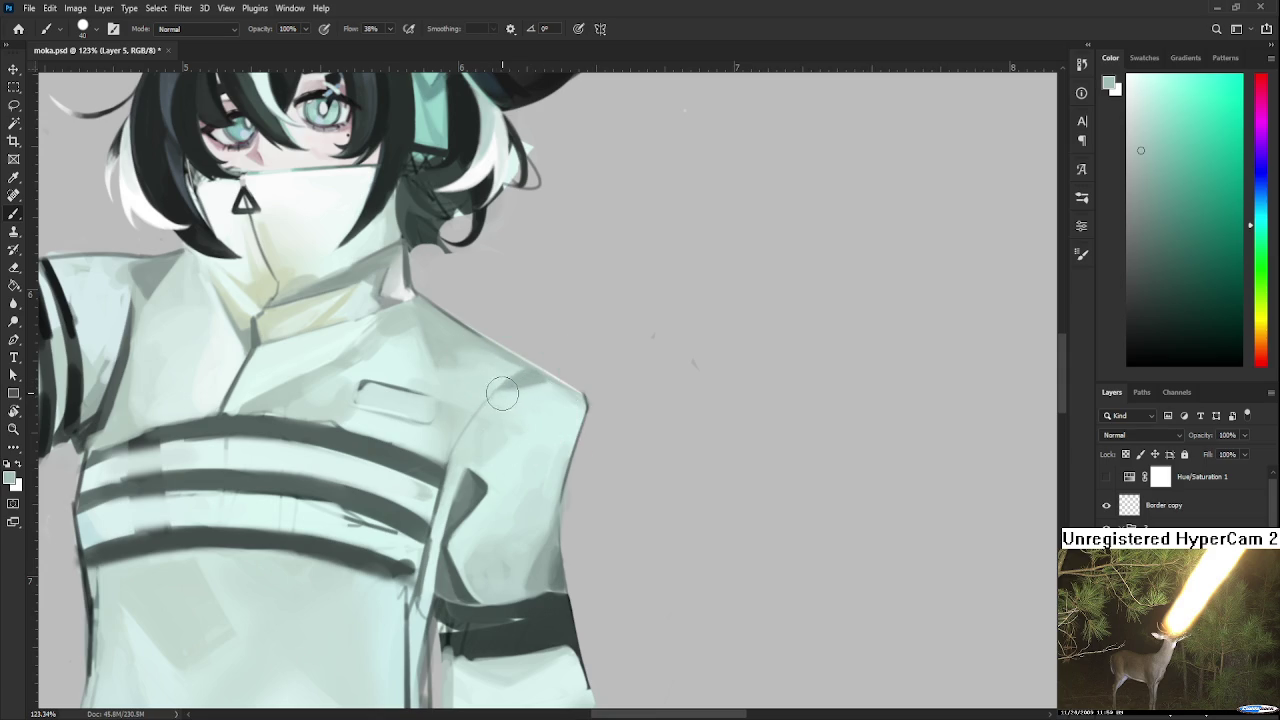
left_click(515, 390, "alt")
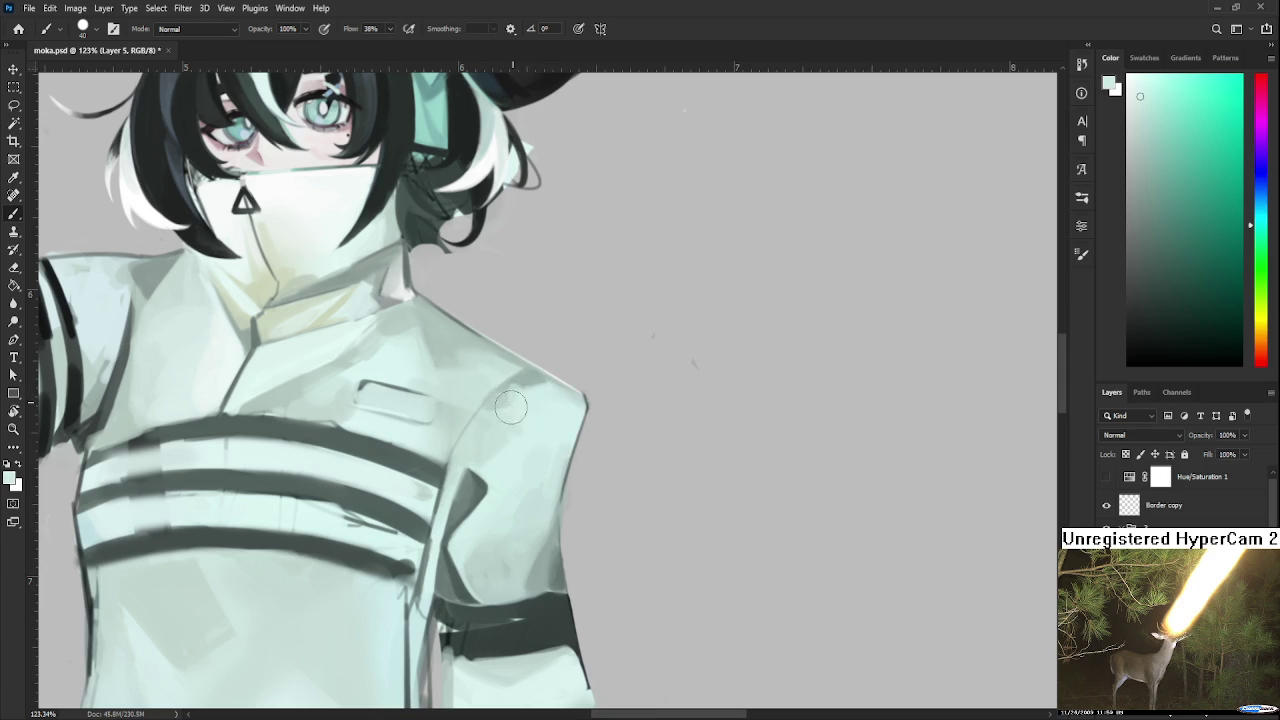
left_click(518, 397, "alt")
left_click(523, 388, "alt")
left_click(525, 383, "alt")
left_click(473, 483, "alt")
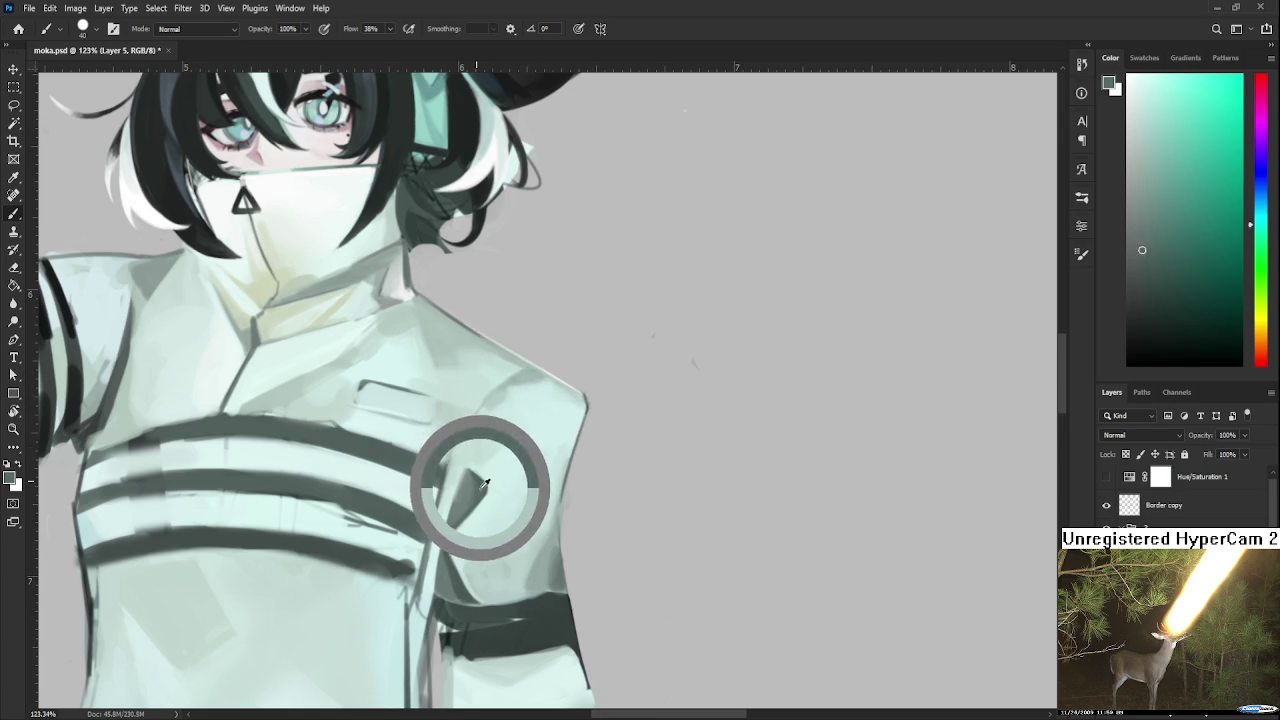
left_click(533, 374, "alt")
left_click(523, 380, "alt")
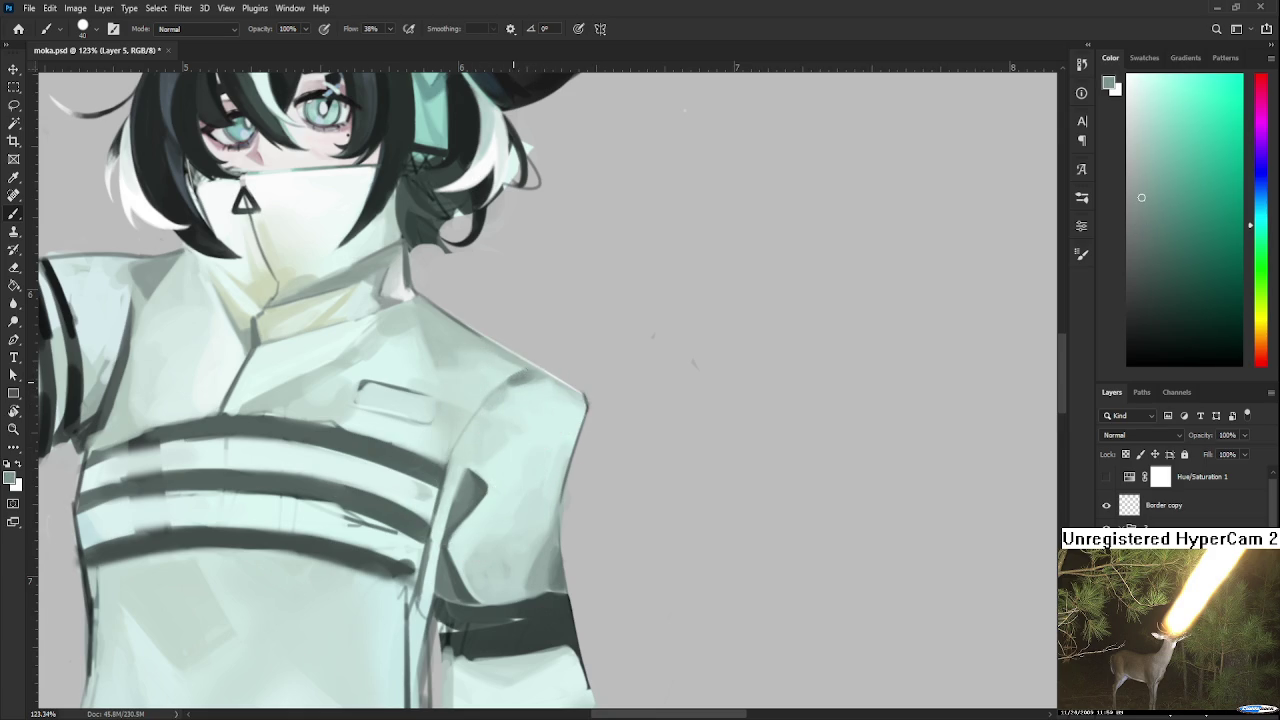
left_click(518, 378, "alt")
left_click(518, 375, "alt")
scroll(520, 375, "down", 3)
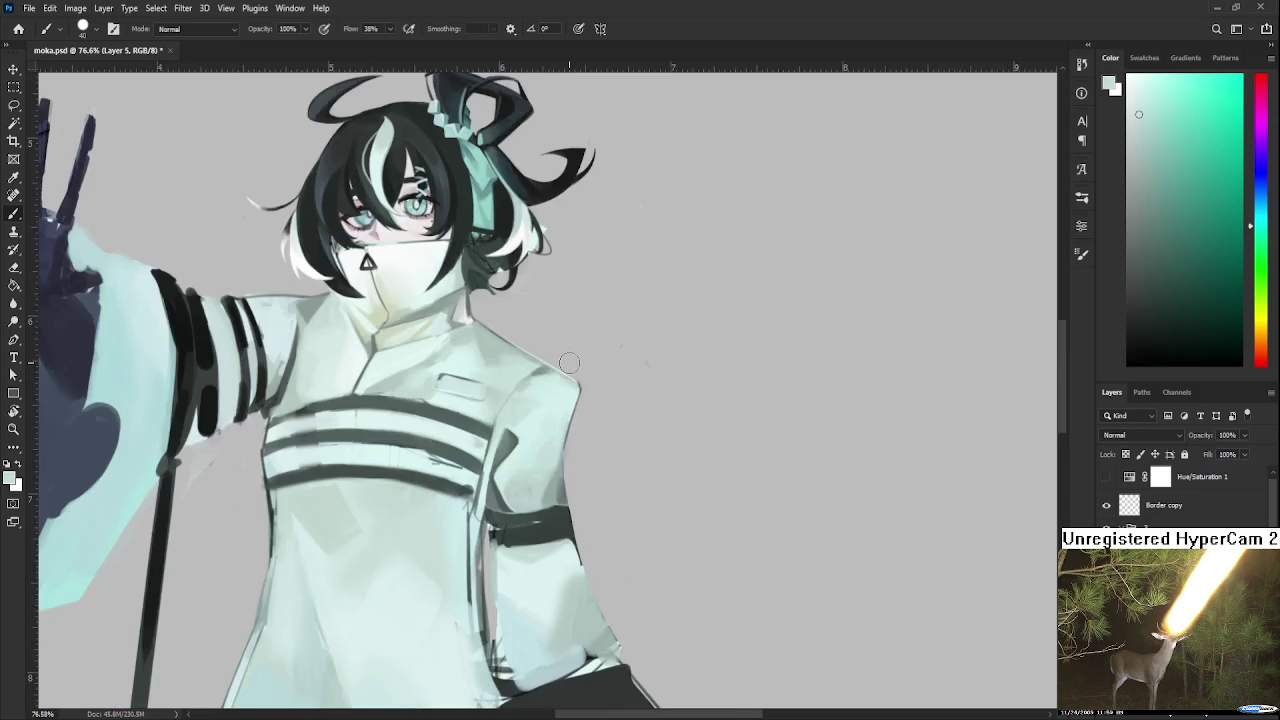
Check the whole piece, then zoom back in and soften the chest fold line.
scroll(569, 363, "down", 3)
scroll(580, 400, "down", 2)
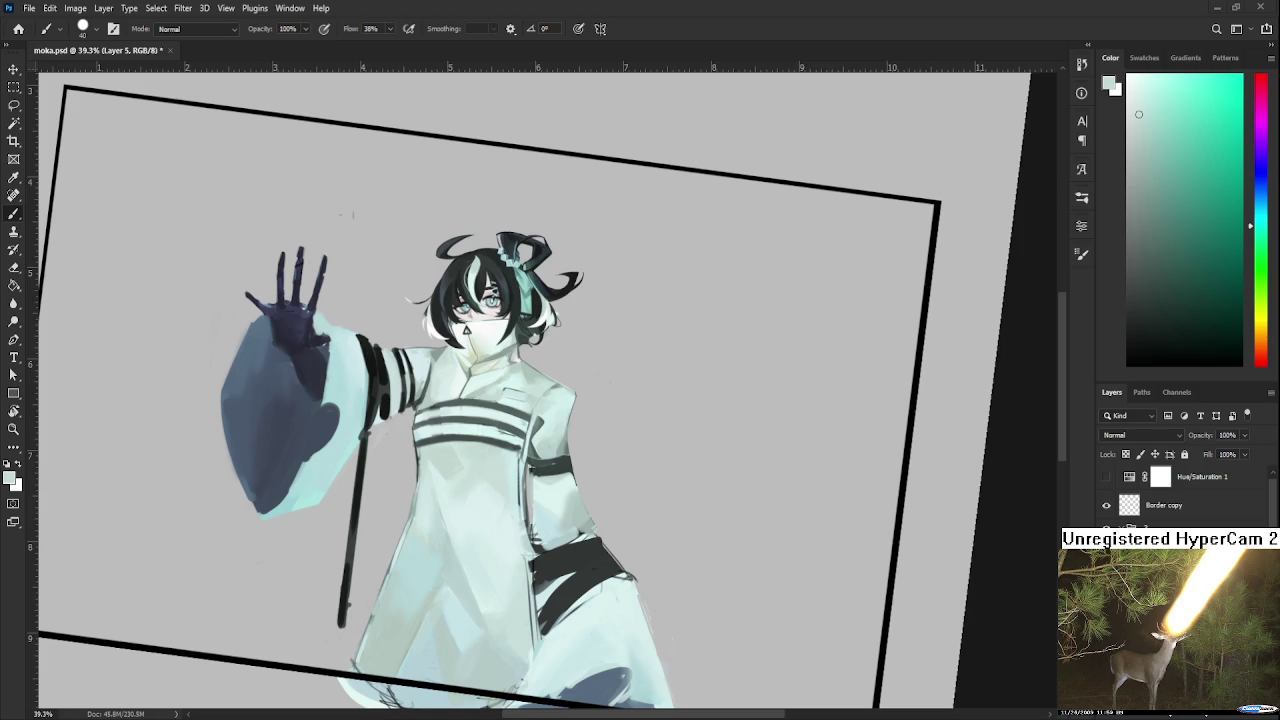
scroll(585, 545, "up", 5)
left_click_drag(473, 434, 380, 627)
left_click(441, 506, "alt")
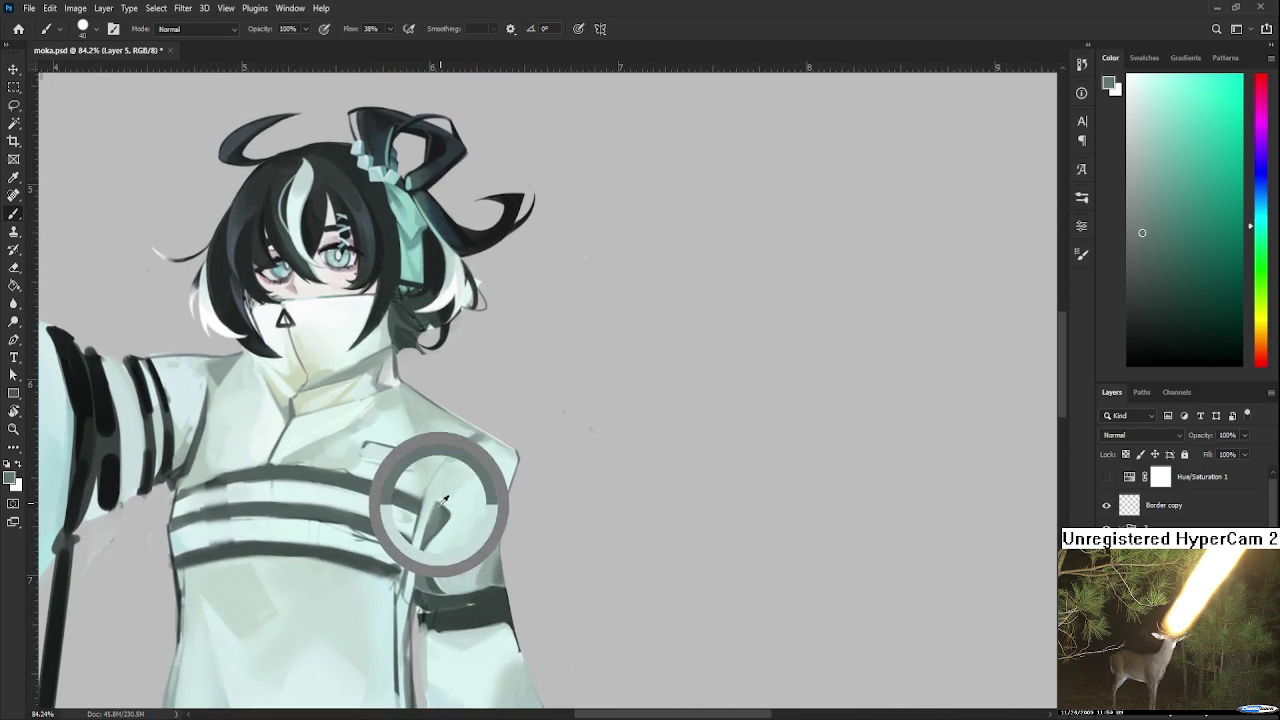
left_click_drag(436, 475, 432, 510)
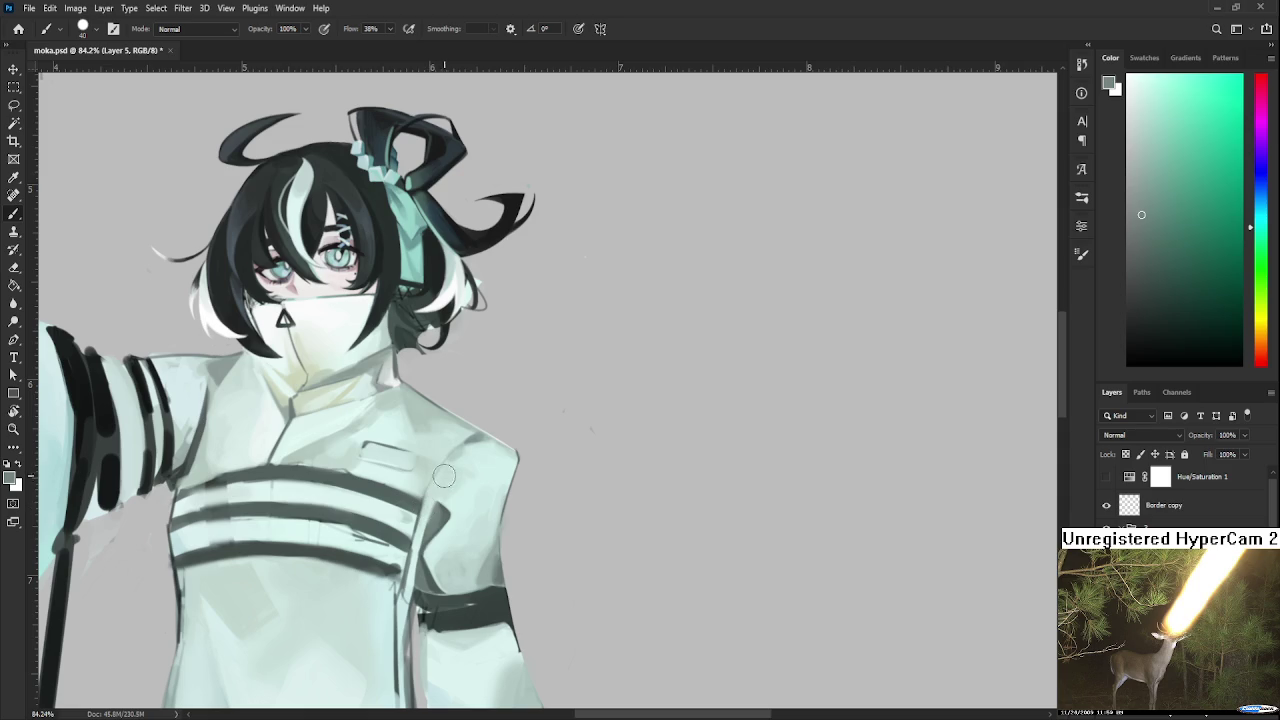
left_click_drag(445, 476, 428, 505)
Sample mint tones and round off the coat's right shoulder edge.
left_click(446, 478, "alt")
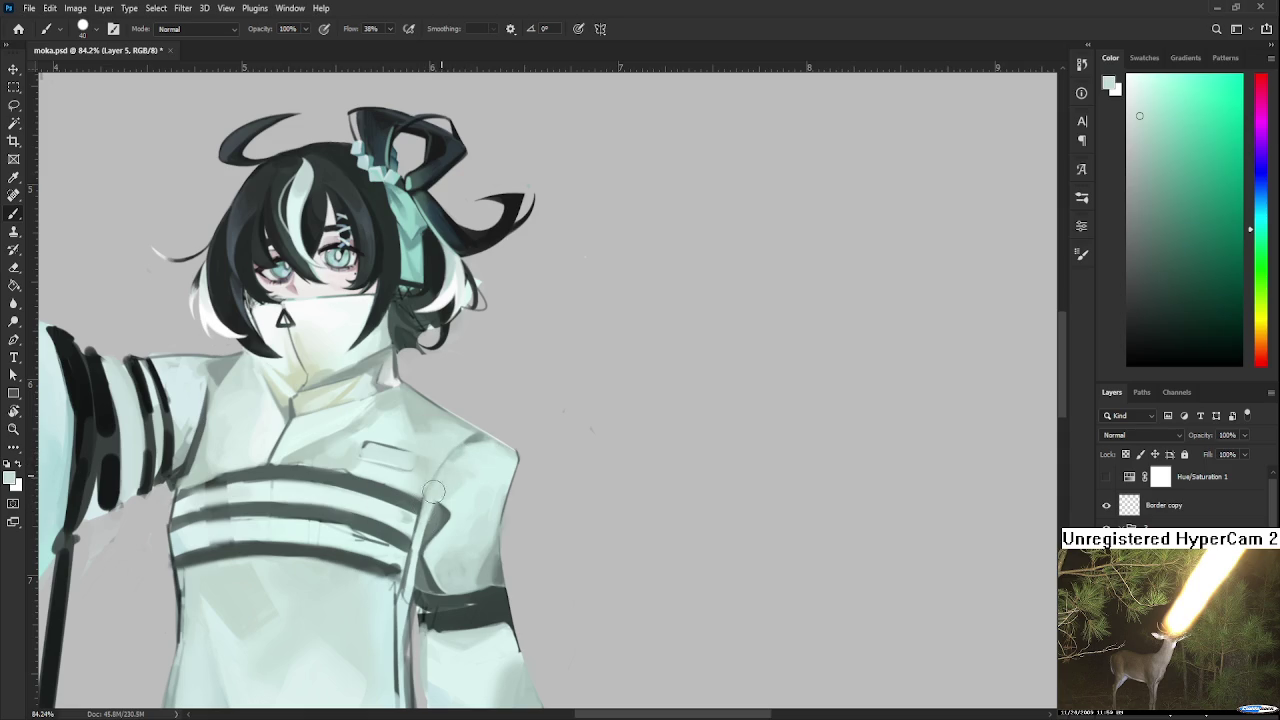
left_click(500, 430, "alt")
left_click_drag(500, 430, 471, 429)
Rotate the tilted canvas view back to 0°.
scroll(586, 437, "down", 5)
scroll(581, 435, "down", 2)
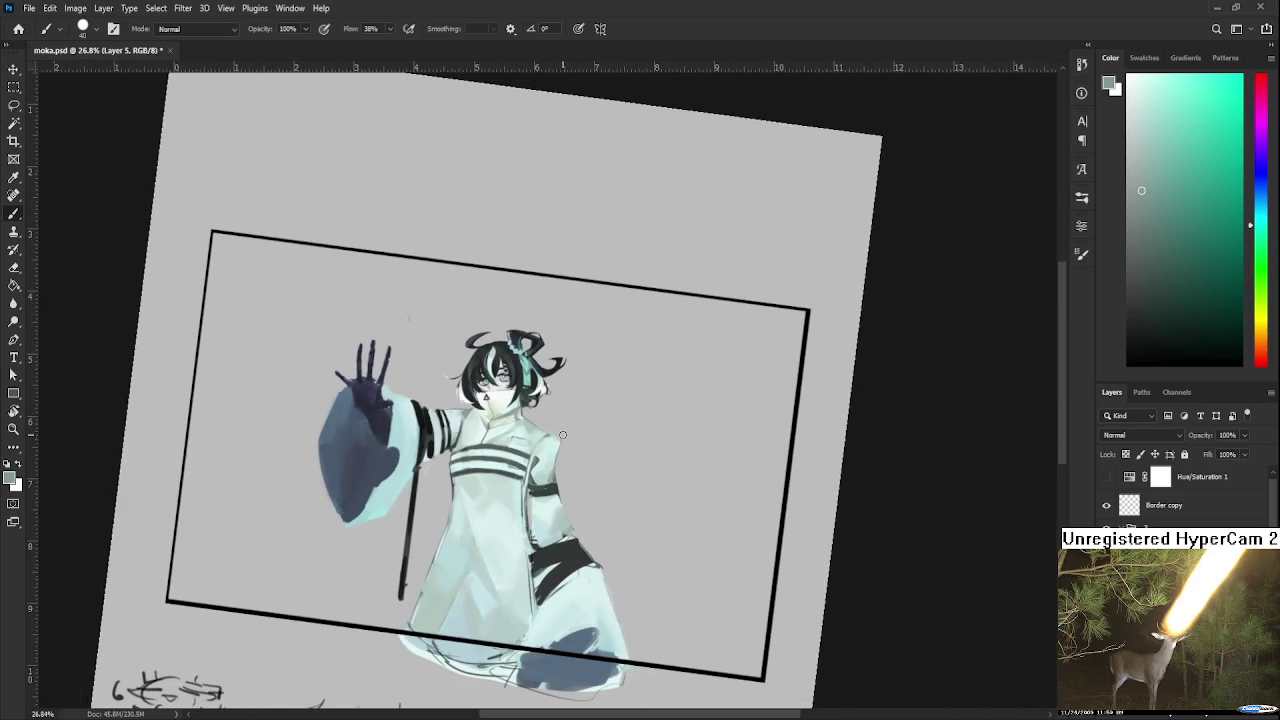
scroll(565, 432, "up", 2)
scroll(557, 431, "up", 2)
key("r")
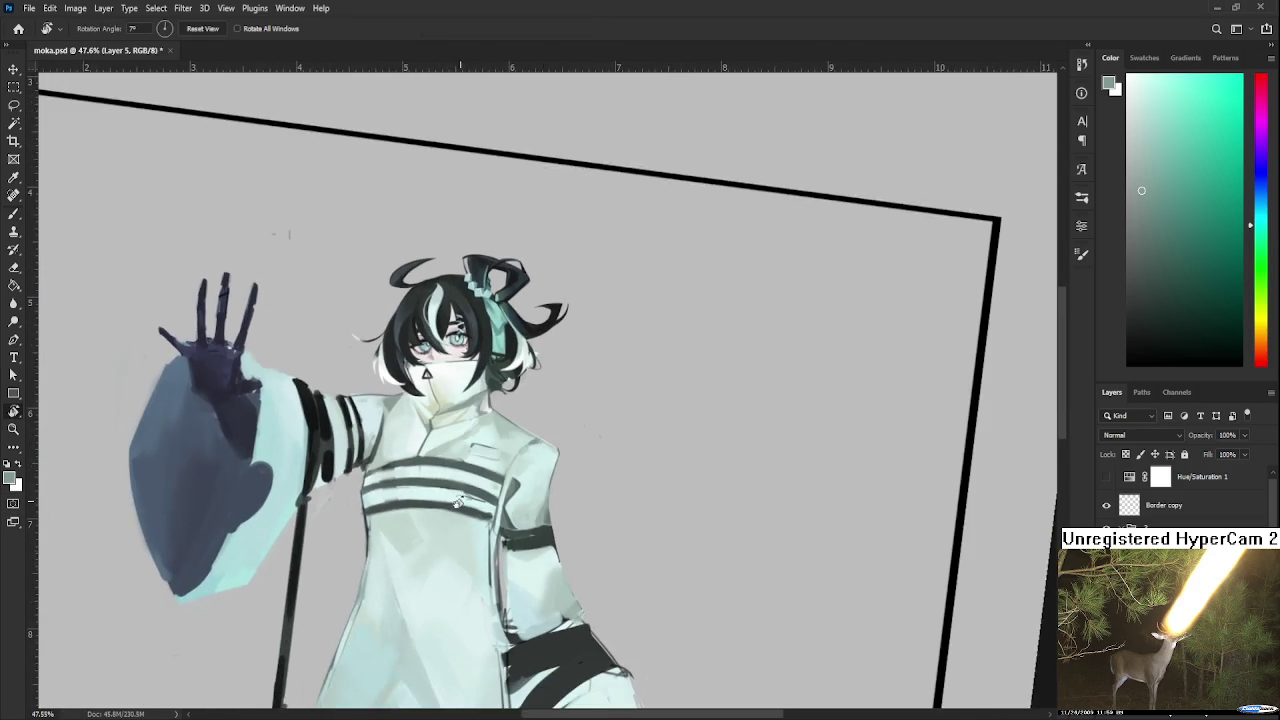
left_click_drag(407, 561, 464, 543)
Zoom in to about 136% on the chest and armband with the Brush tool ready.
scroll(490, 485, "up", 2)
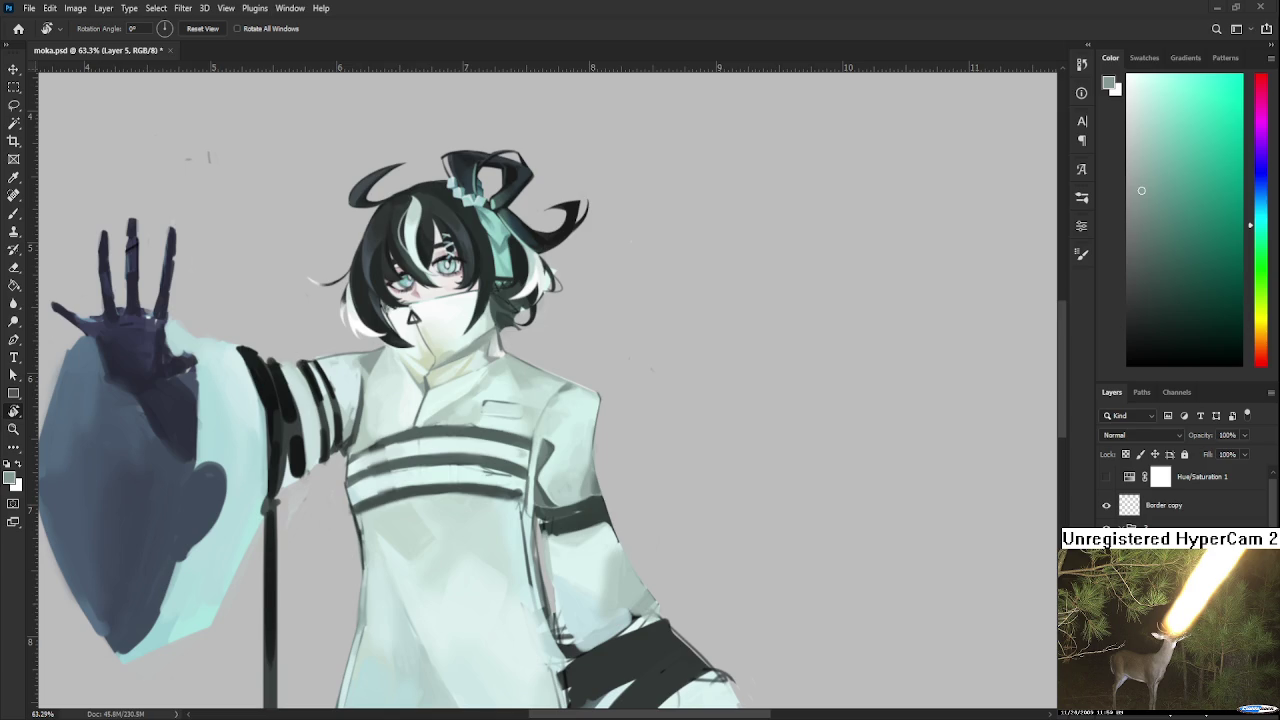
scroll(565, 472, "down", 2)
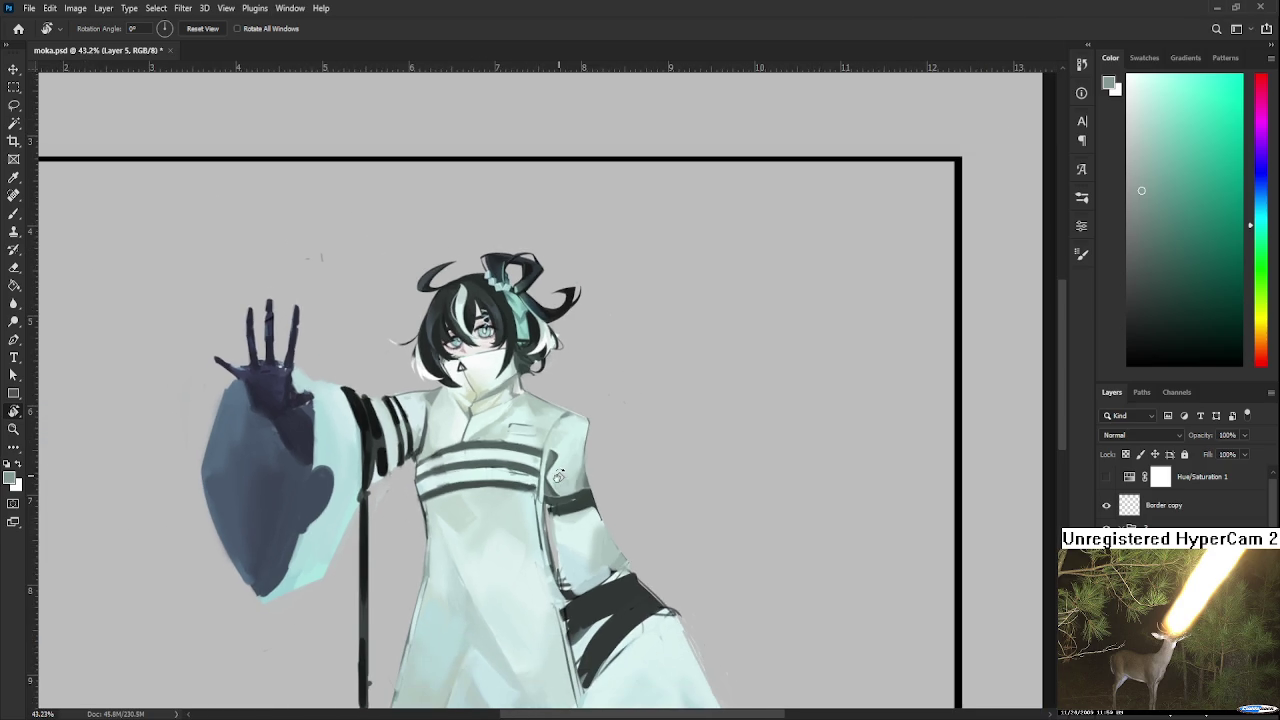
scroll(636, 348, "down", 1)
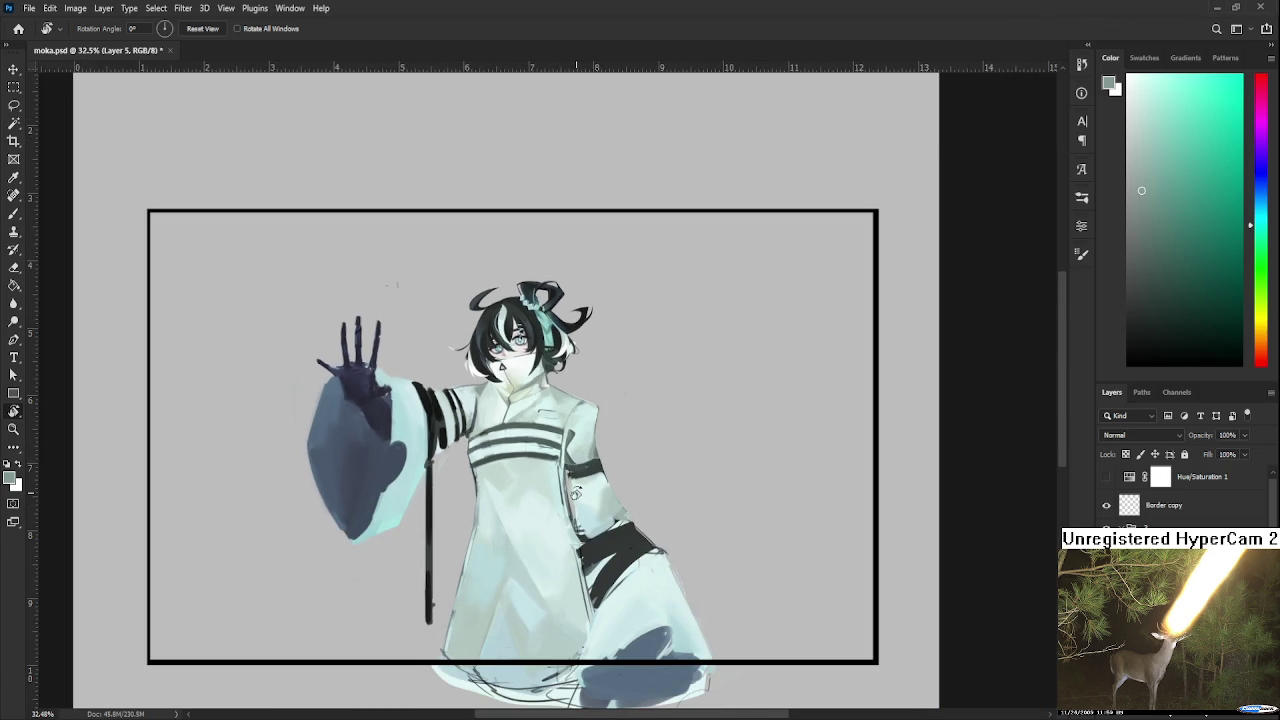
scroll(580, 440, "up", 1)
scroll(573, 425, "up", 2)
key("b")
scroll(573, 425, "up", 2)
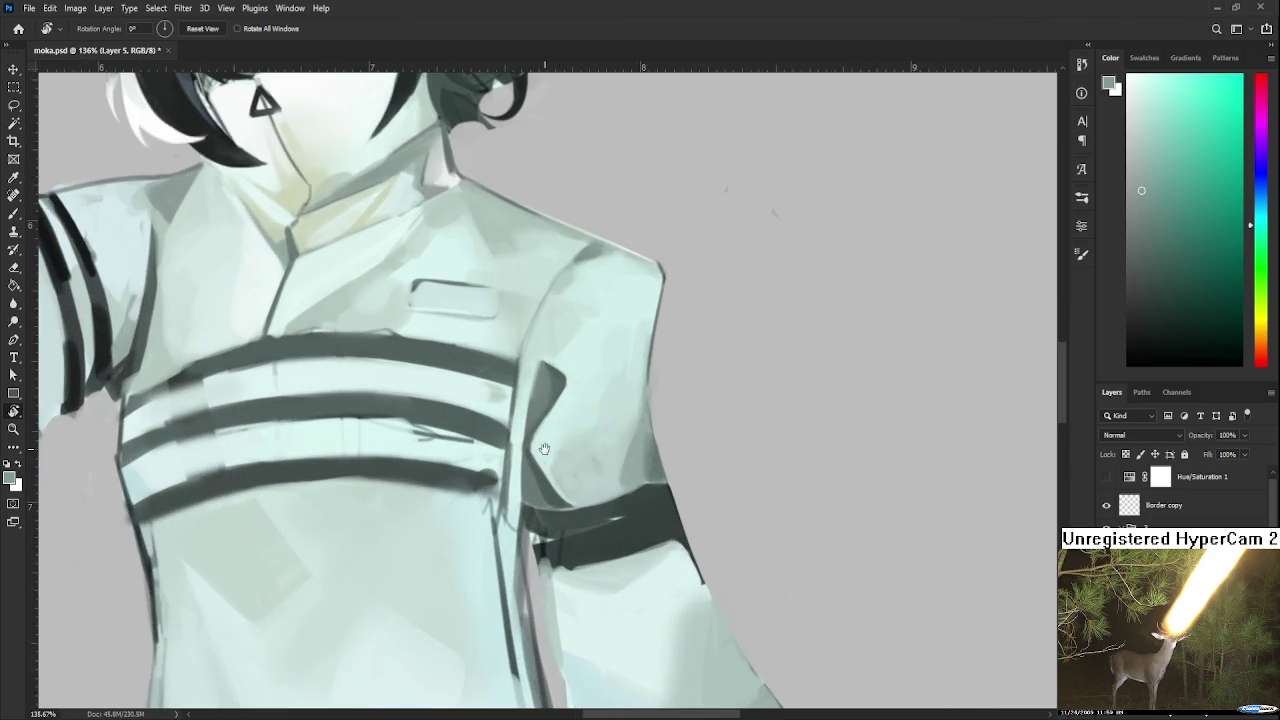
Sample dark sleeve tones and centre the view on the armband.
scroll(443, 428, "up", 1)
left_click(521, 542, "alt")
left_click(513, 542, "alt")
left_click(520, 548, "alt")
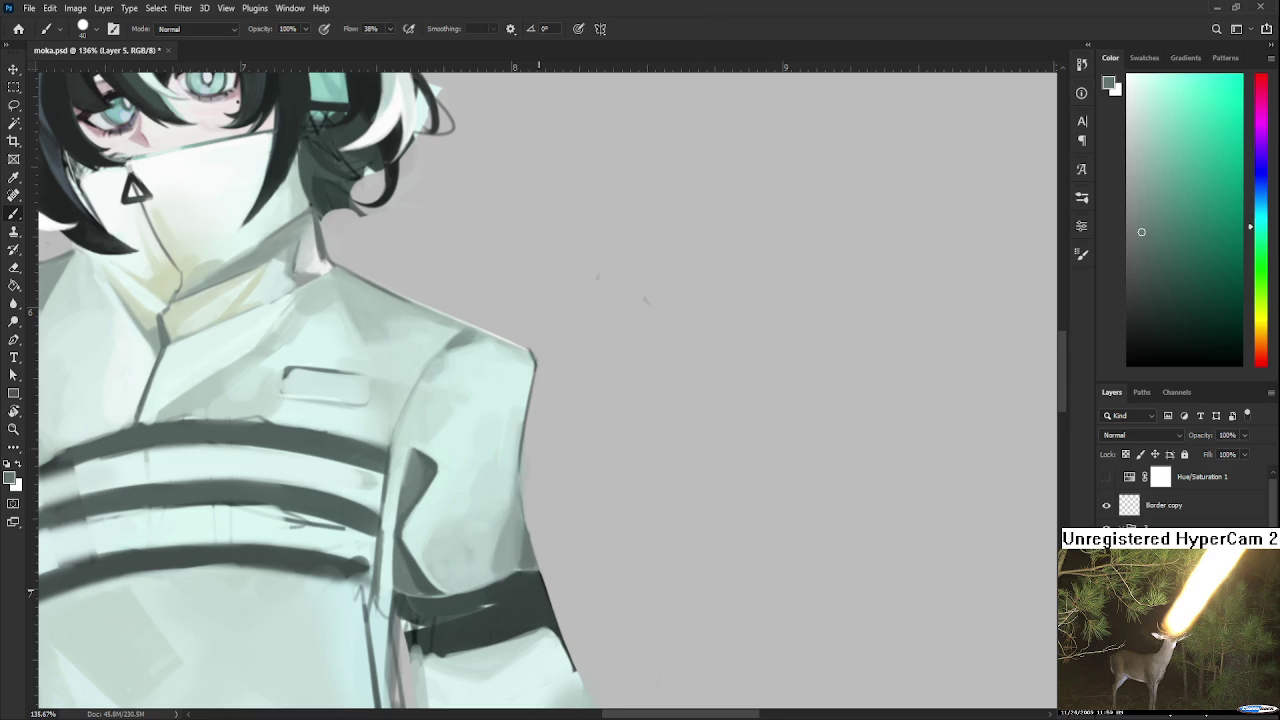
left_click_drag(559, 548, 491, 463)
scroll(430, 530, "down", 1)
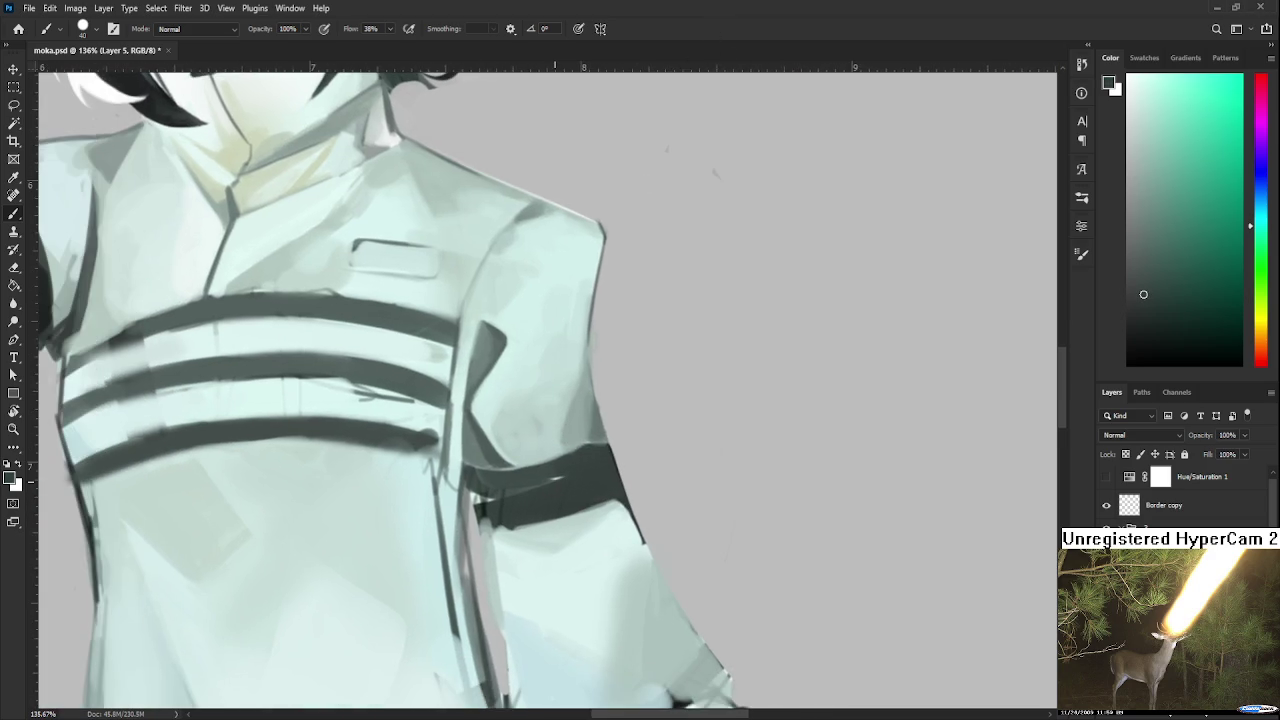
scroll(503, 486, "down", 1)
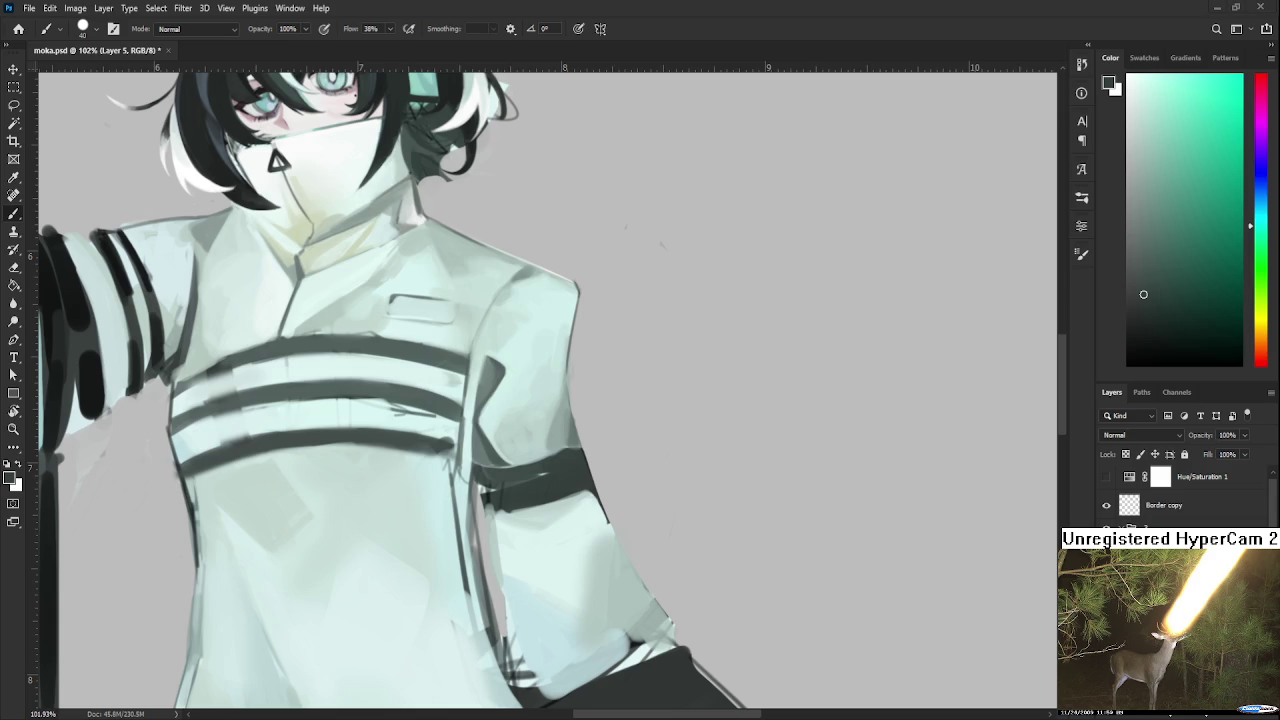
left_click(92, 368, "alt")
left_click(92, 368, "alt")
left_click_drag(356, 473, 314, 421)
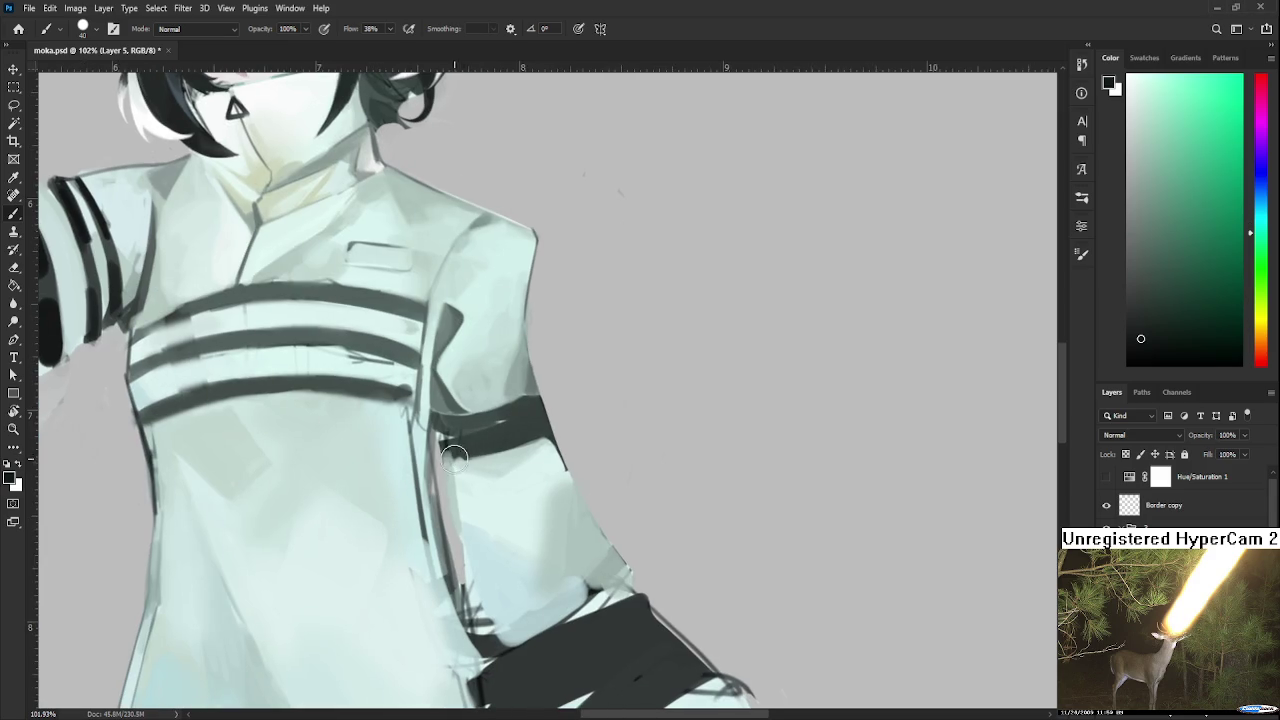
Thicken the armband with dark strokes until it reads as a solid band.
left_click_drag(467, 453, 472, 422)
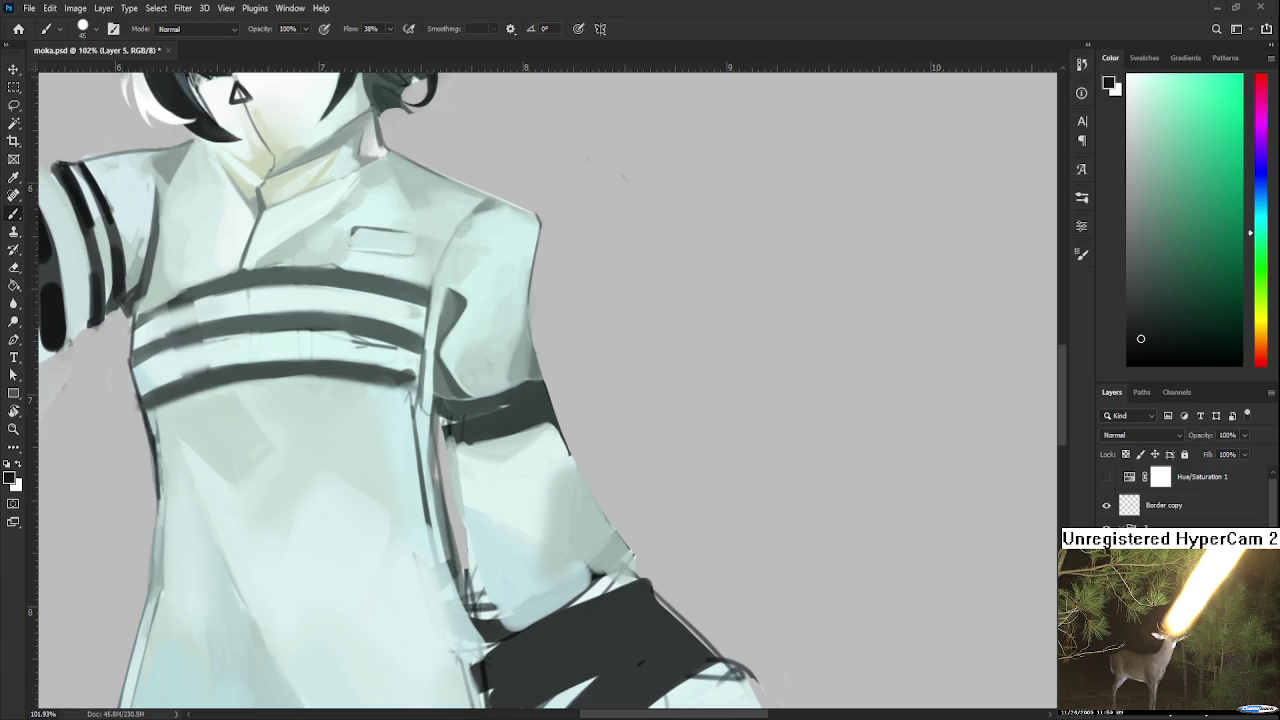
mouse_move(494, 398)
left_mouse_down()
mouse_move(518, 424)
mouse_move(488, 450)
mouse_move(551, 423)
mouse_move(486, 457)
left_mouse_up()
left_click(503, 440, "alt")
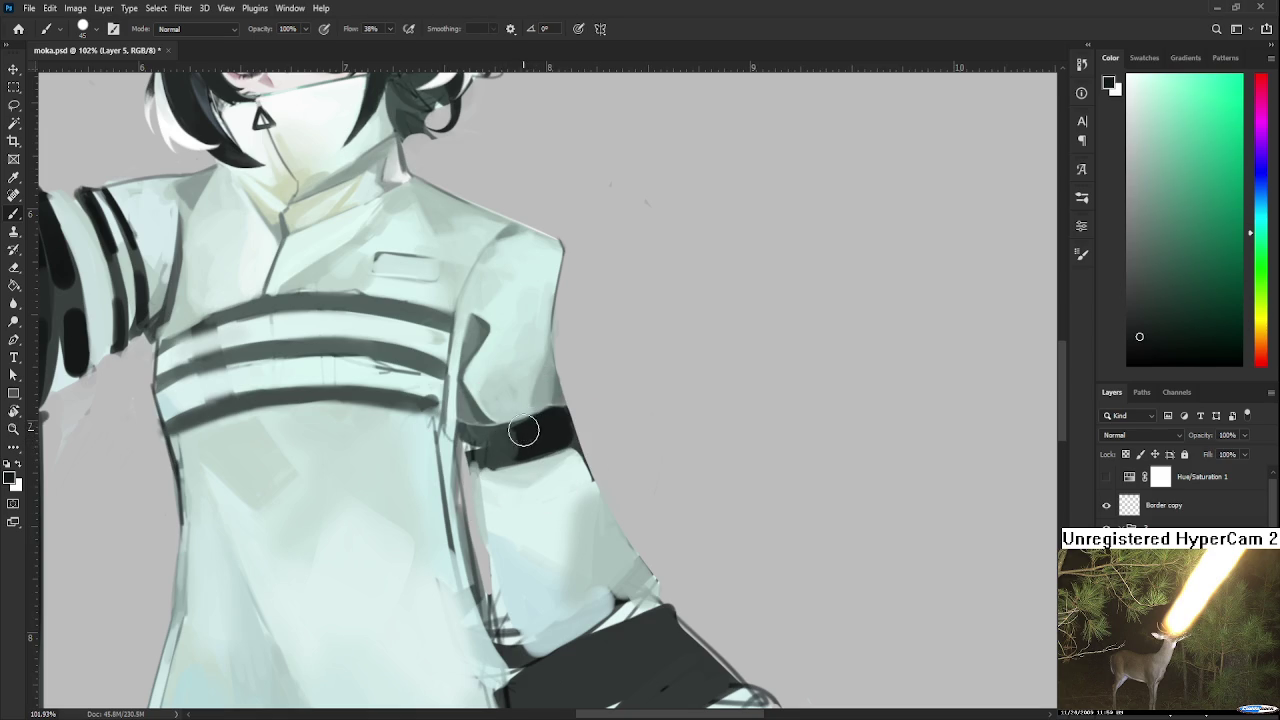
key("bracketright")
key("bracketright")
key("bracketright")
Repaint the armband as a fuller near-black band with a large brush, then shrink the brush.
left_click_drag(515, 442, 560, 440)
key("bracketleft")
key("bracketleft")
key("bracketleft")
scroll(529, 506, "up", 2)
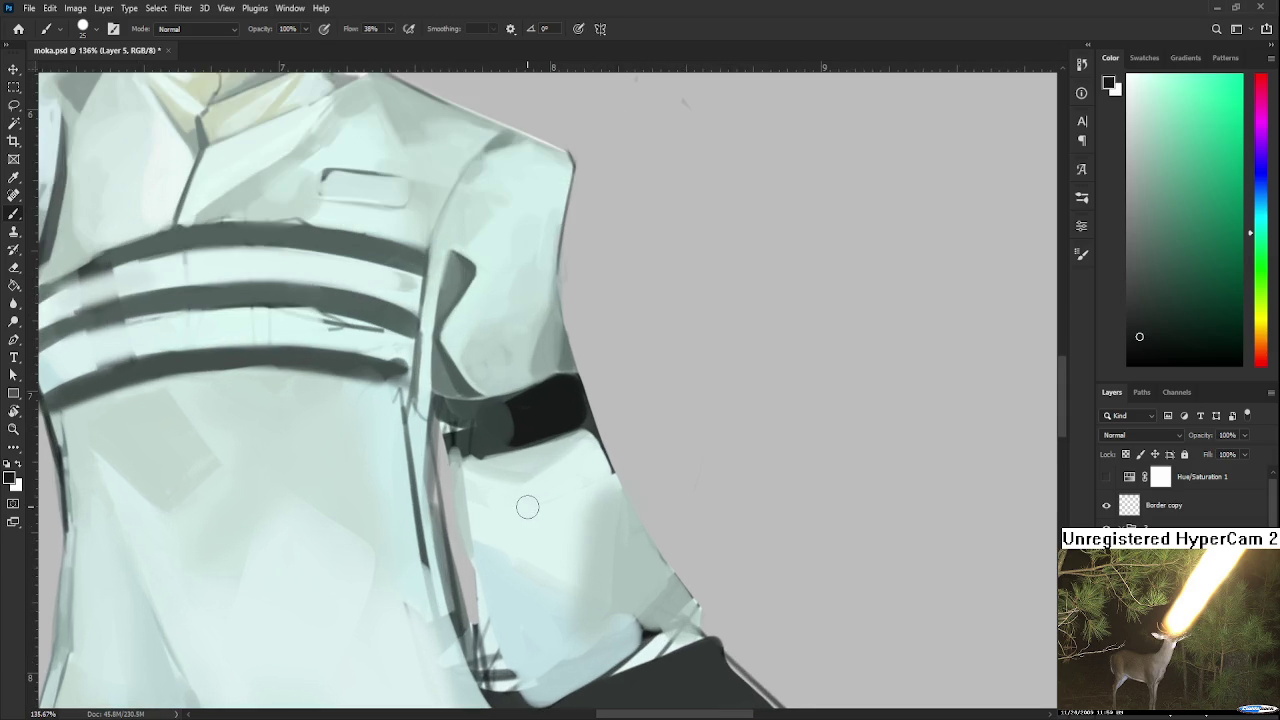
Centre the armband and add a dark stroke across it.
mouse_move(458, 399)
left_mouse_down()
mouse_move(472, 413)
mouse_move(434, 443)
mouse_move(432, 431)
mouse_move(463, 446)
left_mouse_up()
left_click(455, 440, "alt")
left_click(487, 433, "alt")
left_click(505, 434, "alt")
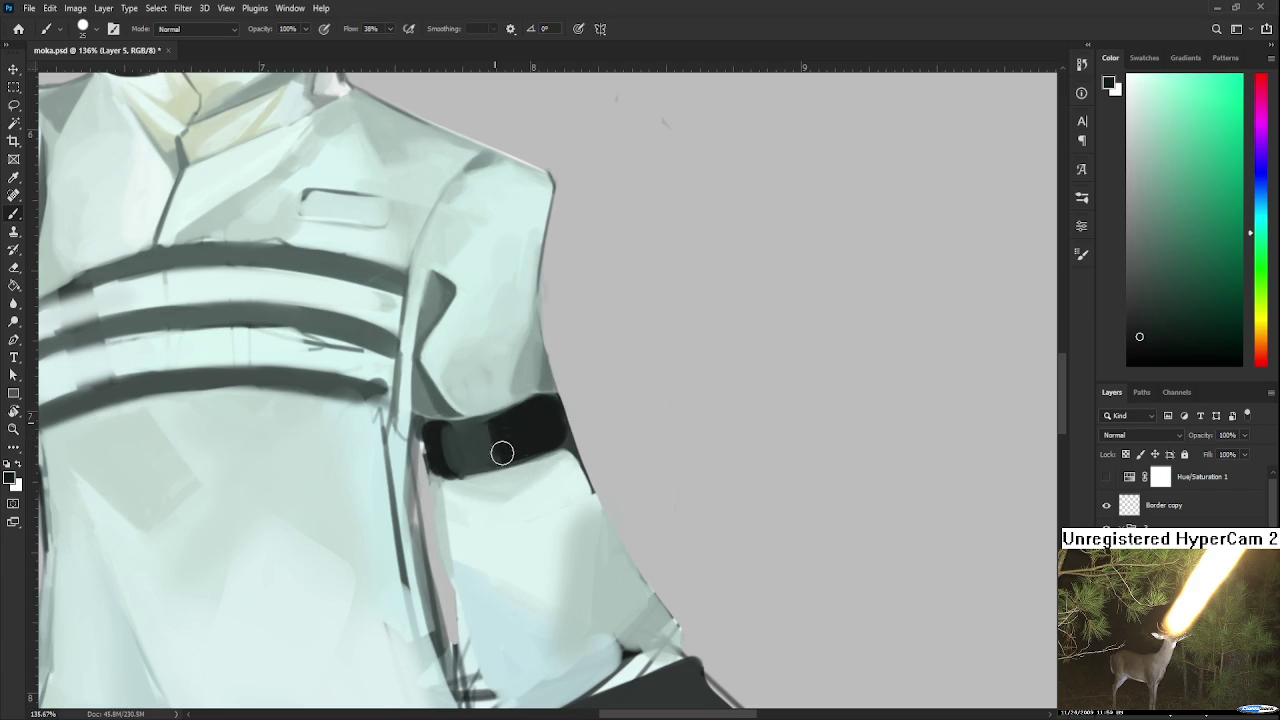
left_click_drag(483, 434, 490, 448)
Reshape the armband's left end and smooth its upper edge with dark paint.
left_click_drag(491, 486, 477, 428)
left_click(434, 385, "alt")
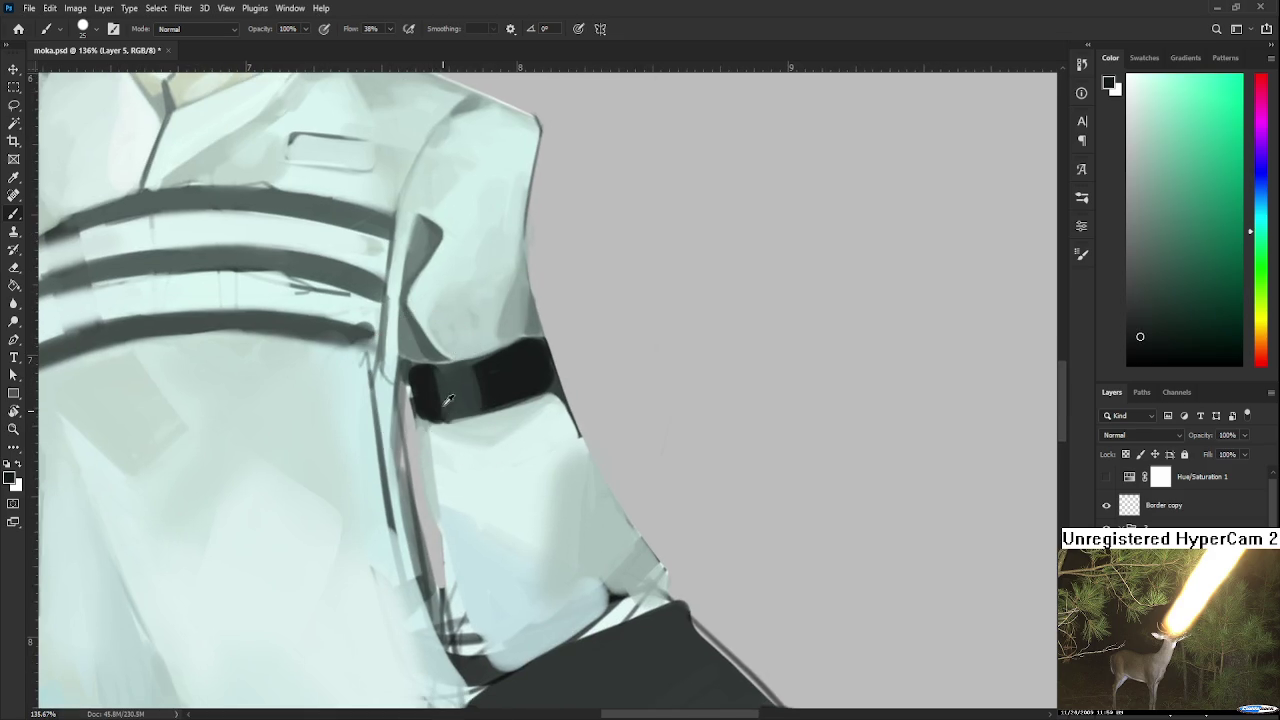
left_click(431, 387, "alt")
mouse_move(422, 372)
left_mouse_down()
mouse_move(472, 357)
mouse_move(463, 366)
left_mouse_up()
left_click(429, 366, "alt")
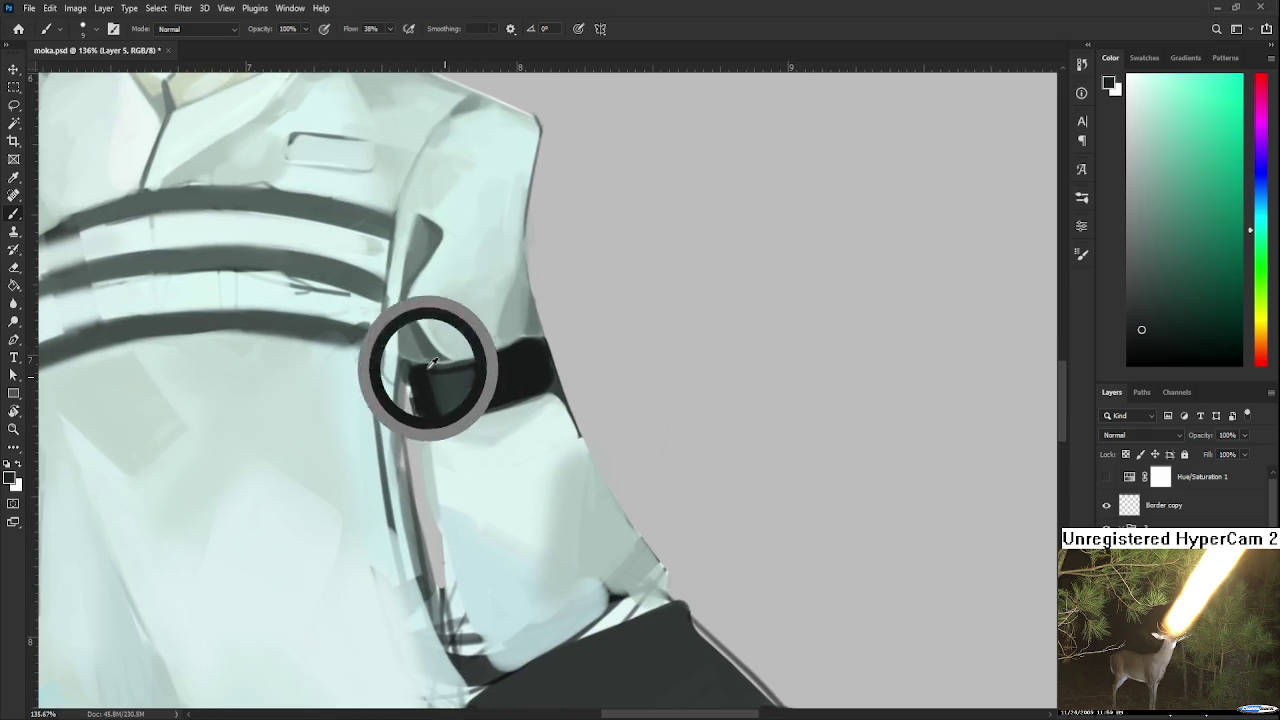
left_click_drag(412, 366, 498, 357)
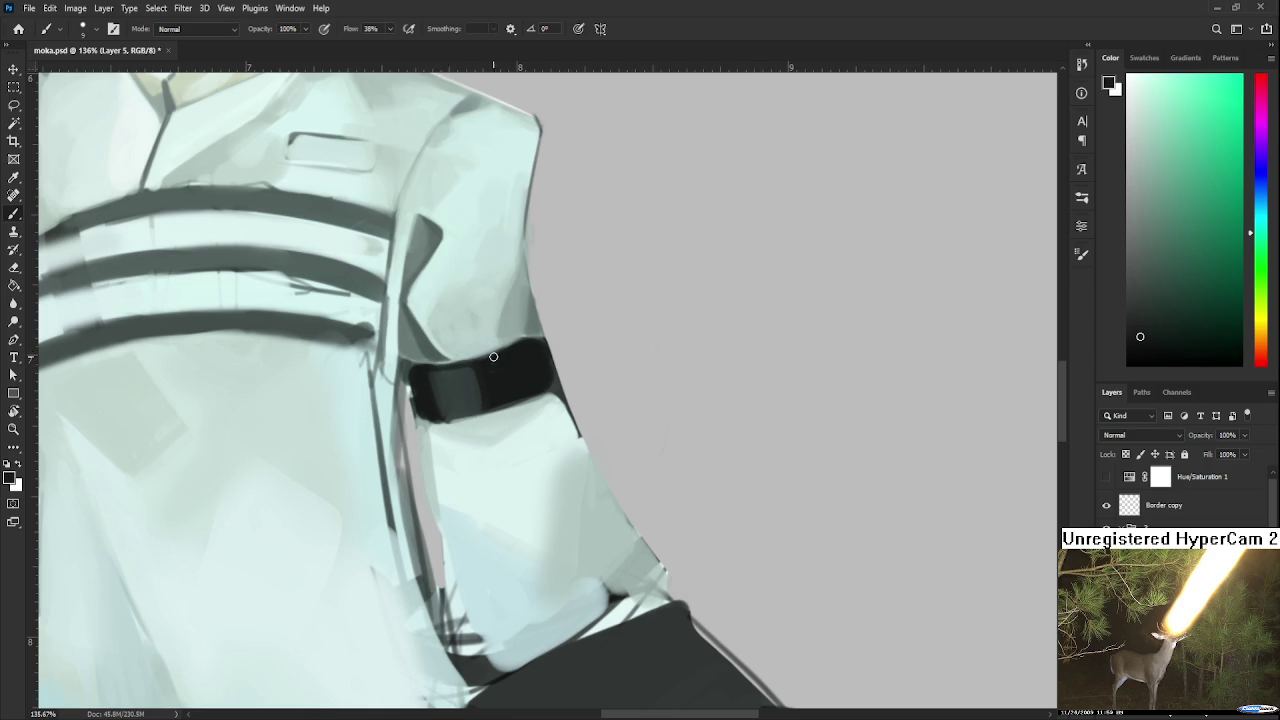
Smooth the armband's lower edge, softening it with light sleeve paint.
left_click_drag(495, 355, 485, 335)
left_click(412, 388, "alt")
left_click_drag(414, 392, 496, 382)
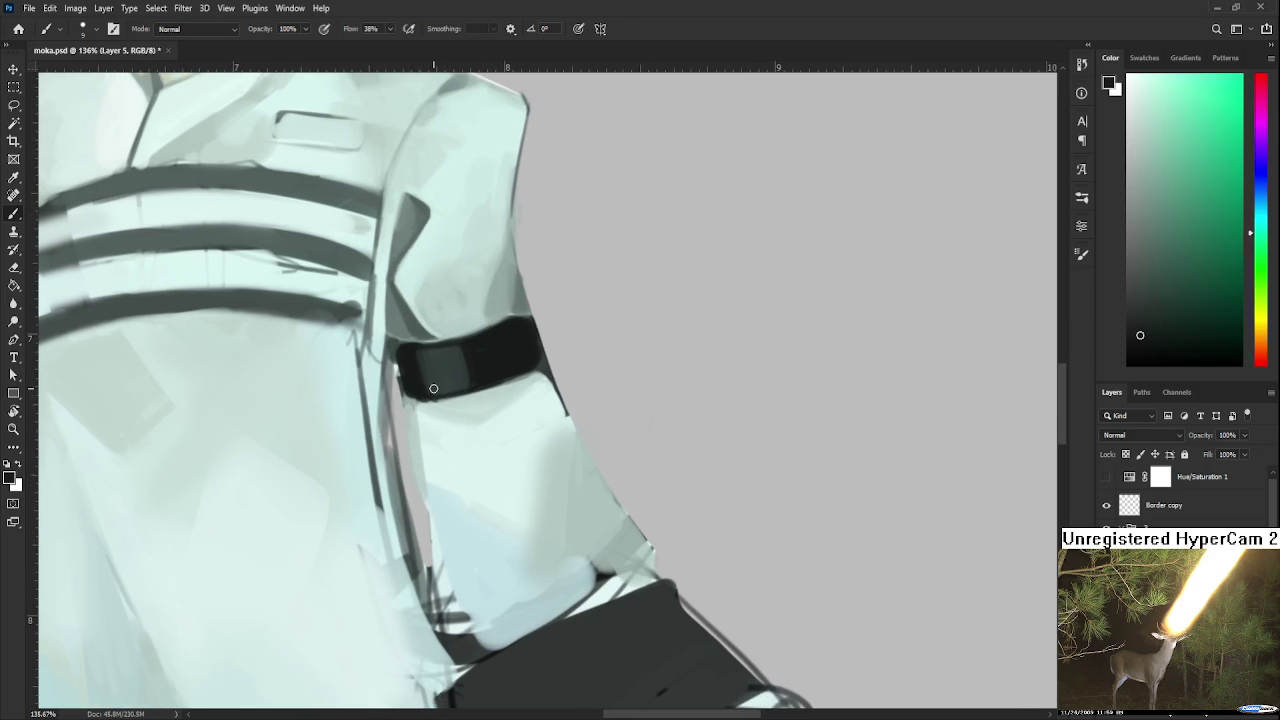
left_click(404, 393, "alt")
mouse_move(406, 402)
left_mouse_down()
mouse_move(460, 402)
mouse_move(408, 400)
left_mouse_up()
Darken the armband's lower-left corner and paint a soft grey highlight on its left part.
left_click(450, 376, "alt")
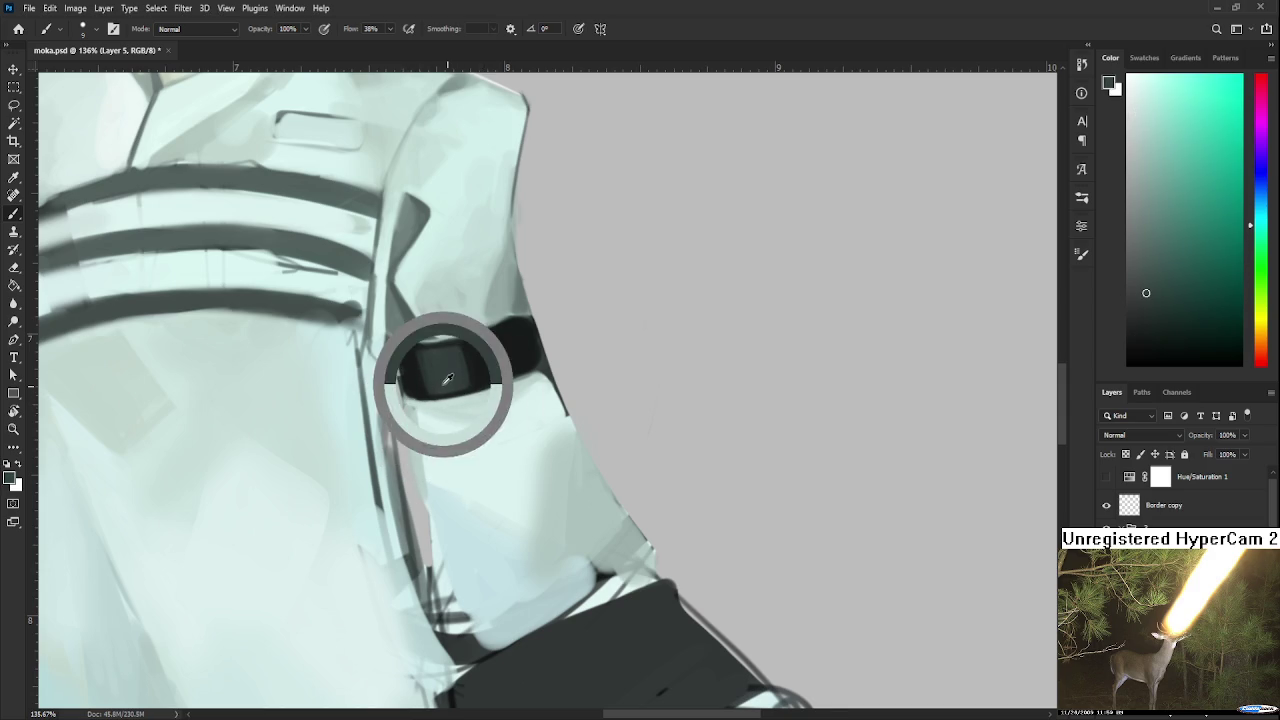
left_click(444, 374, "alt")
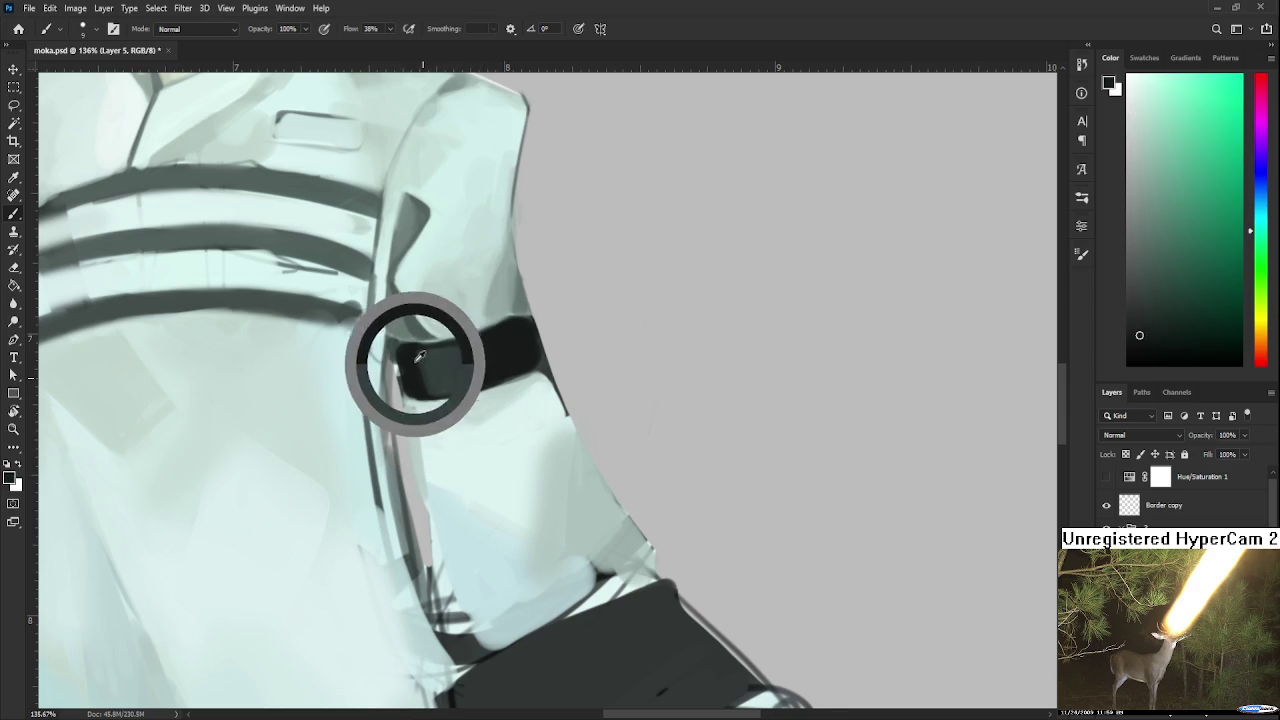
left_click_drag(412, 392, 424, 398)
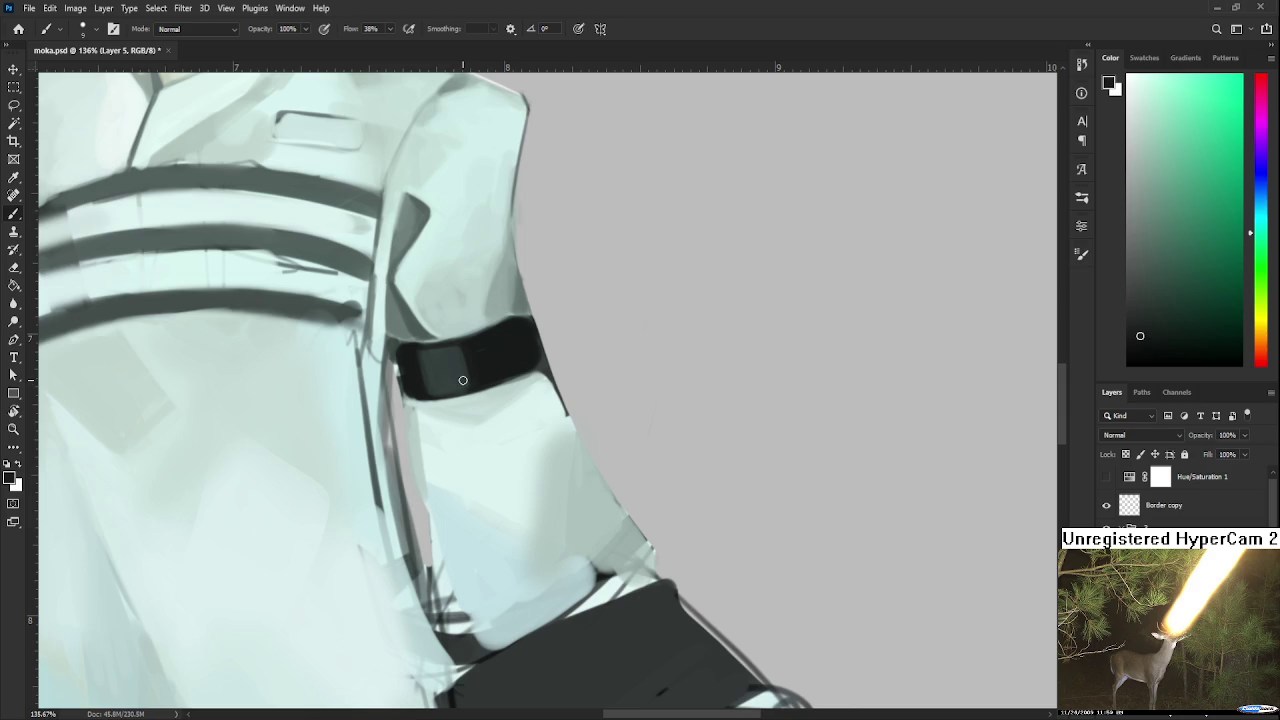
left_click_drag(463, 381, 430, 372)
scroll(463, 496, "down", 3)
Switch to white and brush a rectangular buckle outline on the armband's left end.
scroll(463, 496, "up", 3)
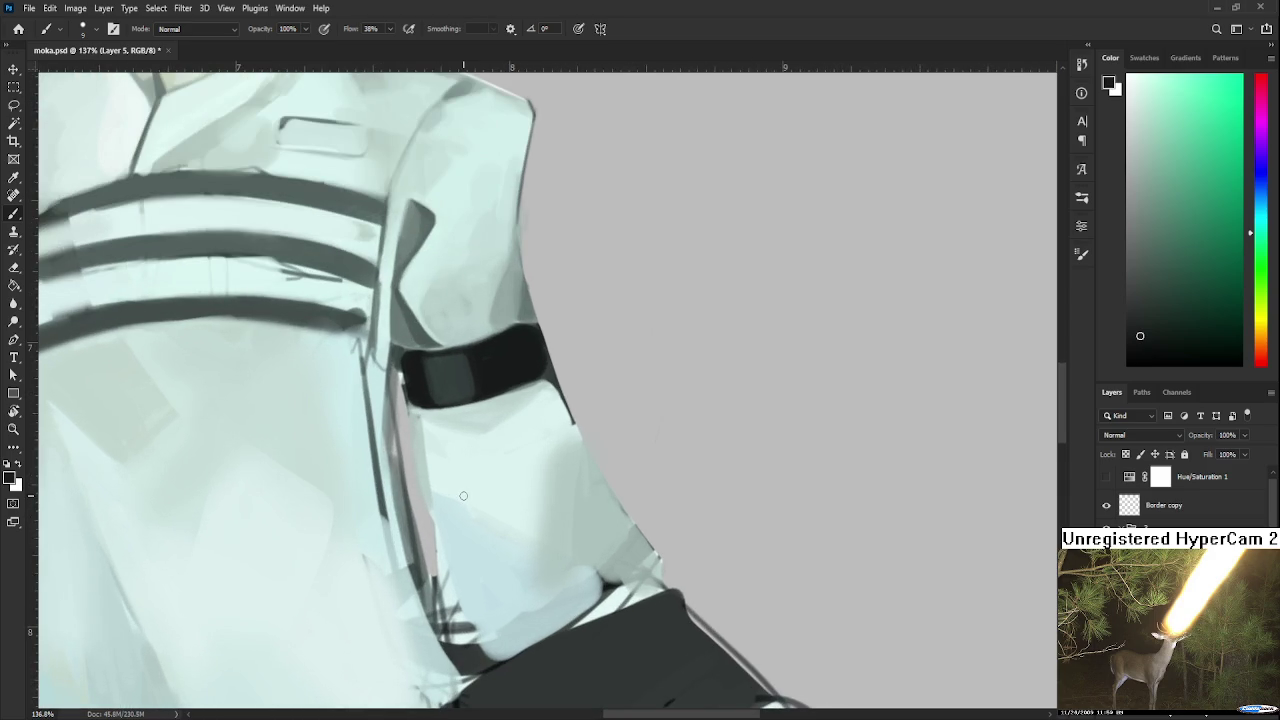
left_click_drag(432, 371, 488, 488)
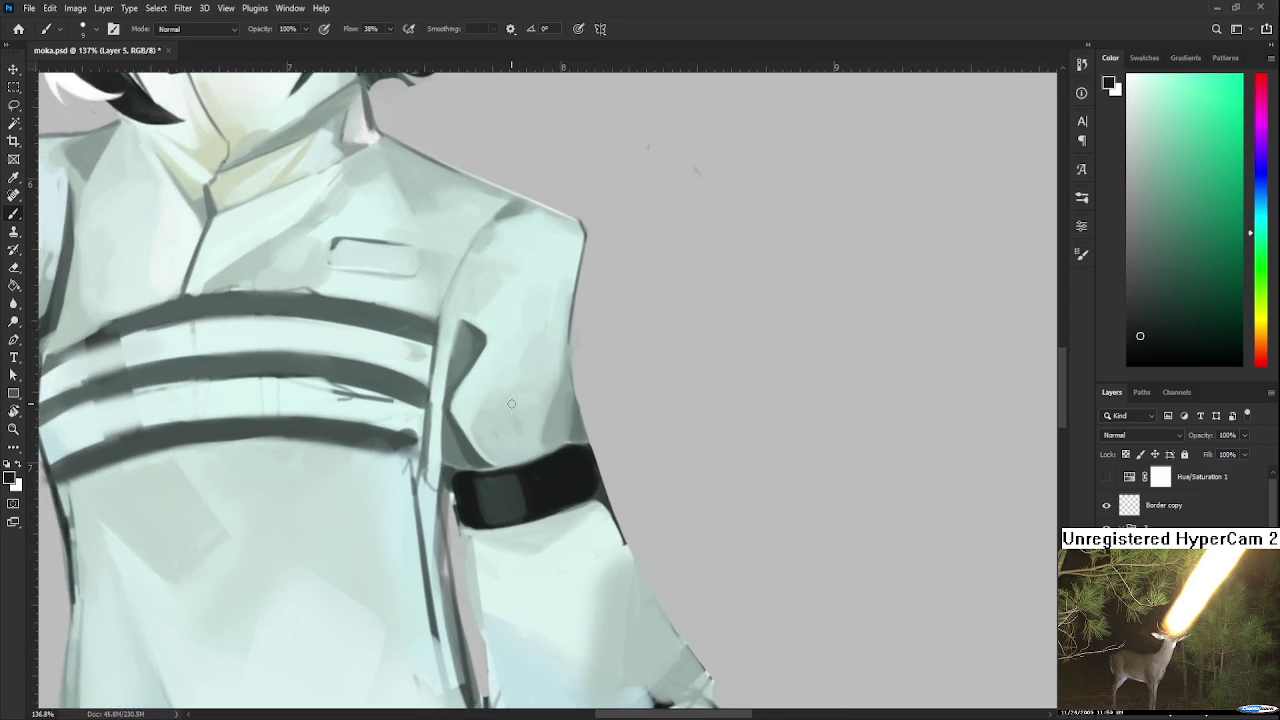
scroll(511, 403, "down", 2)
key("x")
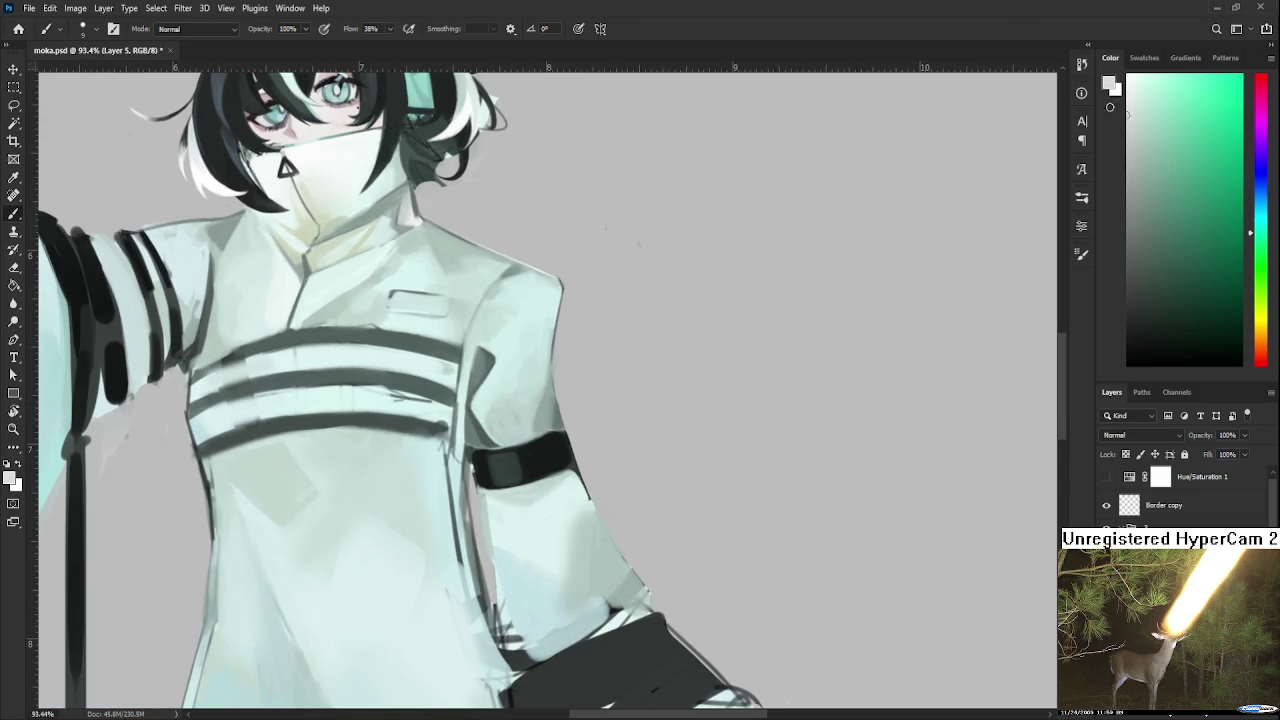
left_click_drag(464, 465, 409, 446)
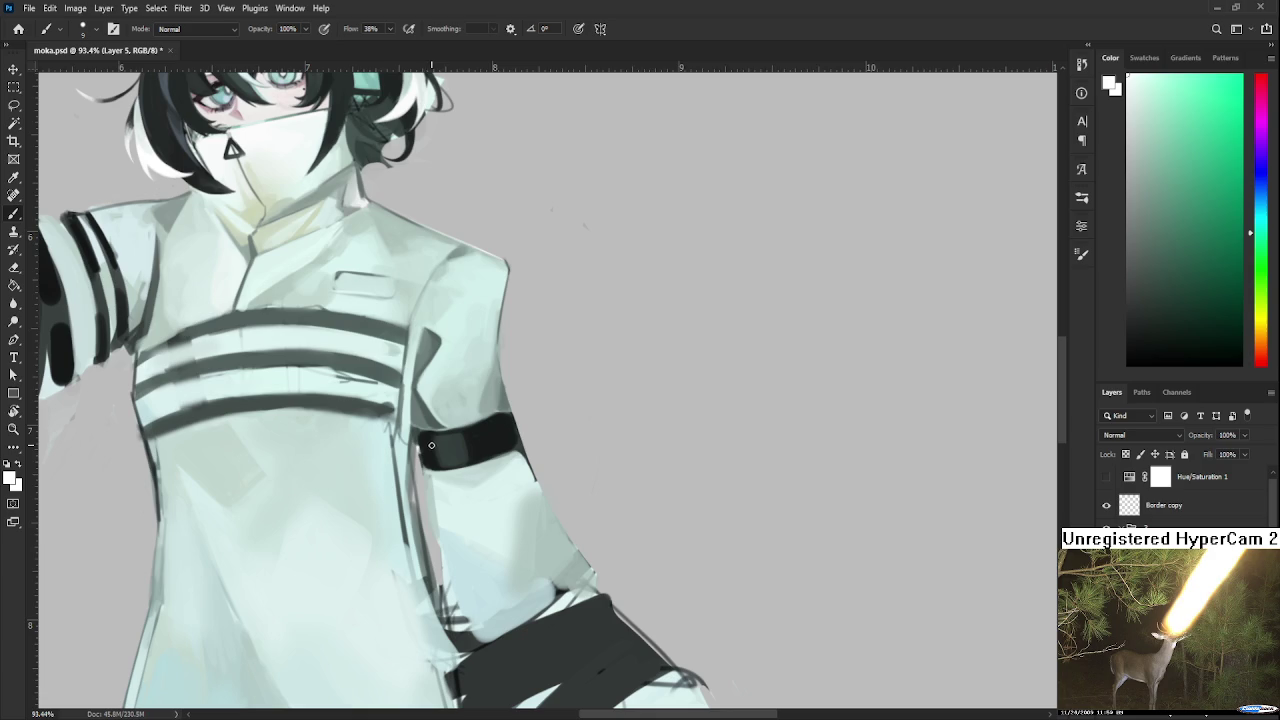
mouse_move(438, 446)
left_mouse_down()
mouse_move(442, 472)
mouse_move(462, 444)
left_mouse_up()
key("ctrl+z")
key("ctrl+z")
left_click_drag(467, 433, 474, 468)
Sample the black armband and buckle colours.
scroll(478, 472, "up", 2)
scroll(480, 473, "up", 1)
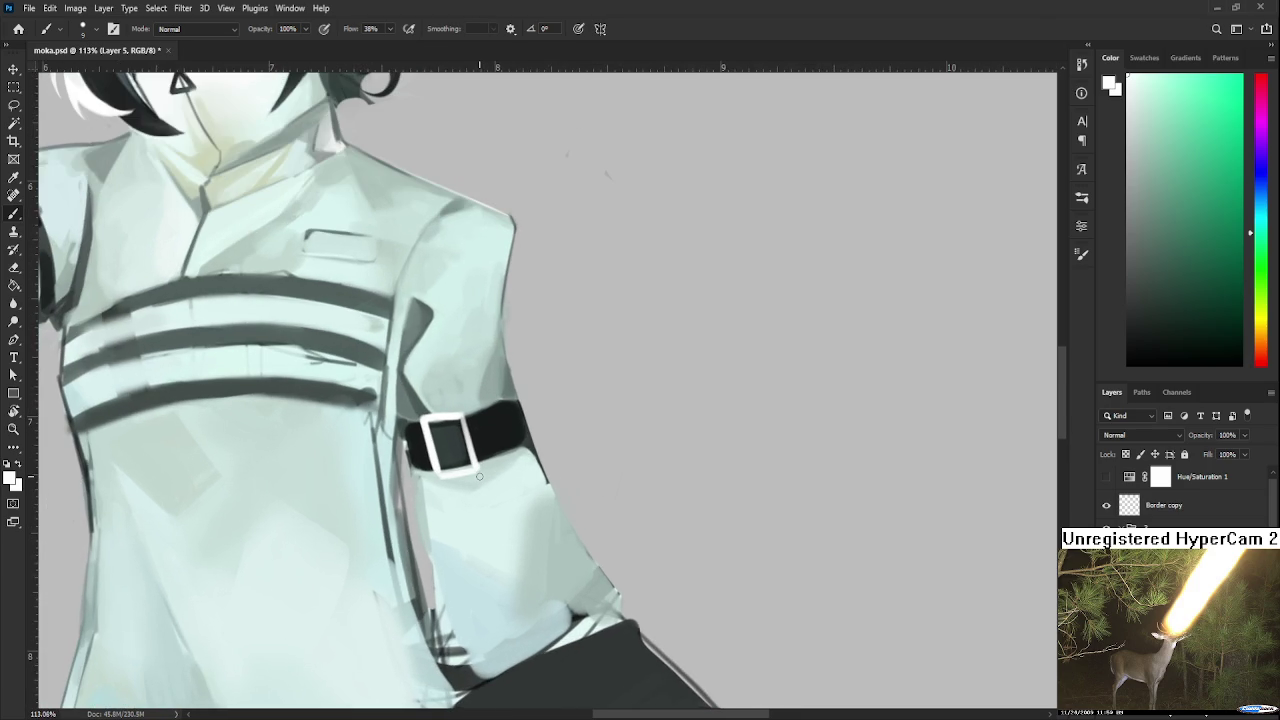
left_click(425, 440, "alt")
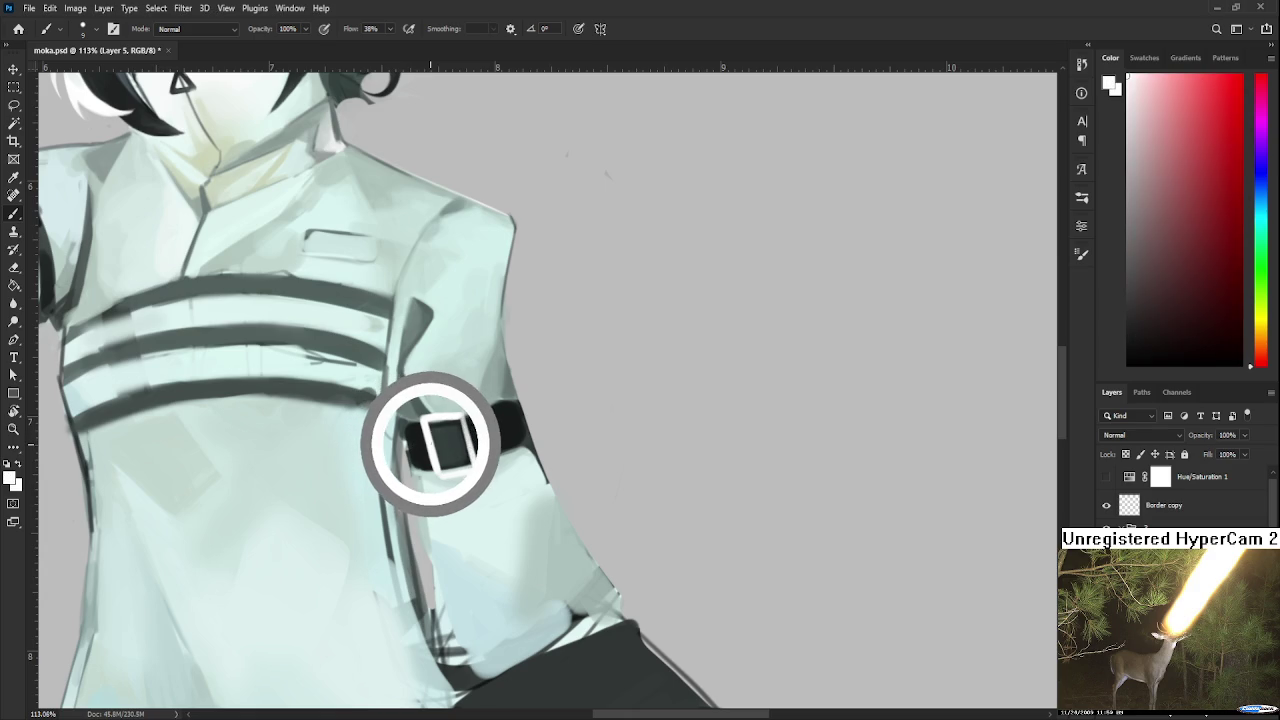
left_click(435, 439, "alt")
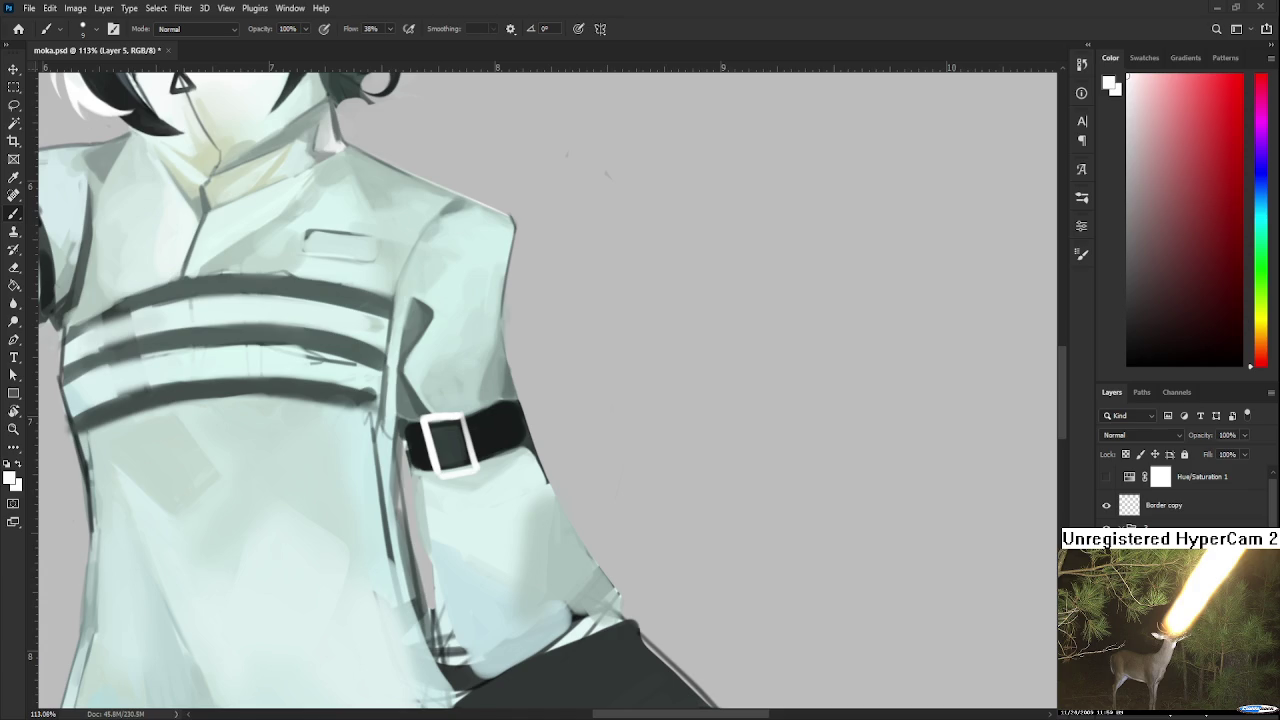
scroll(446, 436, "up", 2)
Tilt the canvas along the armband and sample near-white from the buckle.
key("r")
mouse_move(453, 468)
left_mouse_down()
mouse_move(476, 433)
mouse_move(392, 430)
left_mouse_up()
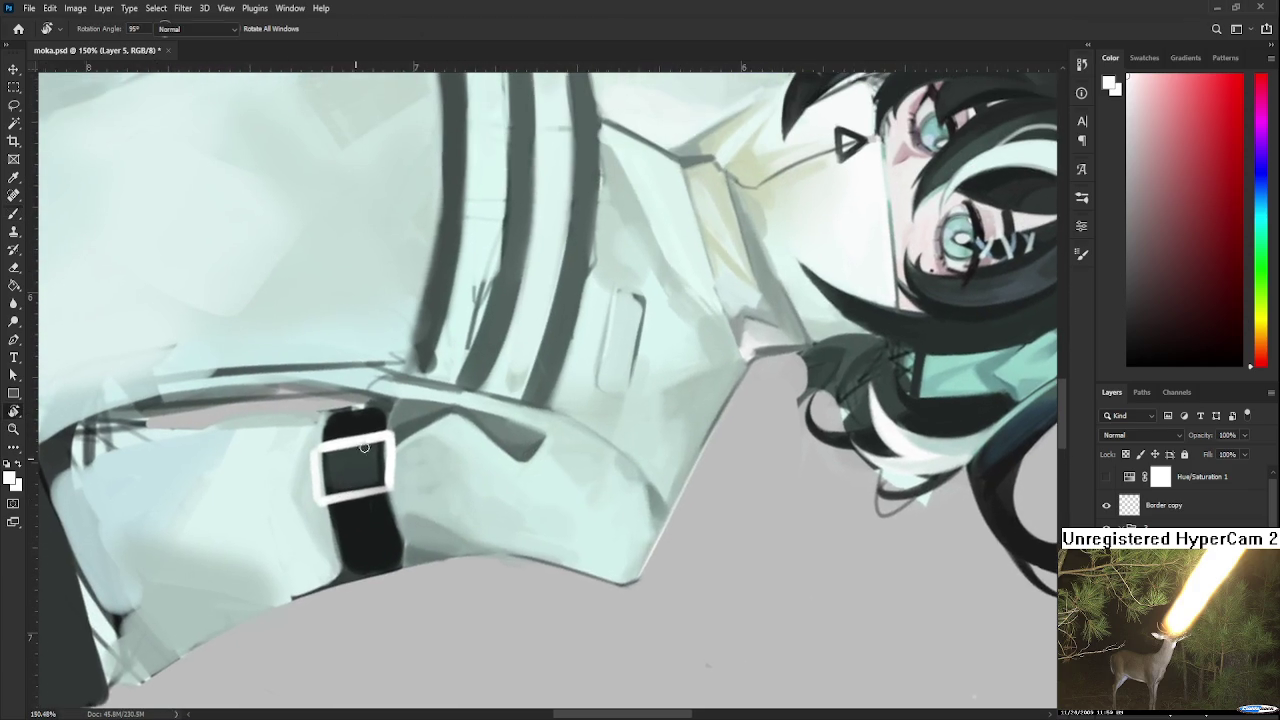
key("b")
left_click(392, 432, "alt")
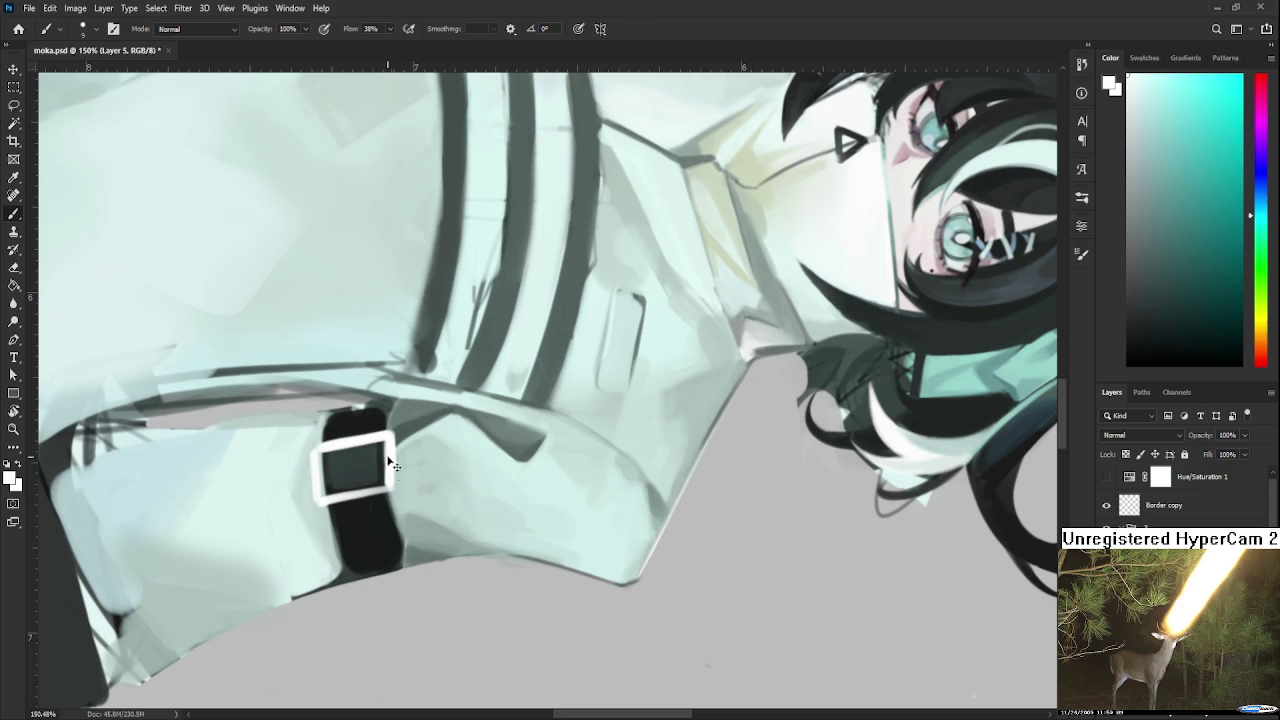
left_click(400, 453, "alt")
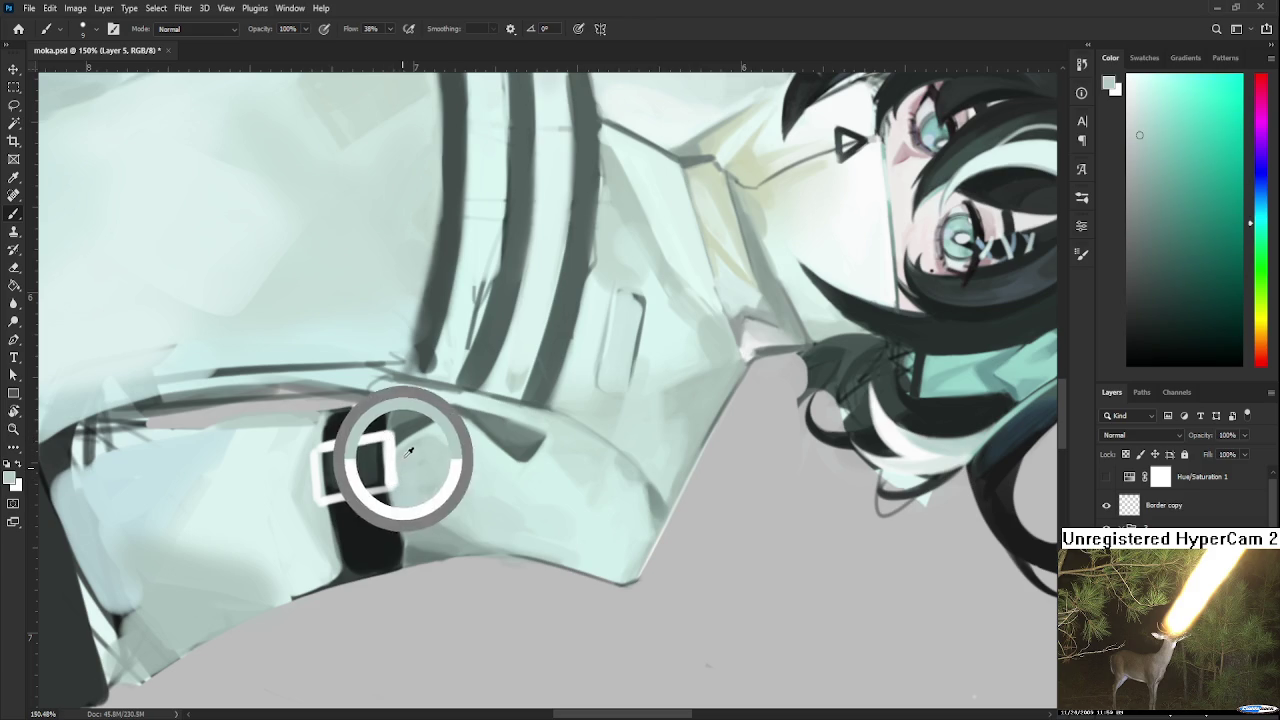
left_click(386, 456, "alt")
left_click_drag(386, 456, 417, 404)
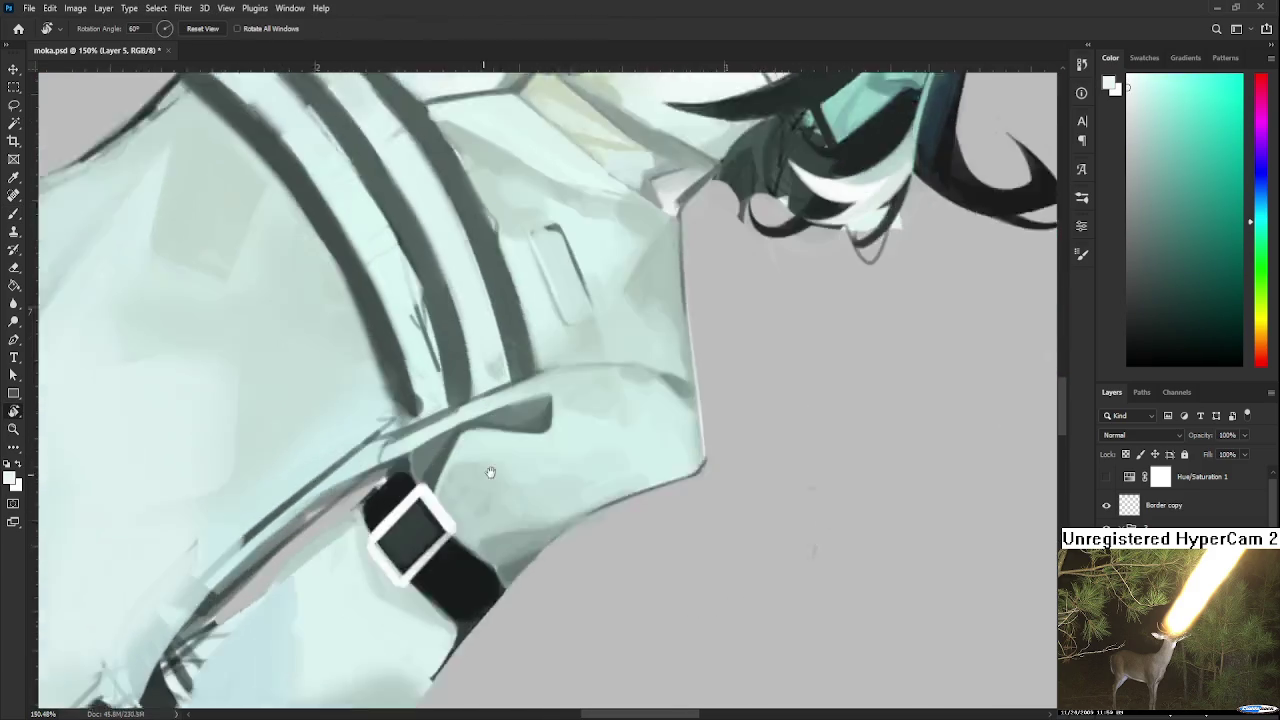
left_click(410, 402, "alt")
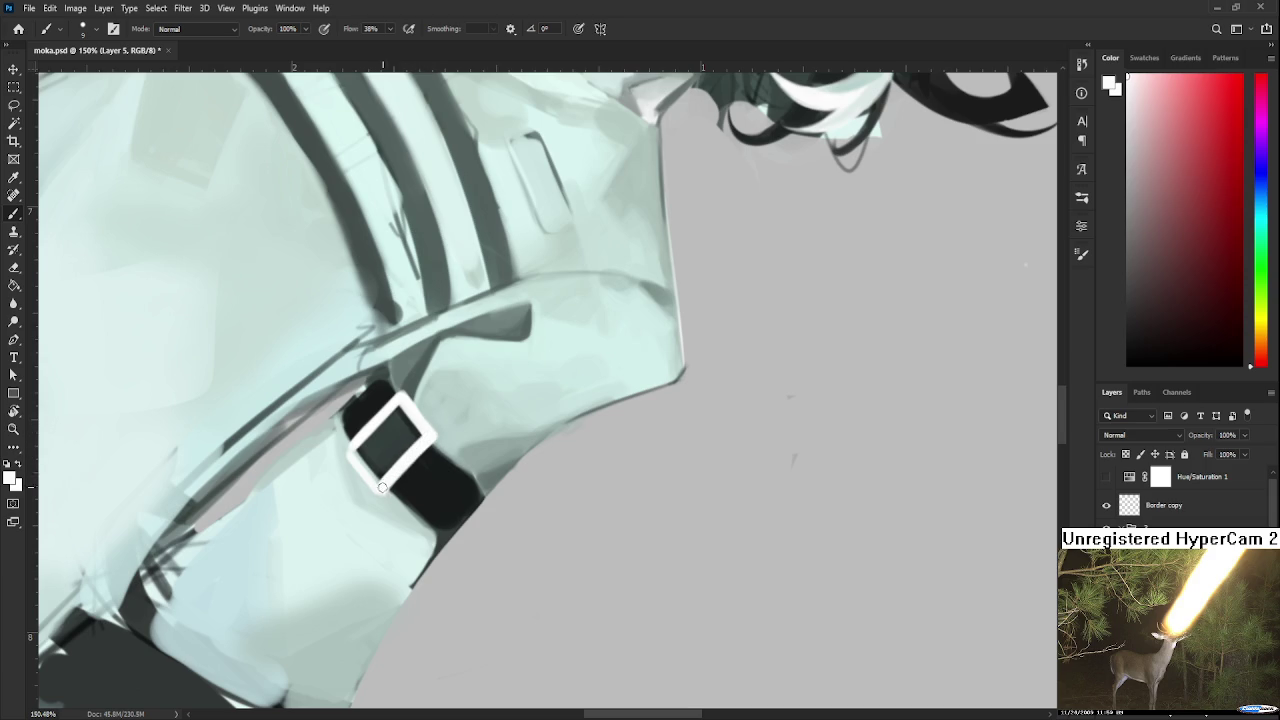
Rotate the view back upright to see the upper body.
scroll(377, 485, "up", 5)
key("r")
left_click_drag(470, 520, 577, 528)
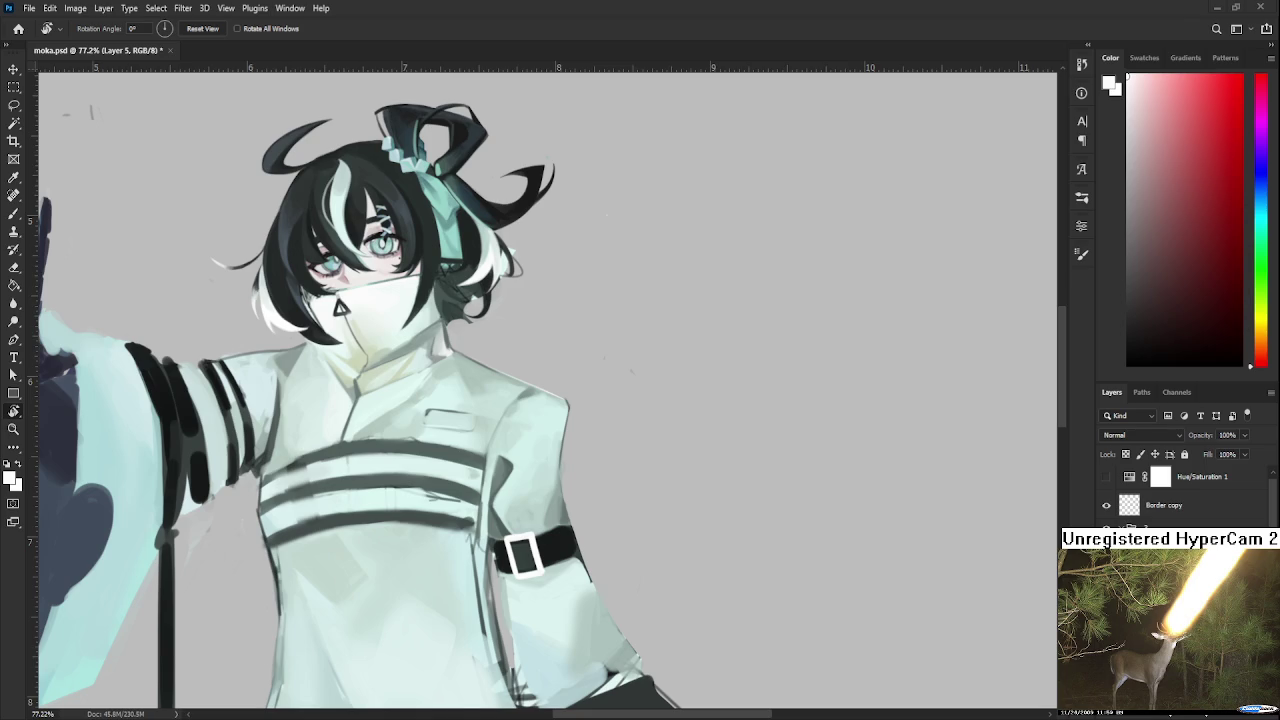
left_click_drag(542, 525, 461, 451)
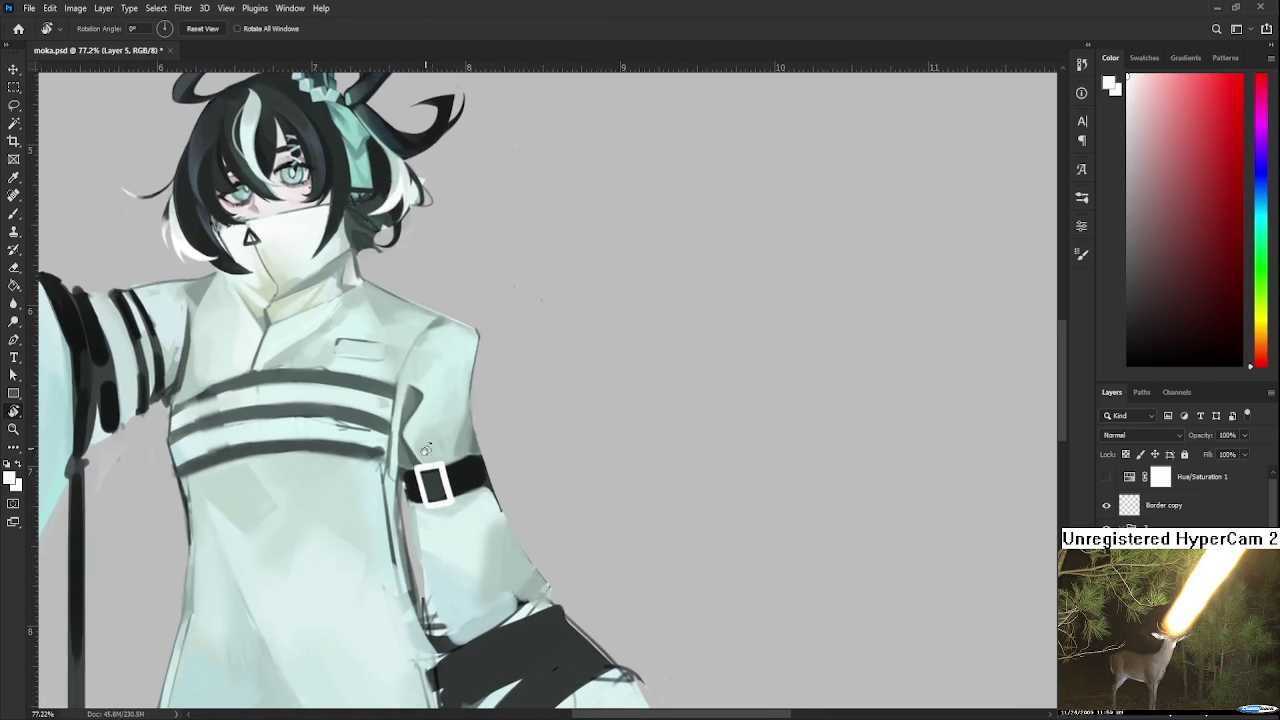
key("b")
left_click(438, 482, "alt")
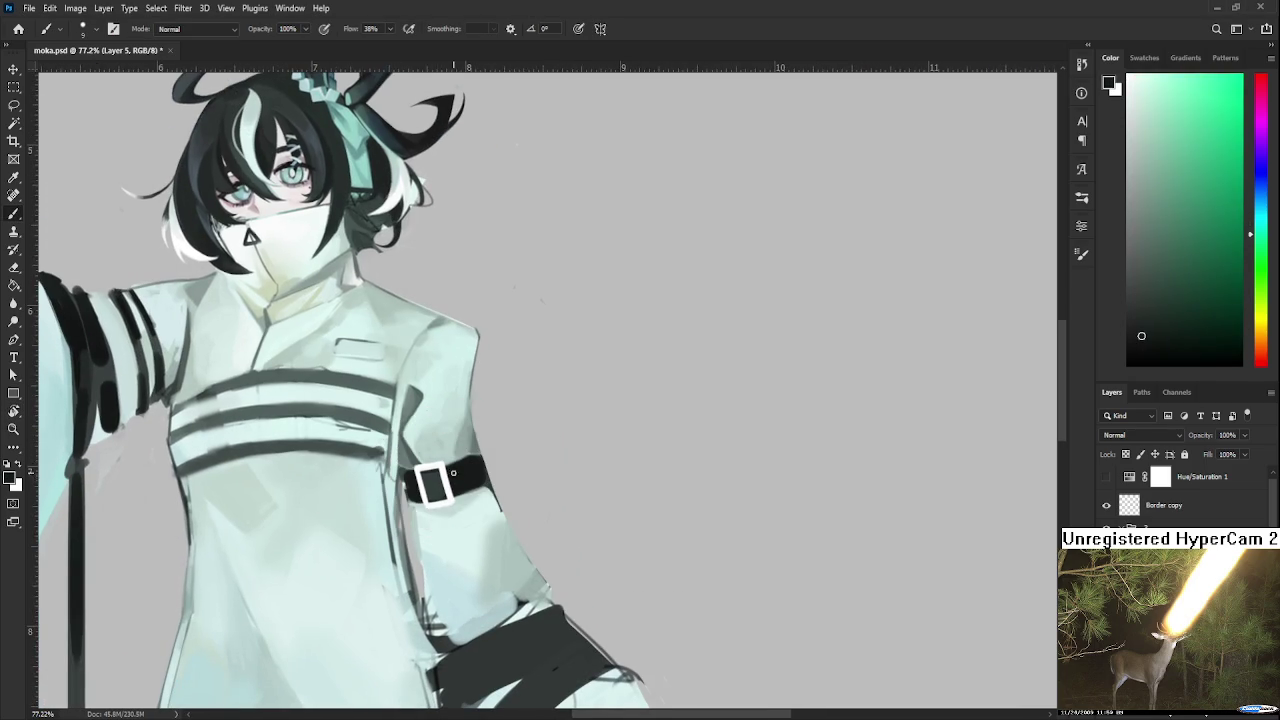
left_click(430, 482, "alt")
left_click(432, 482, "alt")
left_click(432, 478, "alt")
left_click(432, 490, "alt")
left_click(436, 482, "alt")
Zoom in, enlarge the brush and repaint the buckle's right edge in light grey-white.
scroll(486, 471, "up", 2)
scroll(457, 471, "up", 2)
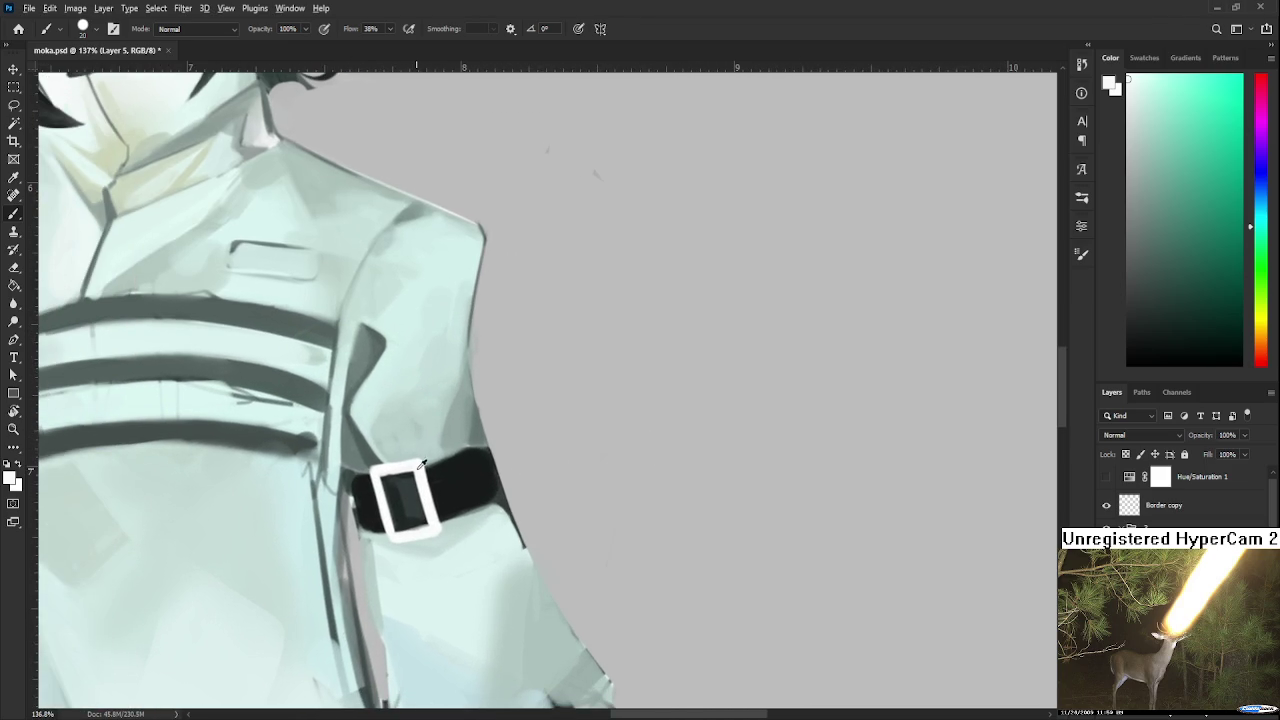
key("bracketleft")
key("bracketright")
key("bracketright")
key("bracketright")
left_click_drag(1128, 80, 1127, 157)
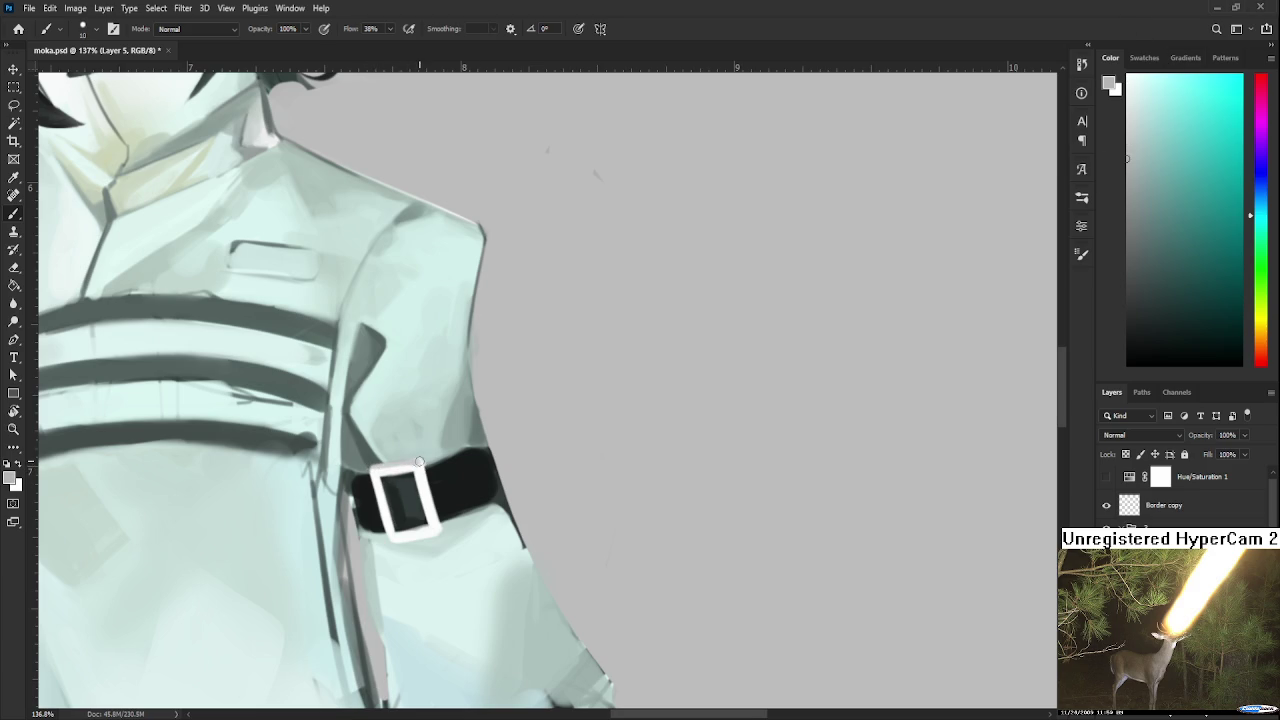
mouse_move(357, 484)
left_mouse_down()
mouse_move(305, 447)
mouse_move(386, 489)
left_mouse_up()
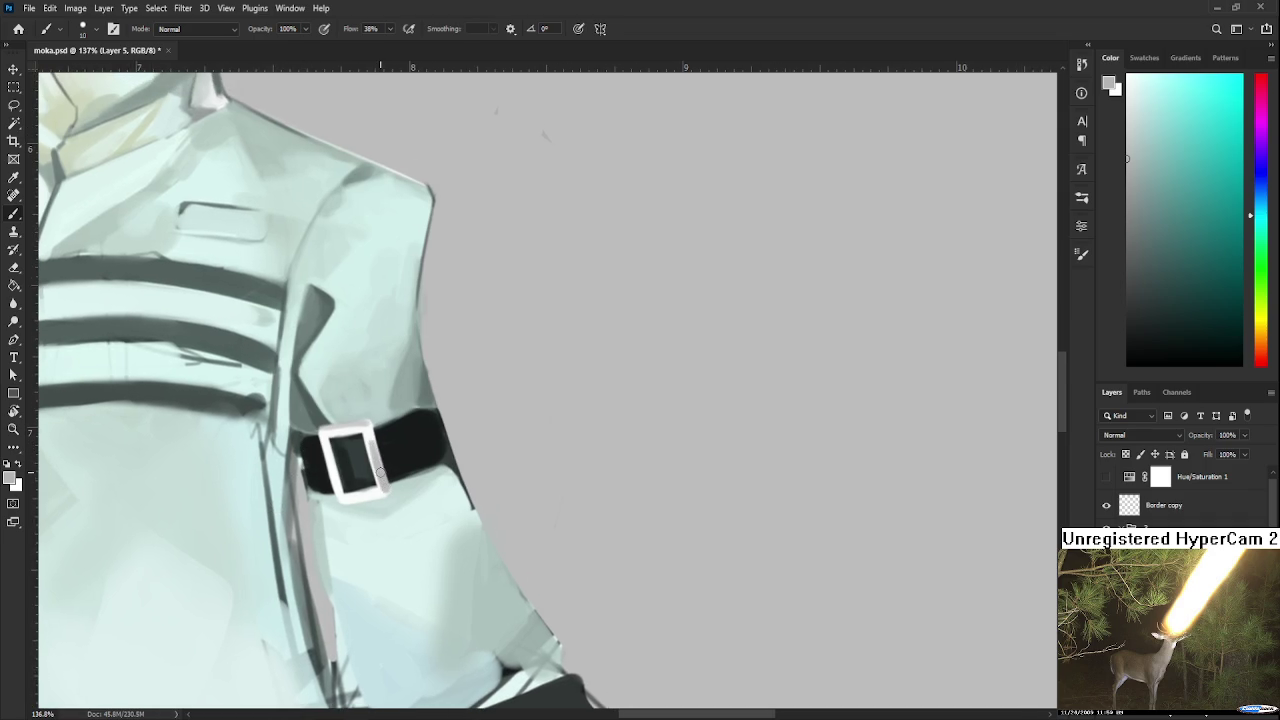
mouse_move(380, 478)
left_mouse_down()
mouse_move(380, 451)
mouse_move(386, 486)
left_mouse_up()
Sample several white, near-white and light grey tones from the buckle.
left_click(368, 434, "alt")
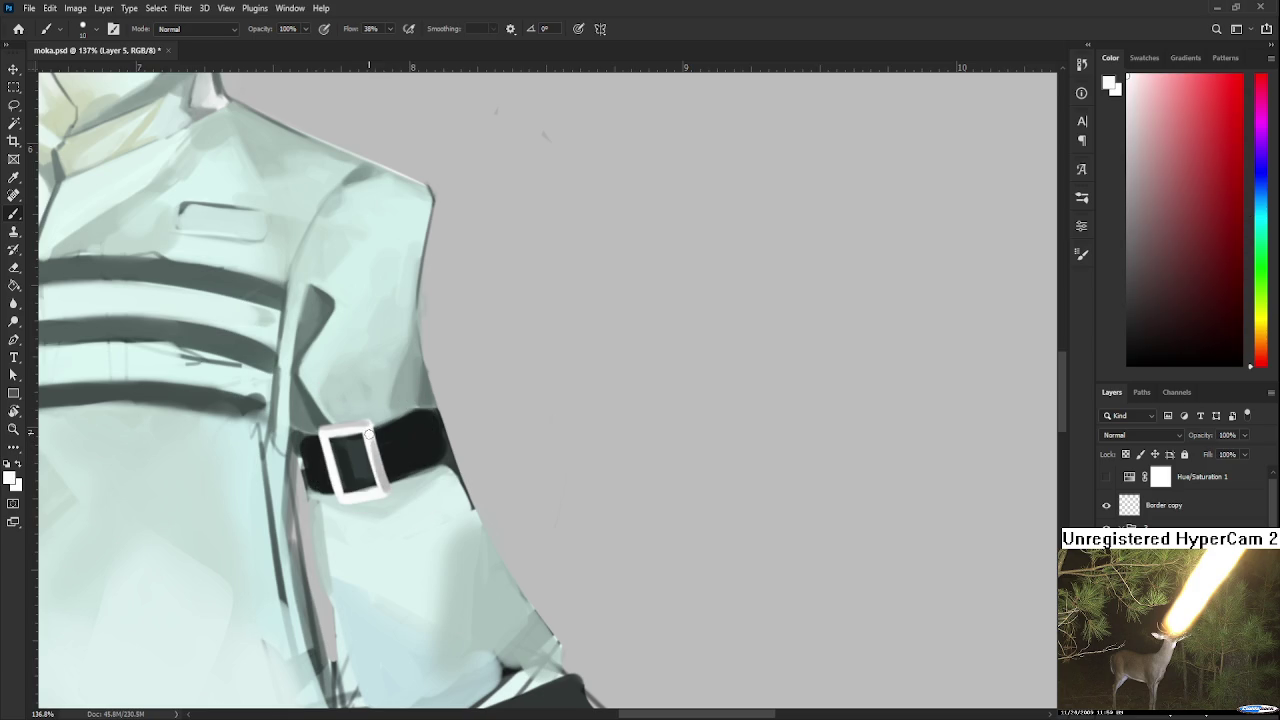
left_click(380, 436, "alt")
left_click(364, 428, "alt")
left_click(368, 428, "alt")
left_click(364, 427, "alt")
left_click(367, 434, "alt")
left_click(378, 444, "alt")
left_click(374, 447, "alt")
scroll(435, 484, "down", 3)
scroll(435, 484, "down", 2)
scroll(435, 484, "down", 2)
scroll(435, 484, "down", 2)
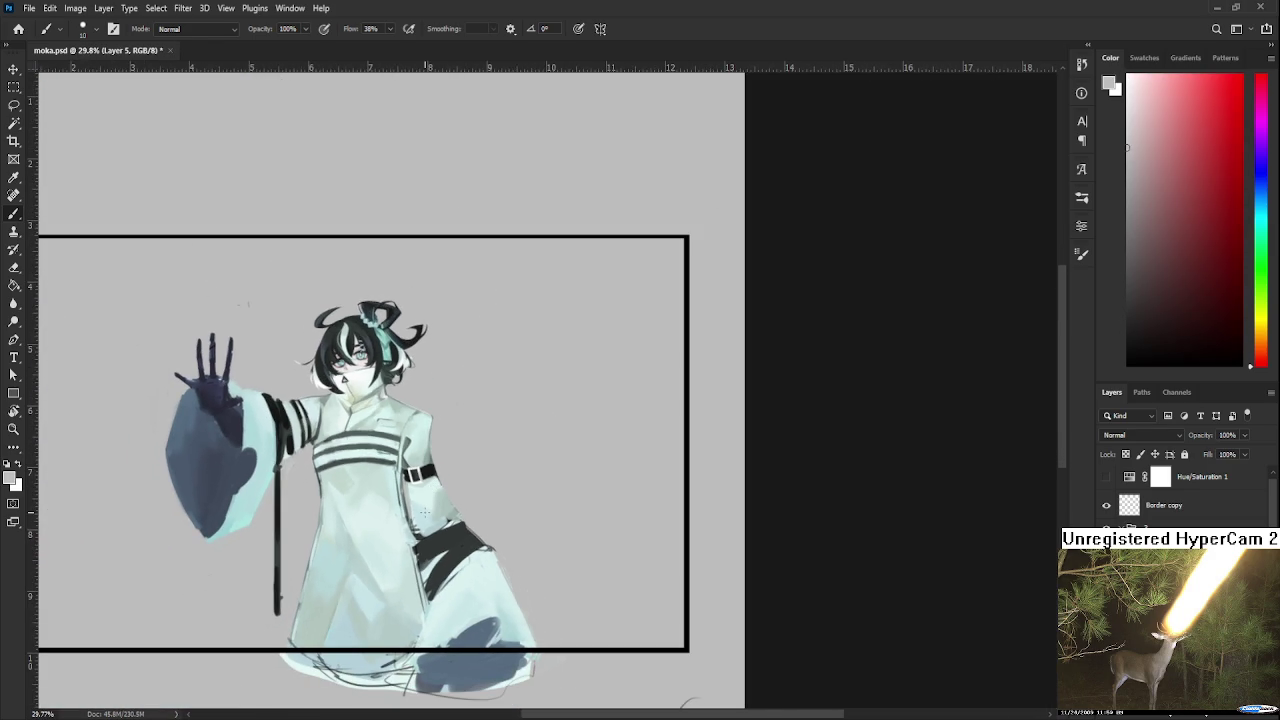
scroll(425, 512, "up", 2)
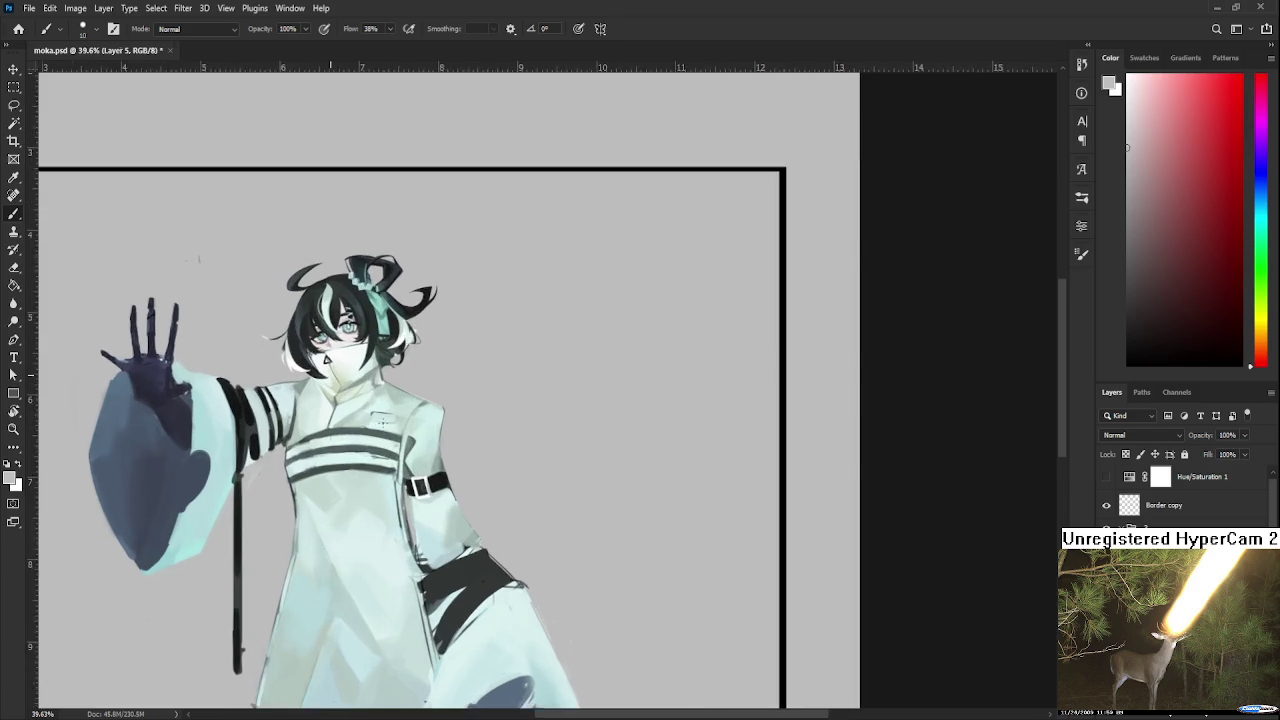
scroll(425, 512, "up", 1)
scroll(378, 523, "up", 2)
scroll(378, 523, "up", 2)
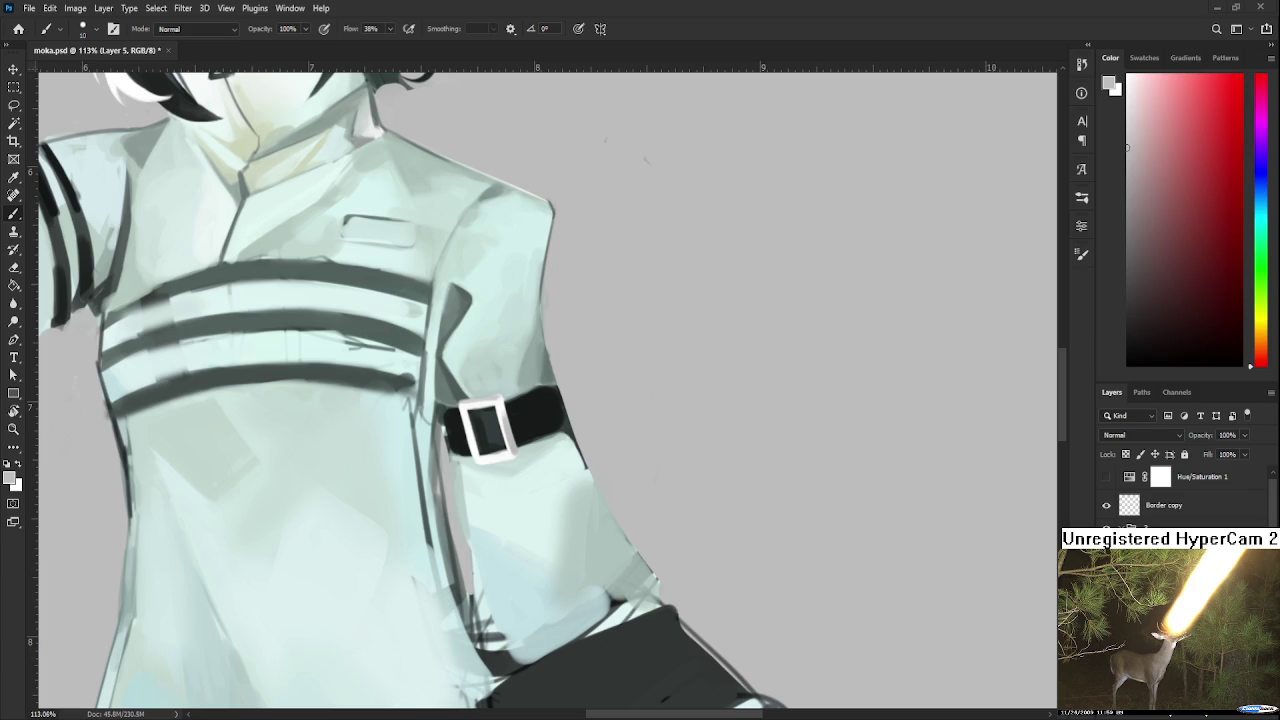
Sample the buckle's pale tone as the brush colour, then zoom out slightly.
scroll(548, 390, "down", 3)
scroll(548, 390, "down", 2)
scroll(548, 390, "up", 5)
left_click(484, 409, "alt")
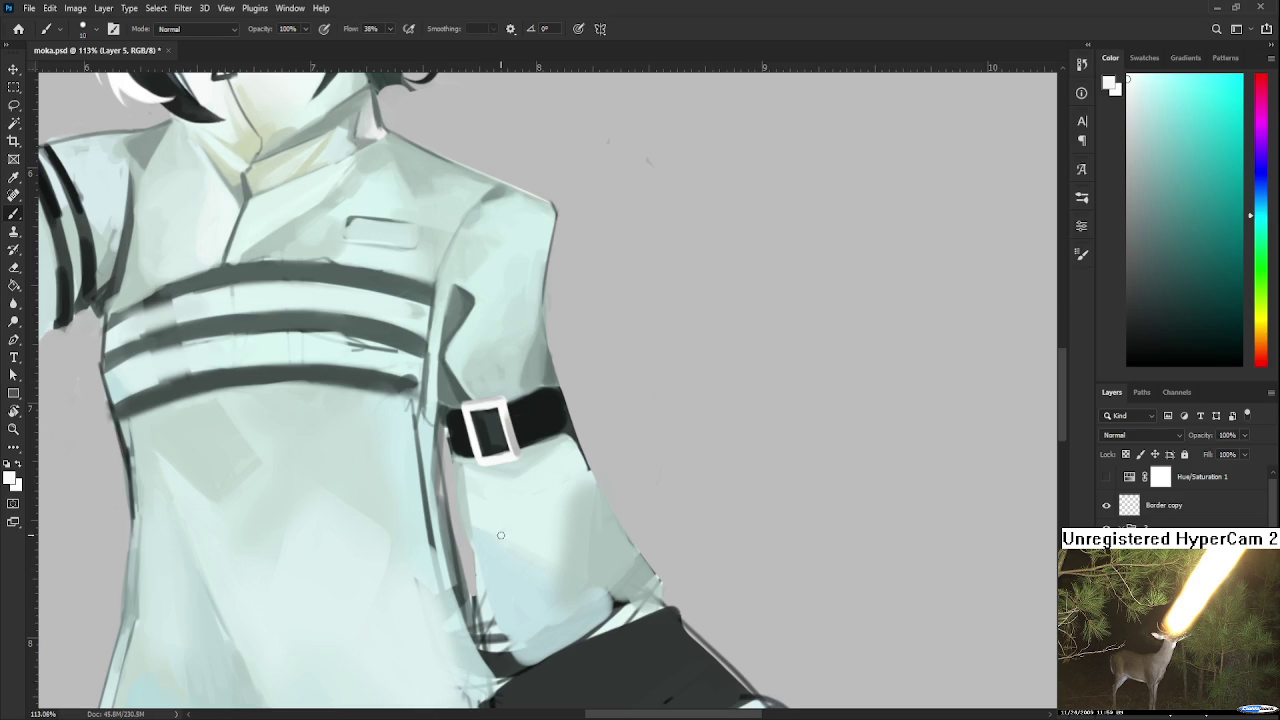
scroll(398, 488, "down", 1)
scroll(398, 488, "down", 1)
scroll(398, 488, "down", 1)
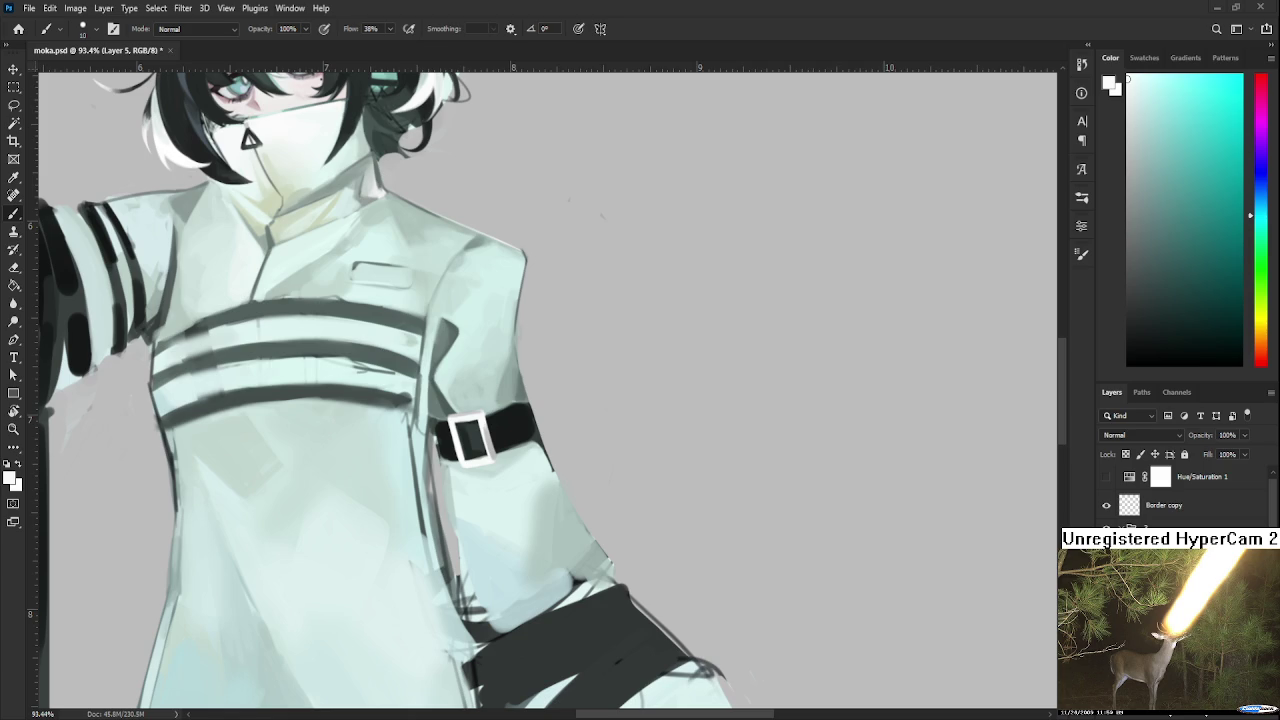
scroll(559, 541, "up", 2)
Paint near-black along the armband's top-right edge and corner to extend it.
left_click_drag(559, 541, 349, 357)
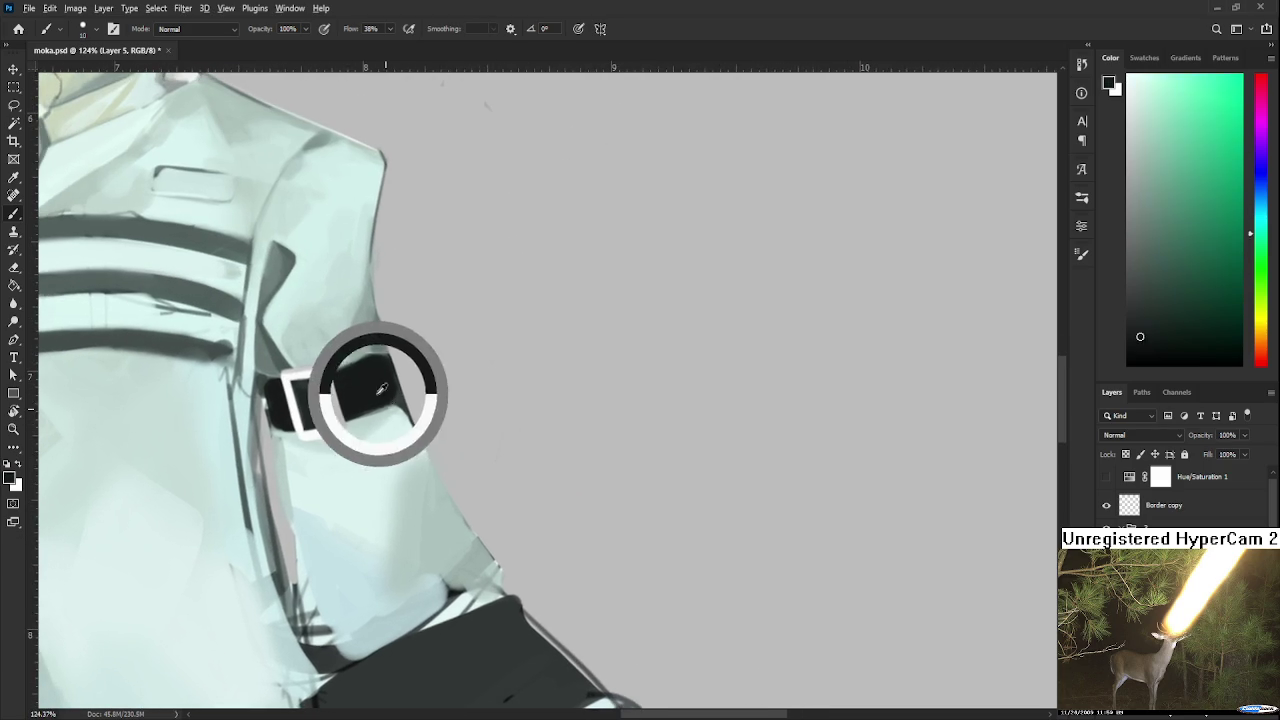
left_click(384, 352, "alt")
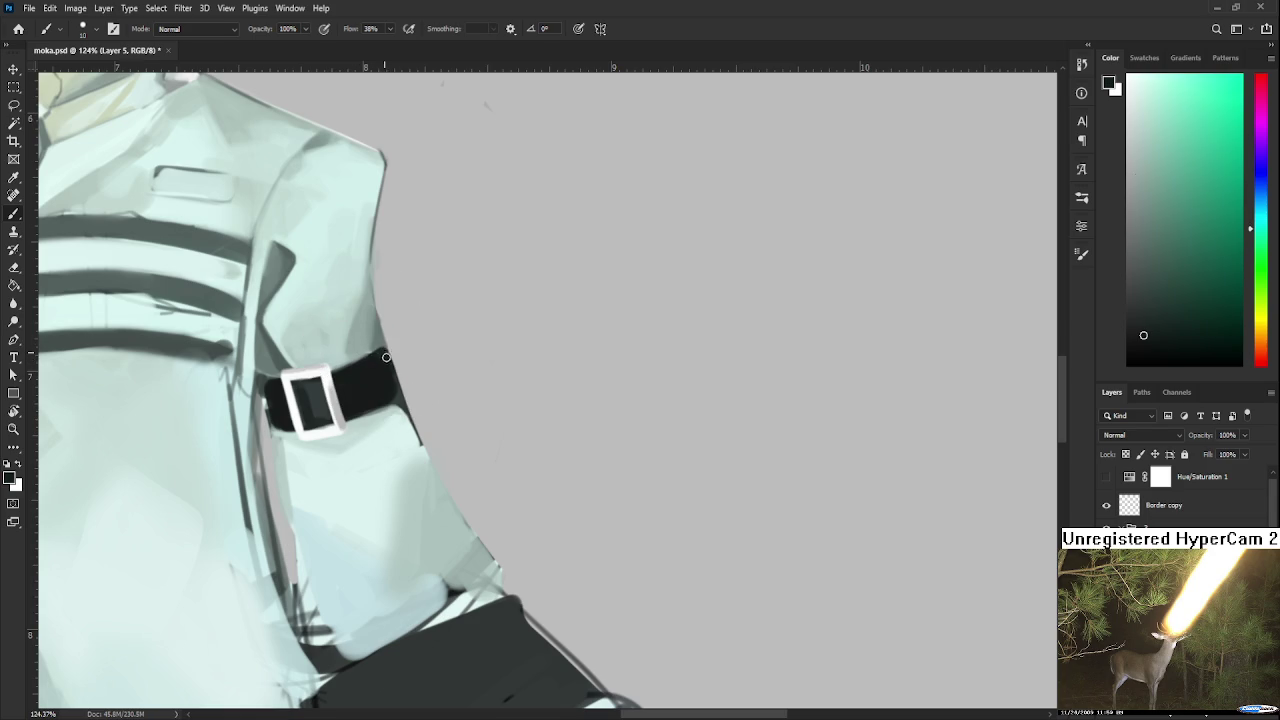
mouse_move(378, 350)
left_mouse_down()
mouse_move(391, 373)
mouse_move(398, 352)
mouse_move(403, 422)
left_mouse_up()
scroll(395, 365, "up", 1)
left_click_drag(390, 372, 405, 415)
Trim the armband edge with the Eraser, return to the Brush and zoom out.
key("e")
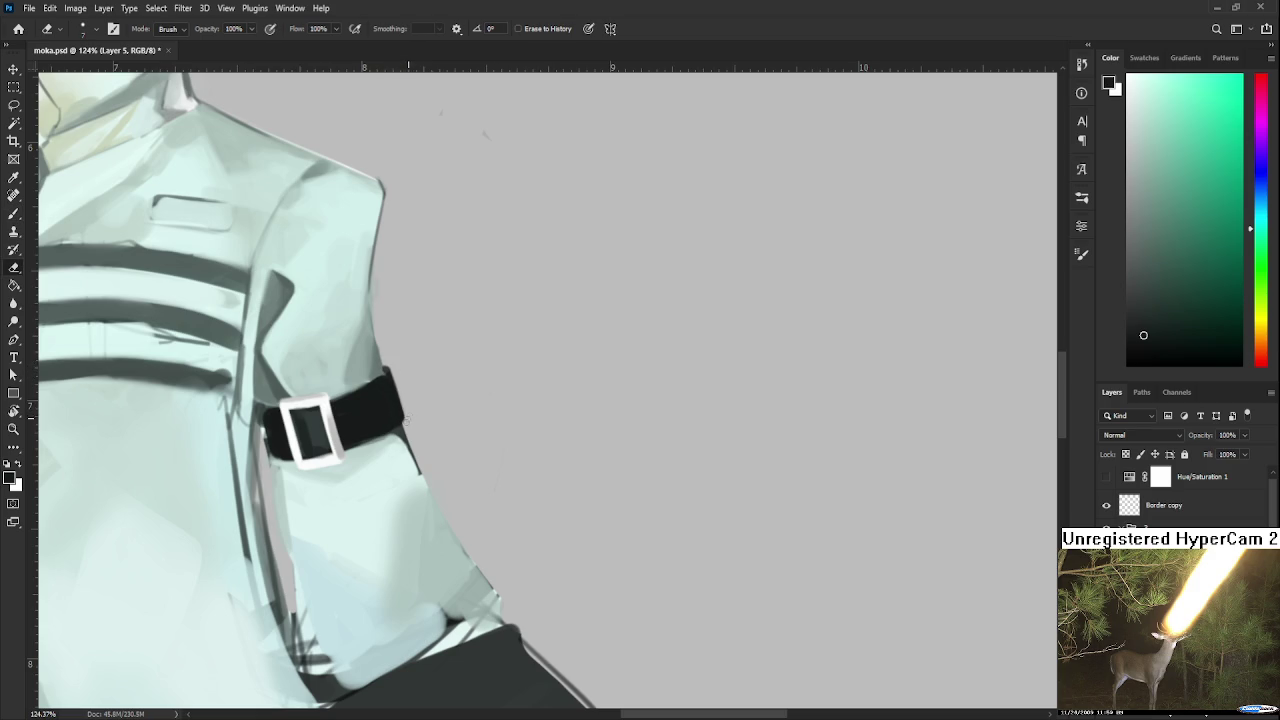
key("b")
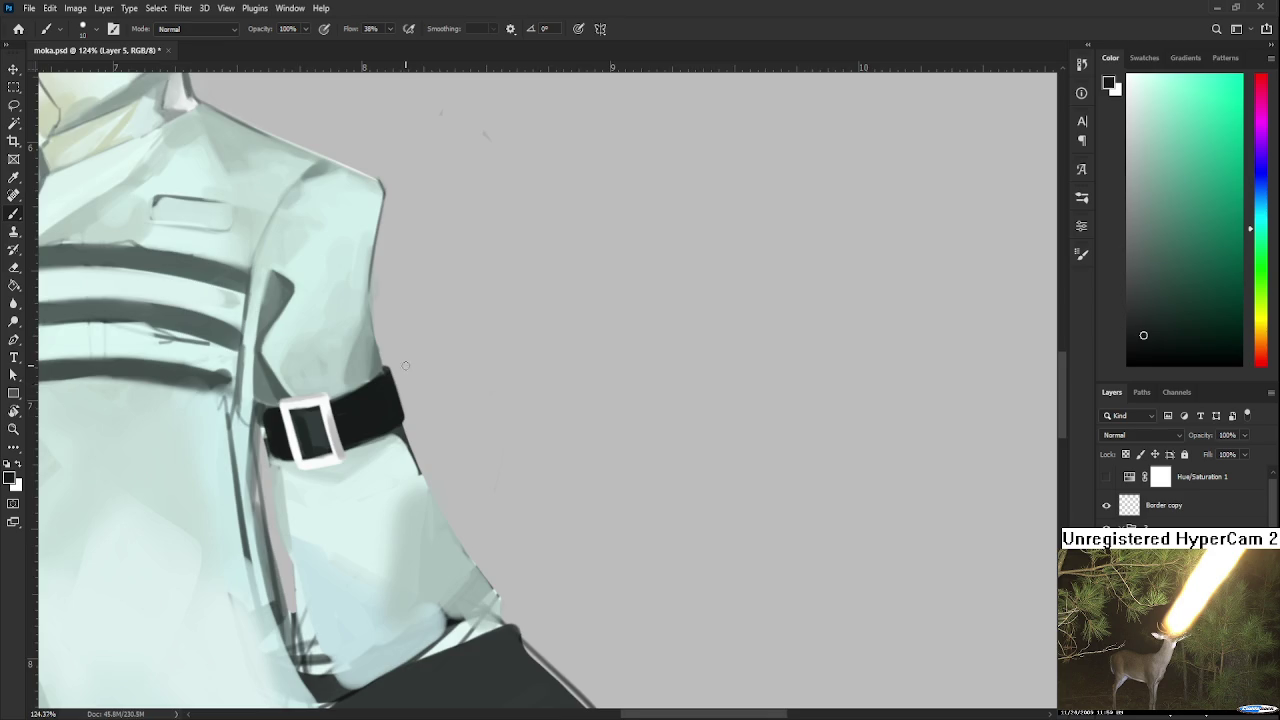
scroll(420, 415, "down", 2)
scroll(521, 441, "down", 1)
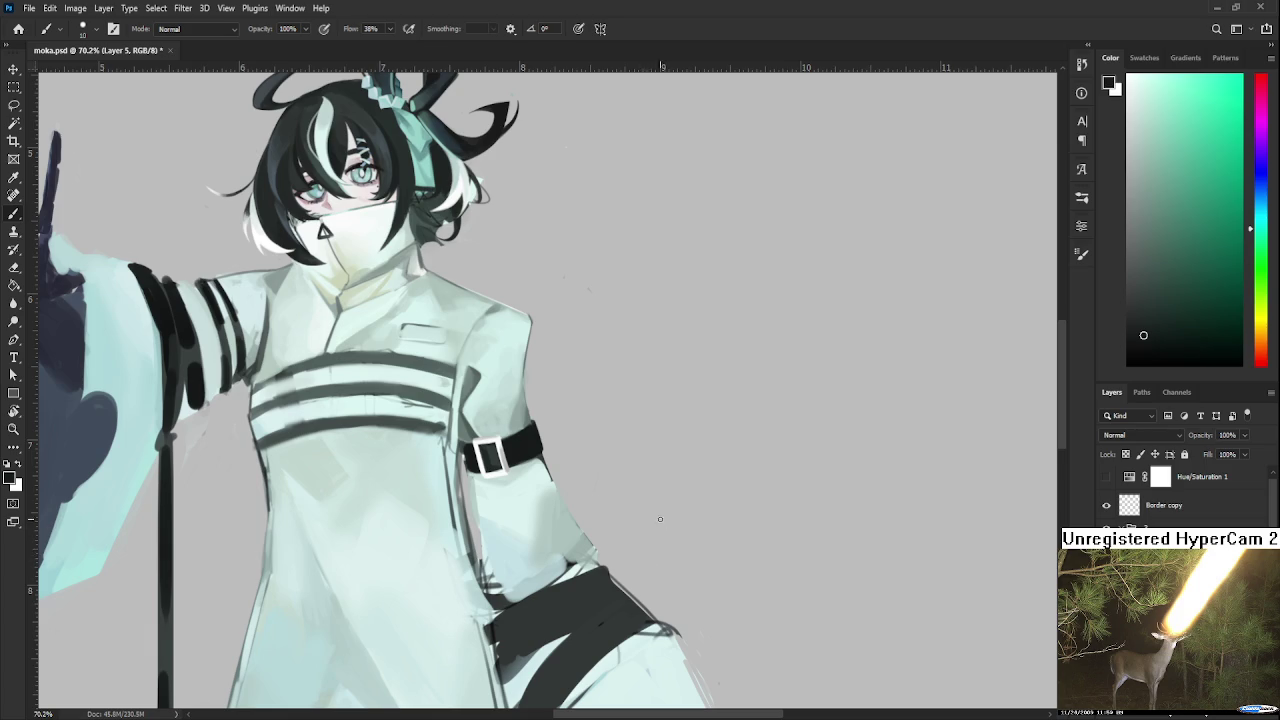
Pan slightly and choose a light mint paint colour in the Color panel.
left_click_drag(543, 488, 554, 512)
left_click(563, 497, "alt")
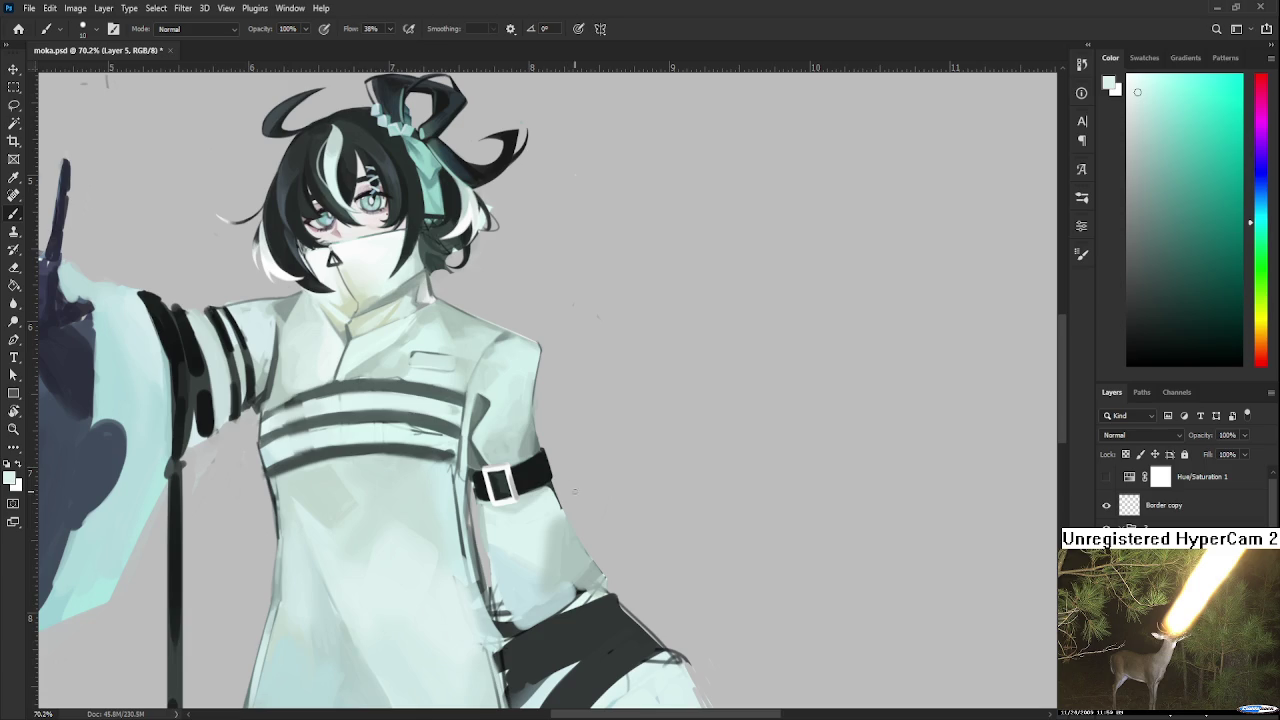
Sample near-black from the armband, darken its left edge by the buckle, then sample nearby teal tones.
left_click(476, 486, "alt")
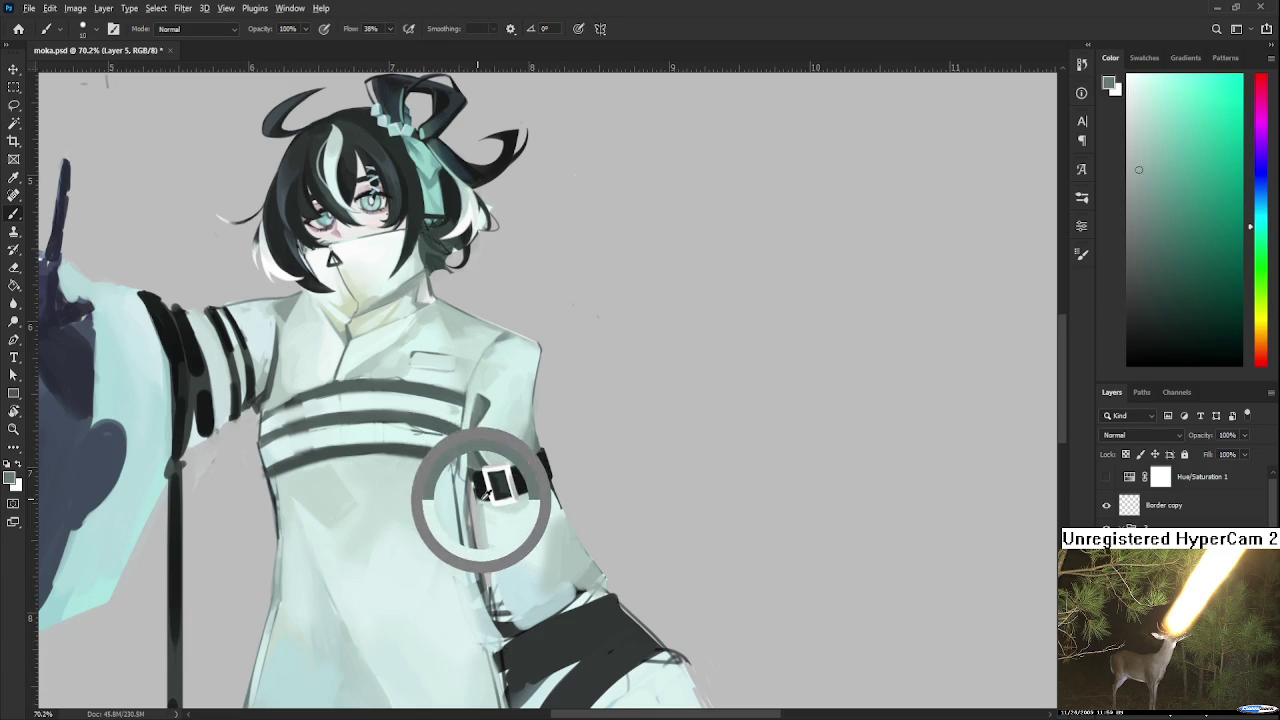
left_click_drag(475, 487, 484, 468)
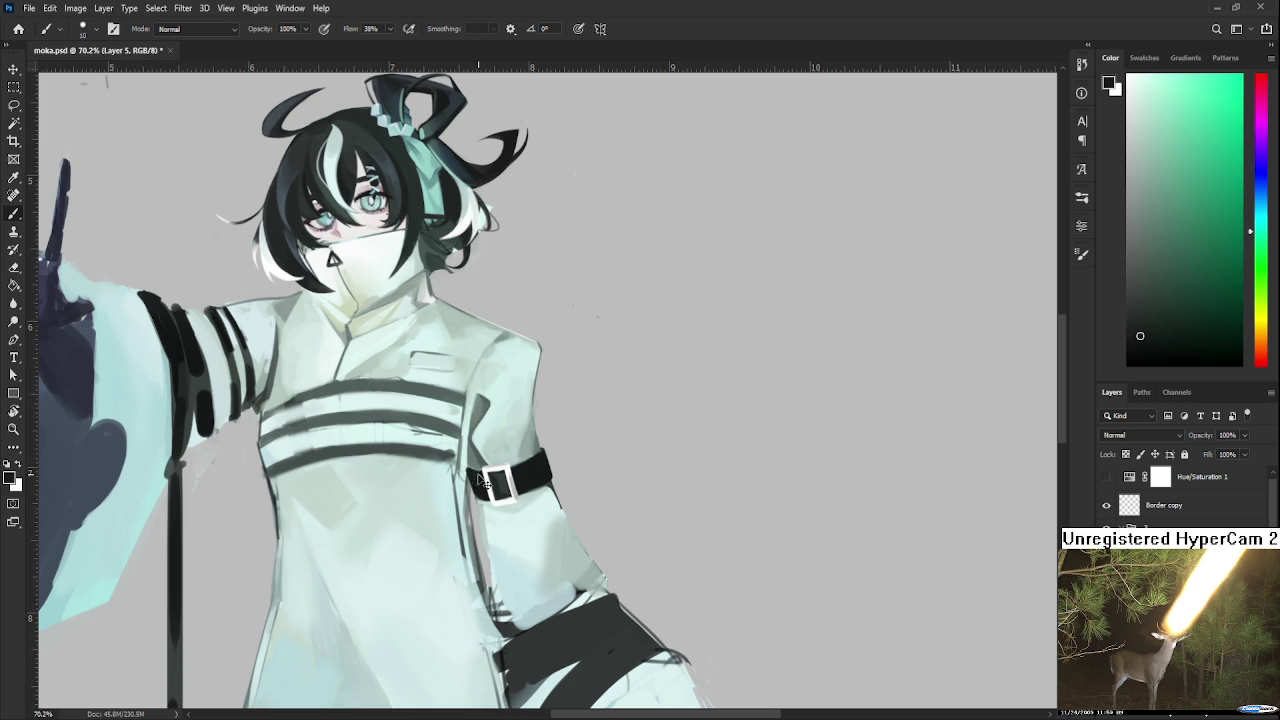
left_click(471, 464, "alt")
left_click(476, 480, "alt")
left_click(502, 488, "alt")
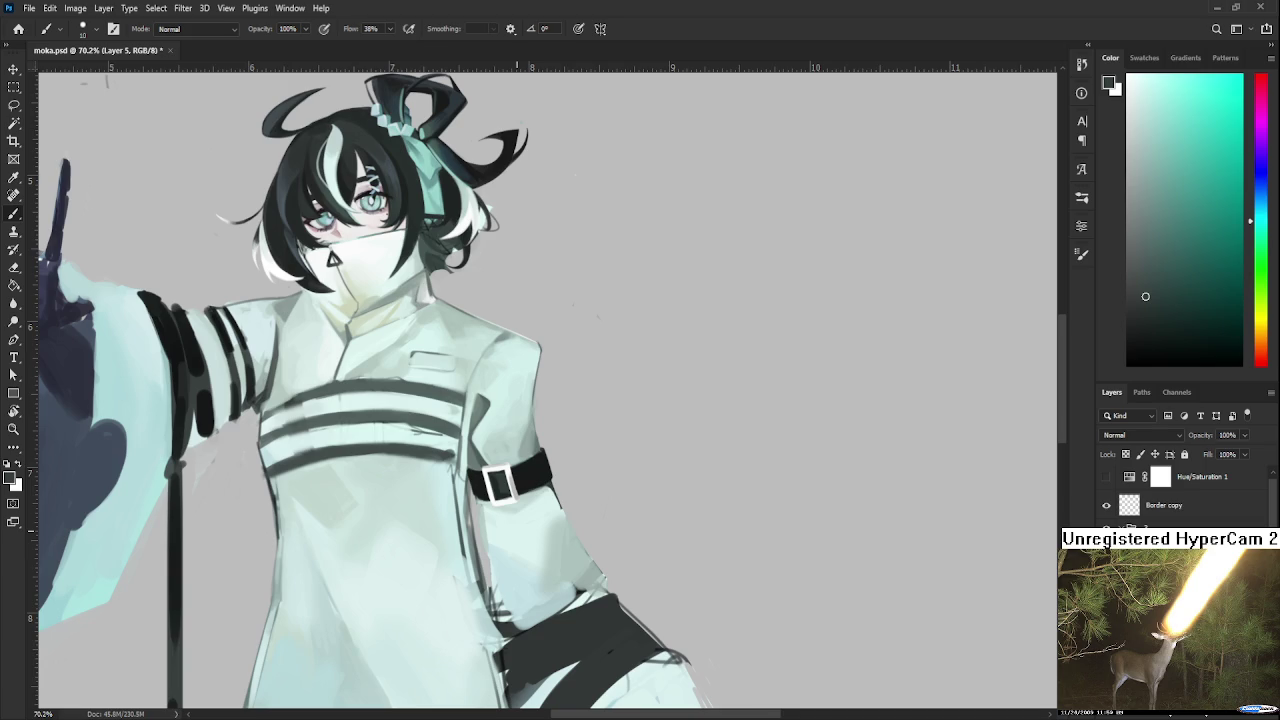
Sample the armband's dark green and the arm's grey, then reframe the view on the character.
left_click_drag(520, 491, 541, 468)
left_click(544, 441)
left_click(531, 473, "alt")
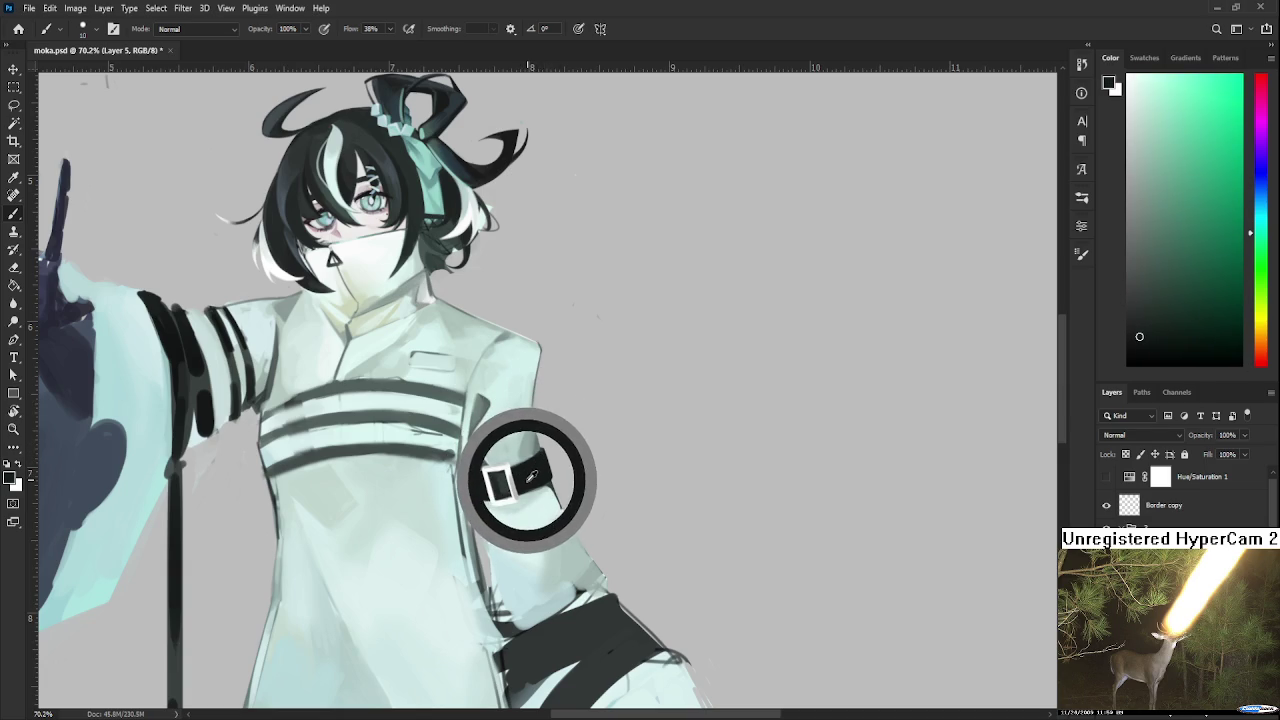
left_click(538, 478, "alt")
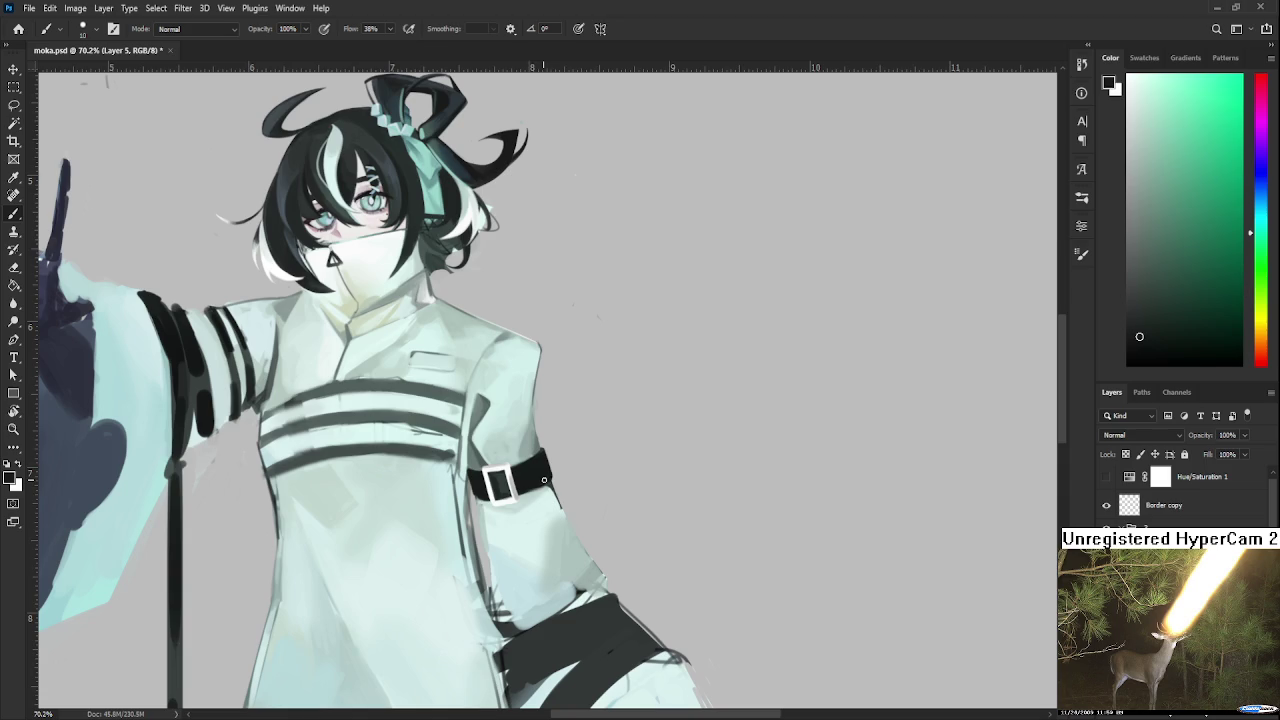
left_click(540, 480, "alt")
left_click_drag(518, 470, 500, 530)
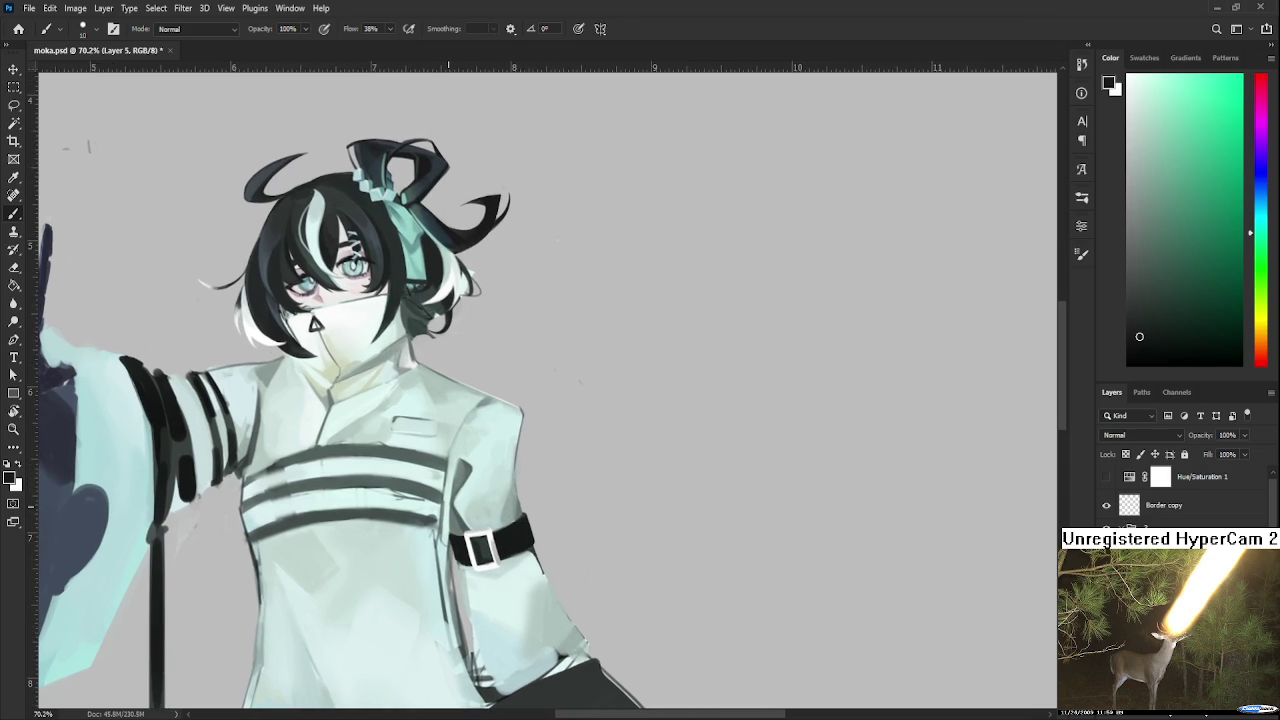
left_click_drag(632, 352, 473, 487)
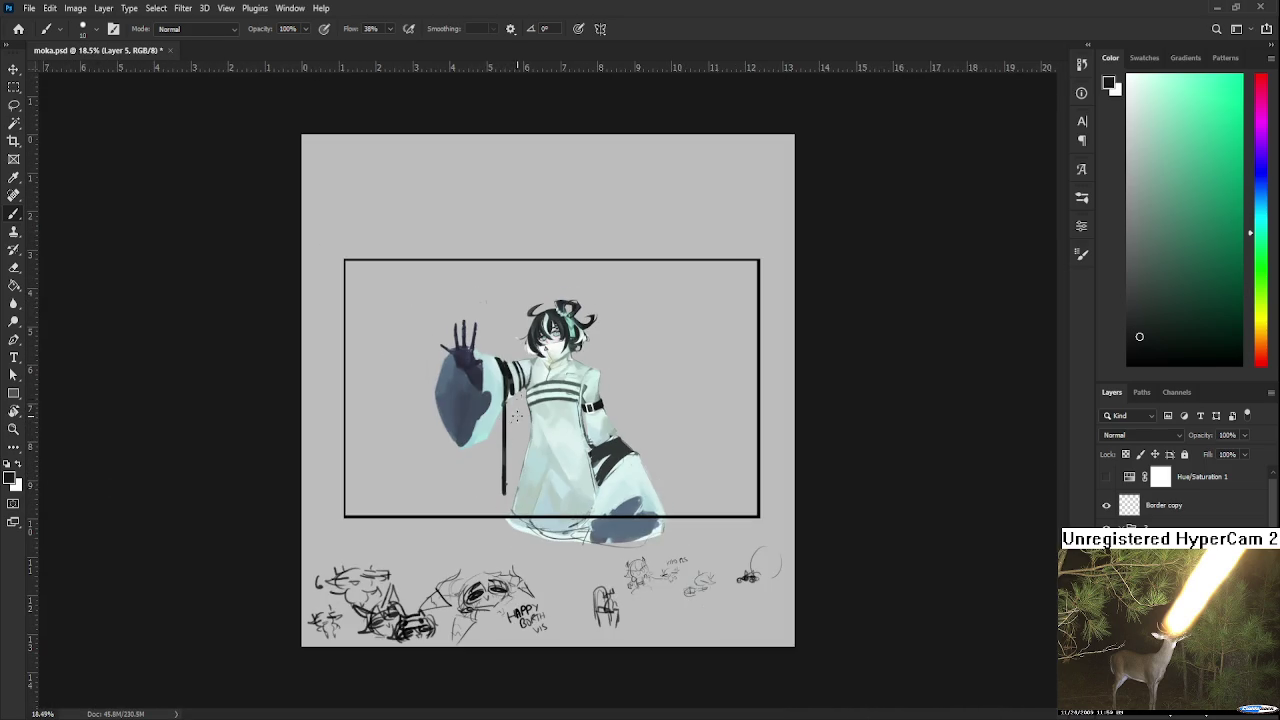
mouse_move(517, 415)
left_mouse_down()
mouse_move(600, 416)
mouse_move(430, 452)
mouse_move(473, 432)
mouse_move(462, 485)
mouse_move(477, 468)
mouse_move(390, 502)
left_mouse_up()
With a larger brush, paint light mint and grey highlights on the armband beside the buckle.
key("bracketright")
key("bracketright")
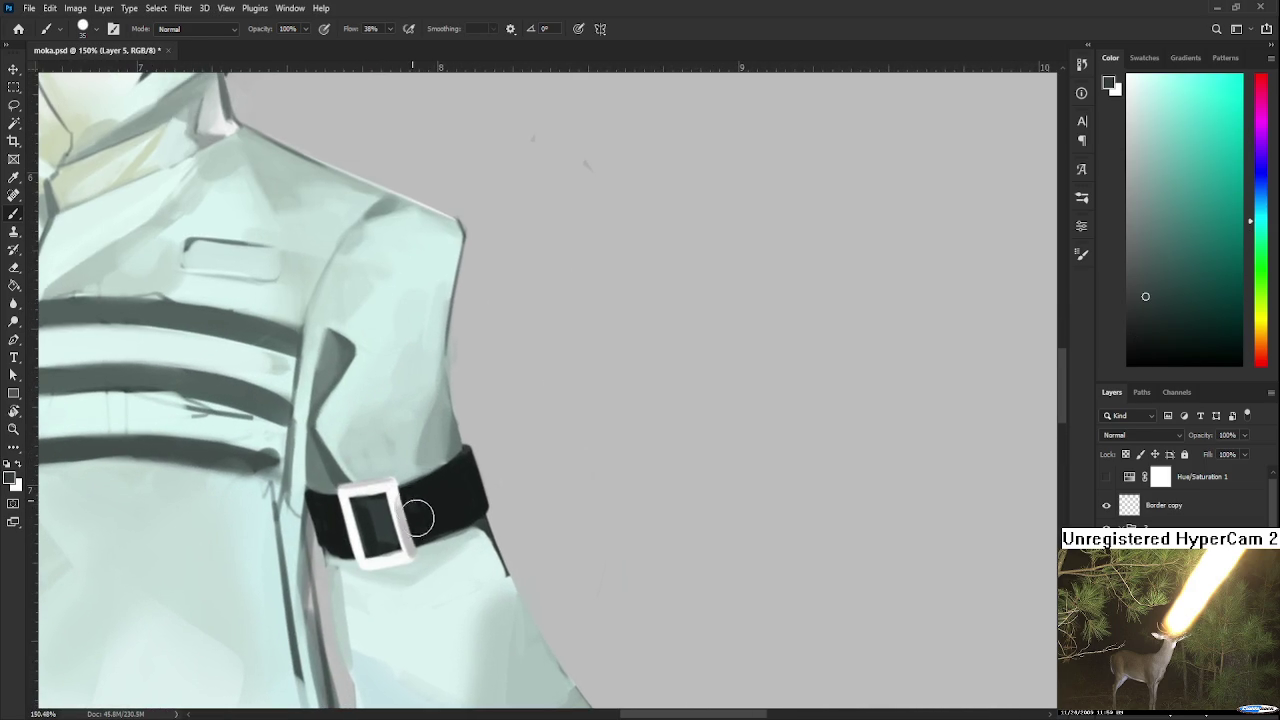
left_click(442, 506, "alt")
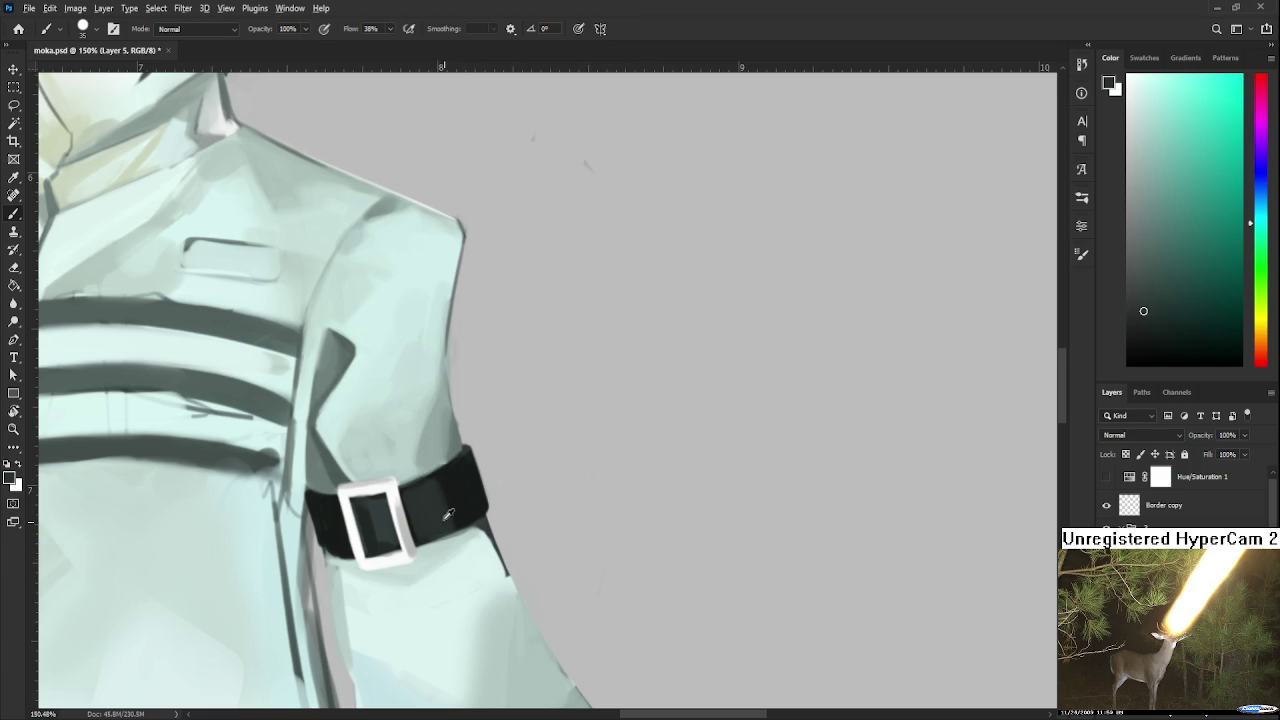
left_click(395, 397, "alt")
left_click_drag(418, 492, 427, 510)
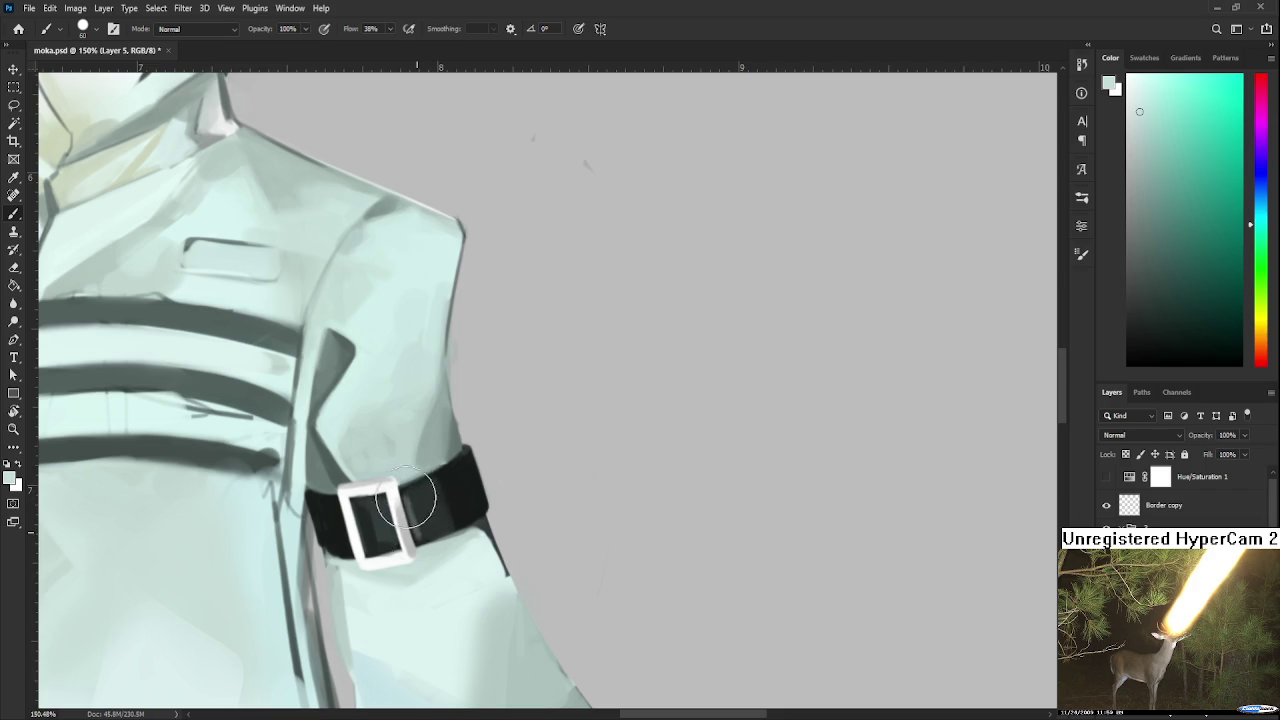
left_click_drag(411, 535, 408, 490)
Cover the light grey patch on the armband with darker belt-toned strokes.
left_click(428, 492, "alt")
left_click(441, 496, "alt")
left_click(447, 490, "alt")
left_click_drag(430, 535, 440, 490)
Sample light grey from the buckle and several darker belt shades for further shading.
left_click(400, 507, "alt")
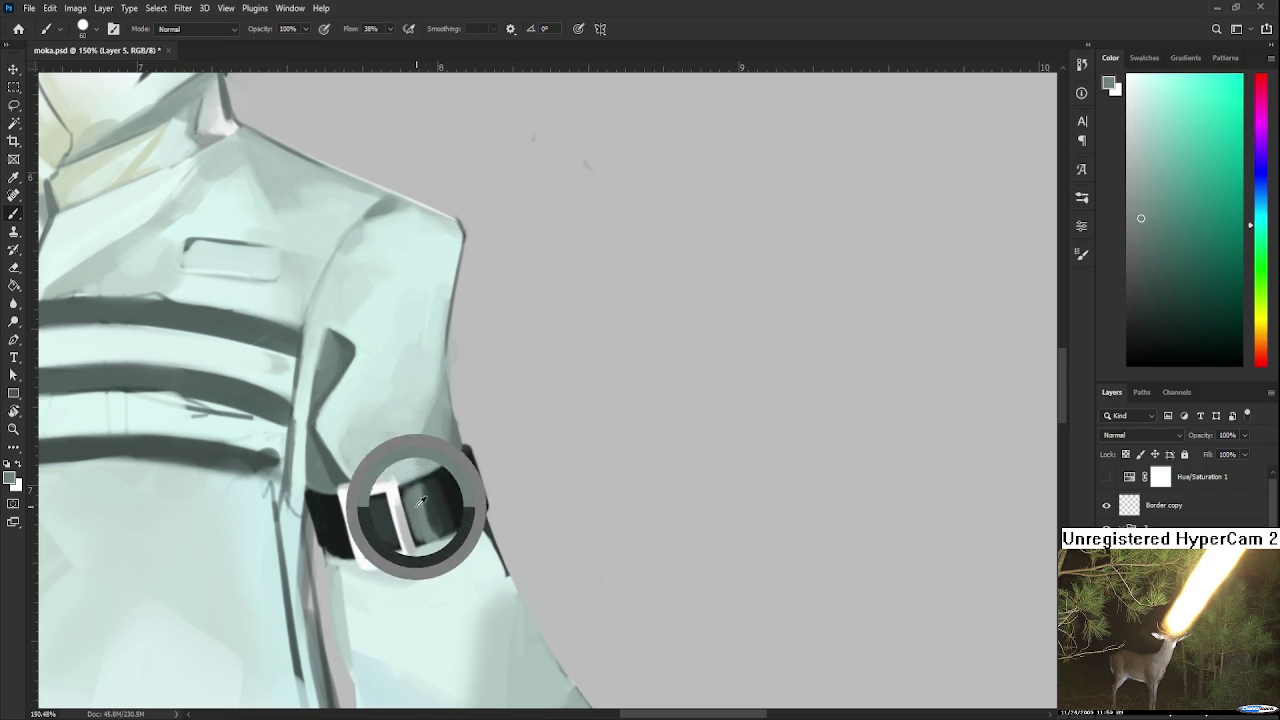
left_click(442, 512, "alt")
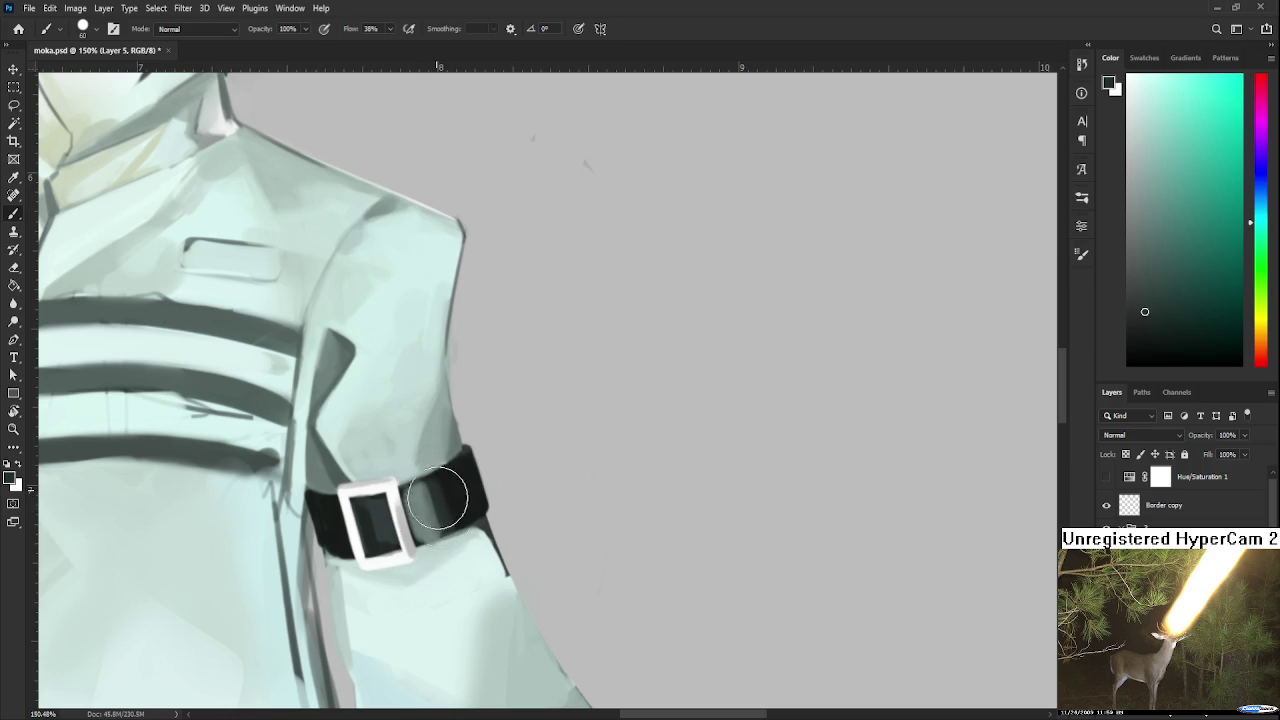
left_click(447, 560, "alt")
left_click(436, 512, "alt")
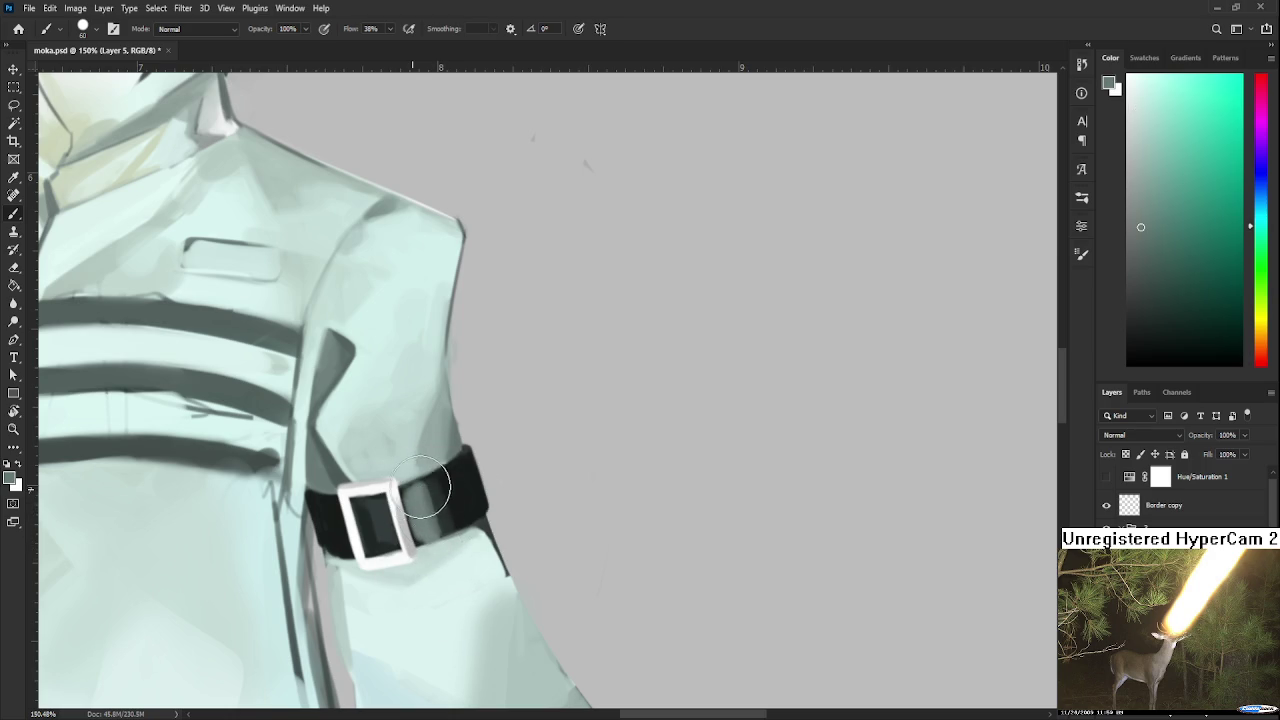
left_click(440, 508, "alt")
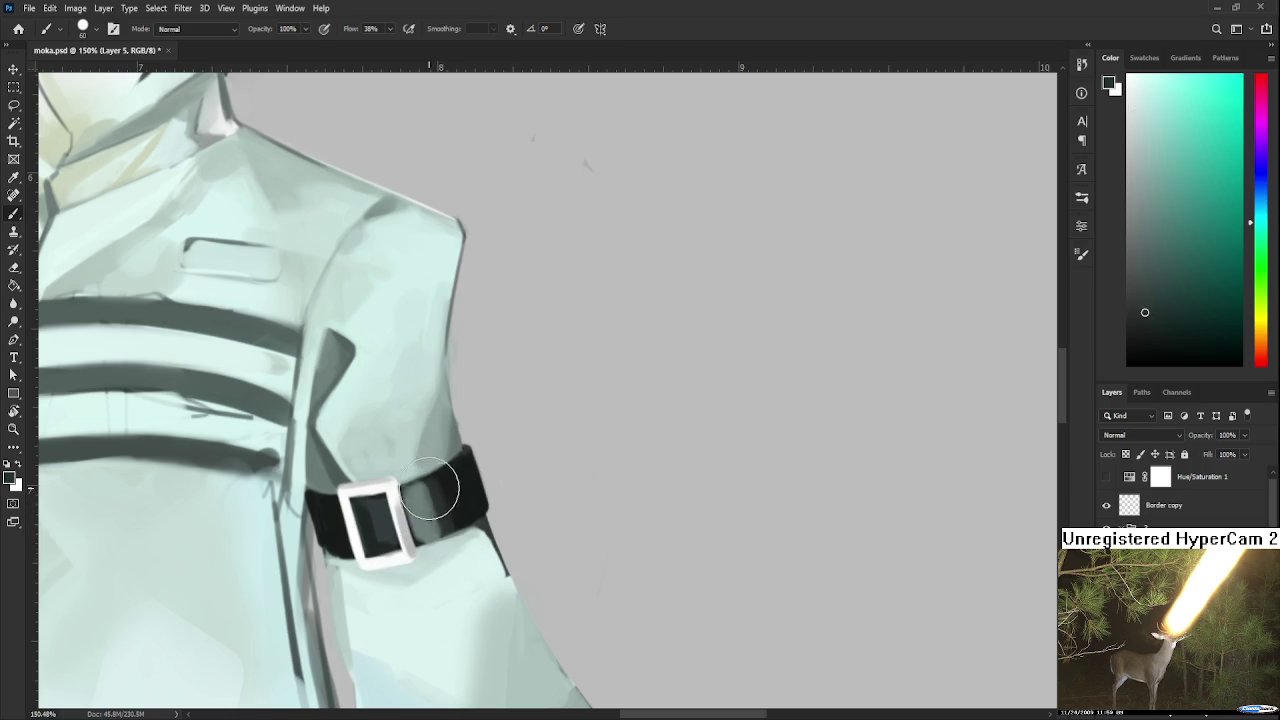
left_click(425, 505, "alt")
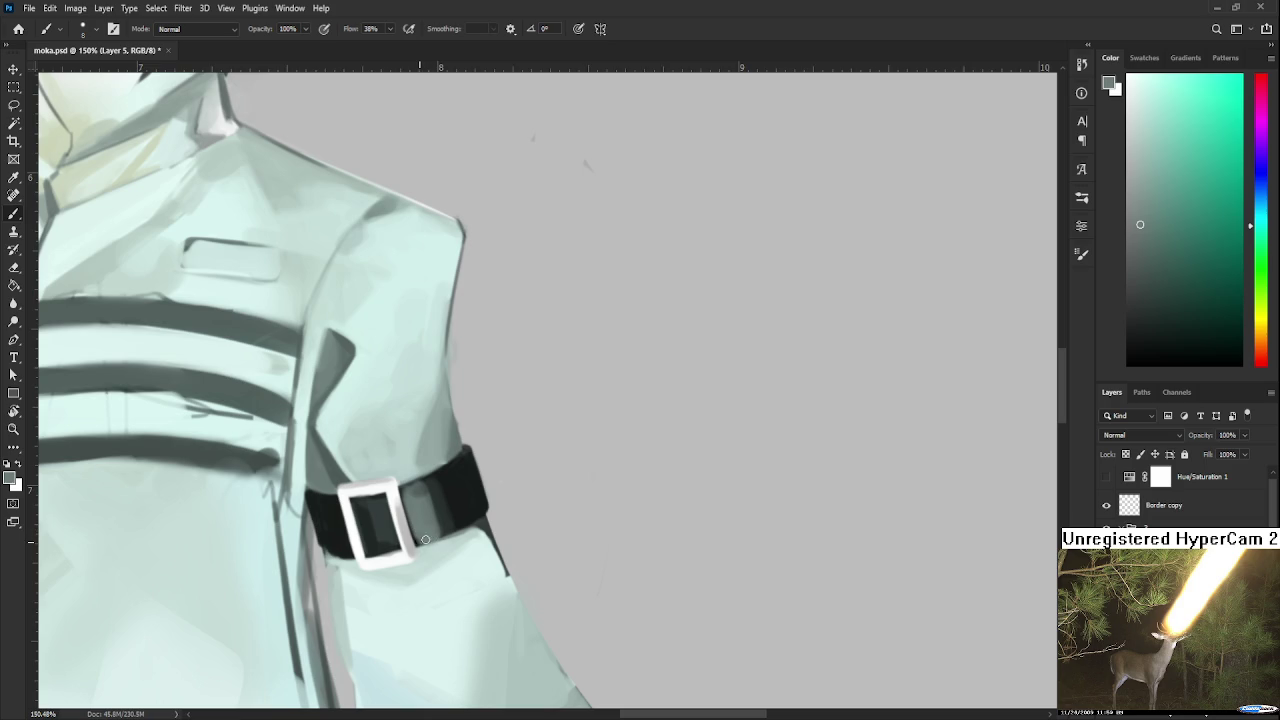
left_click(441, 512, "alt")
scroll(462, 530, "down", 2)
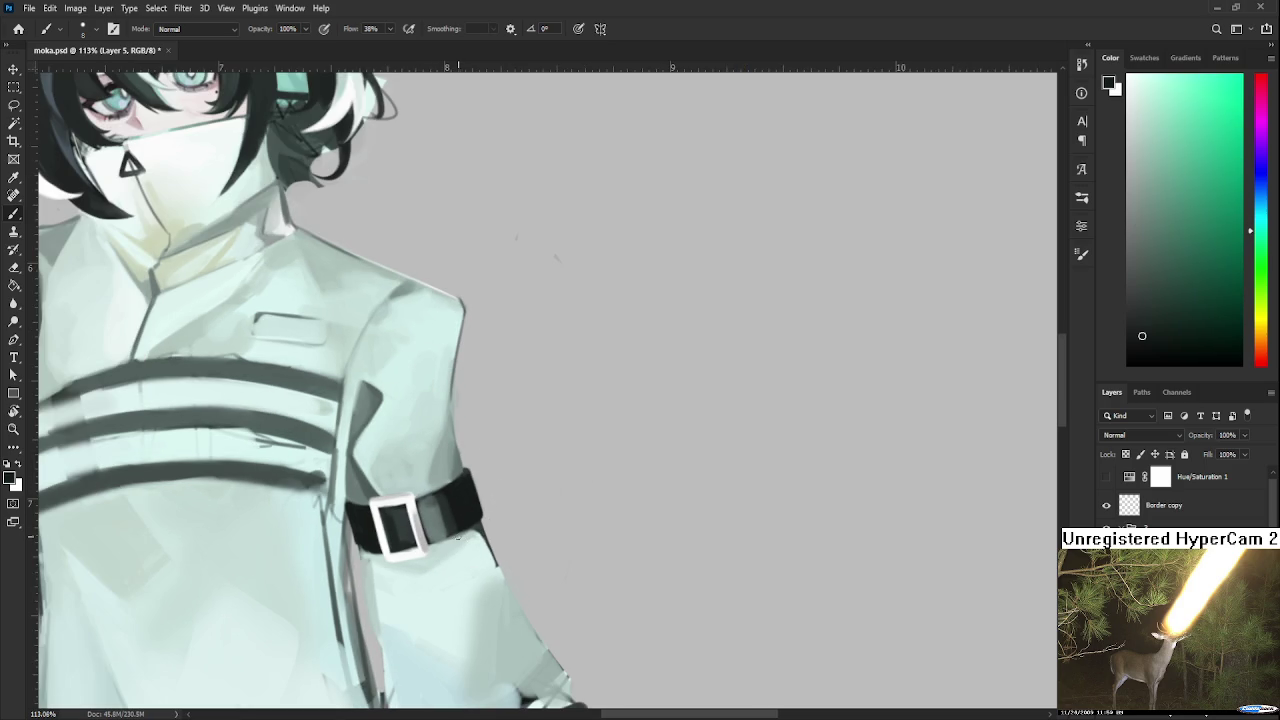
Zoom in and darken the armband strap with dark strokes sampled from the belt.
left_click(443, 514, "alt")
scroll(450, 505, "up", 3)
left_click(375, 470, "alt")
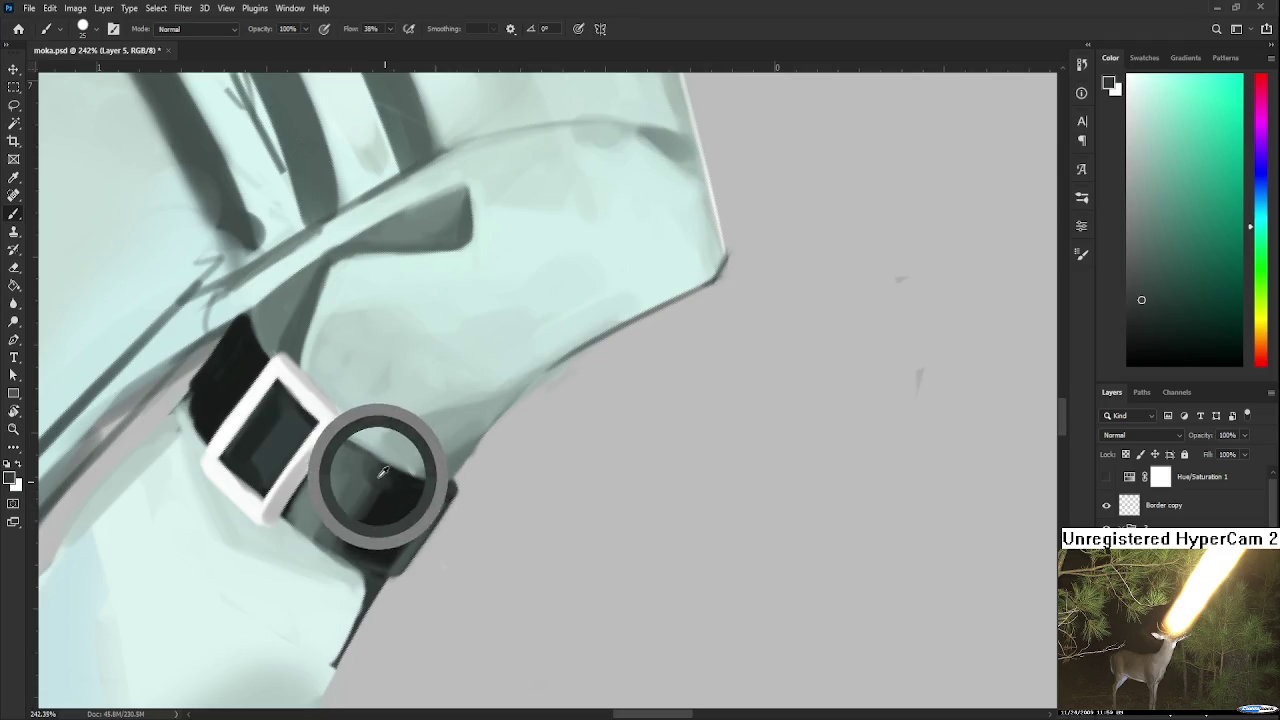
left_click(385, 480, "alt")
left_click(372, 470, "alt")
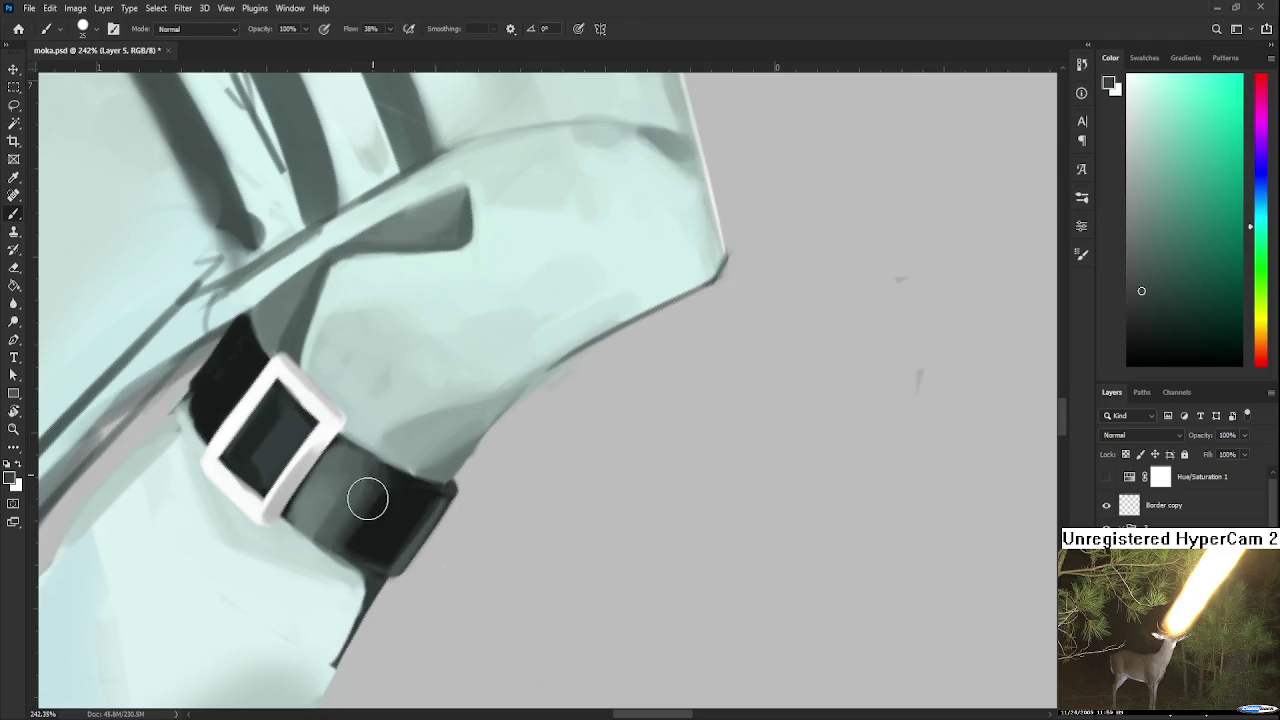
left_click(369, 515, "alt")
mouse_move(355, 520)
left_mouse_down()
mouse_move(371, 526)
mouse_move(388, 490)
left_mouse_up()
left_click(388, 490, "alt")
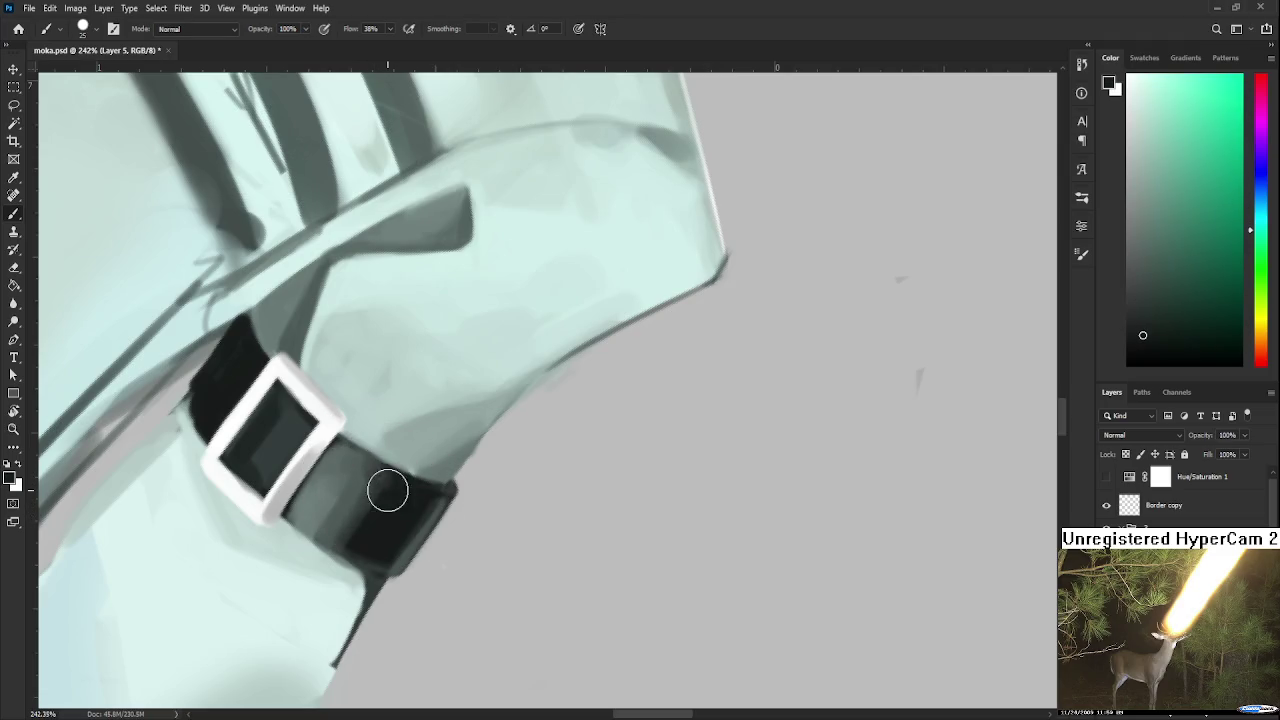
Sample lighter belt shades, blend softer shading across the strap, and rotate the view.
left_click(369, 488, "alt")
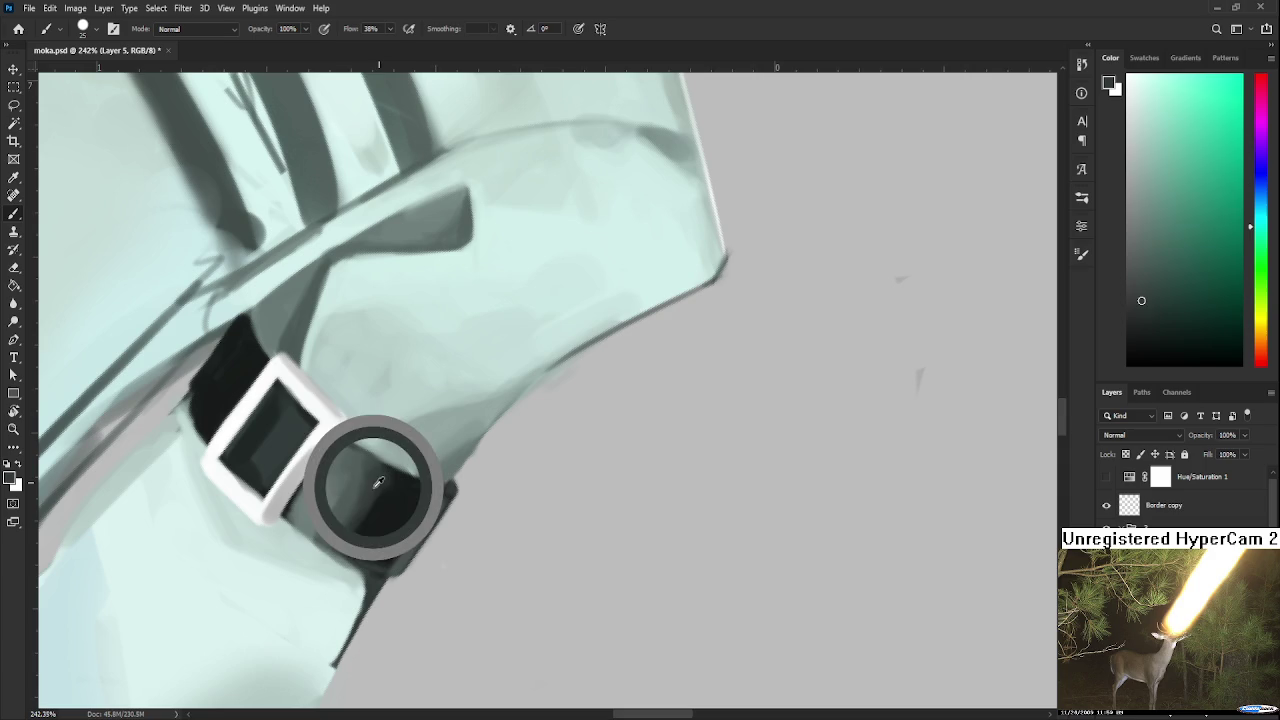
left_click(386, 502, "alt")
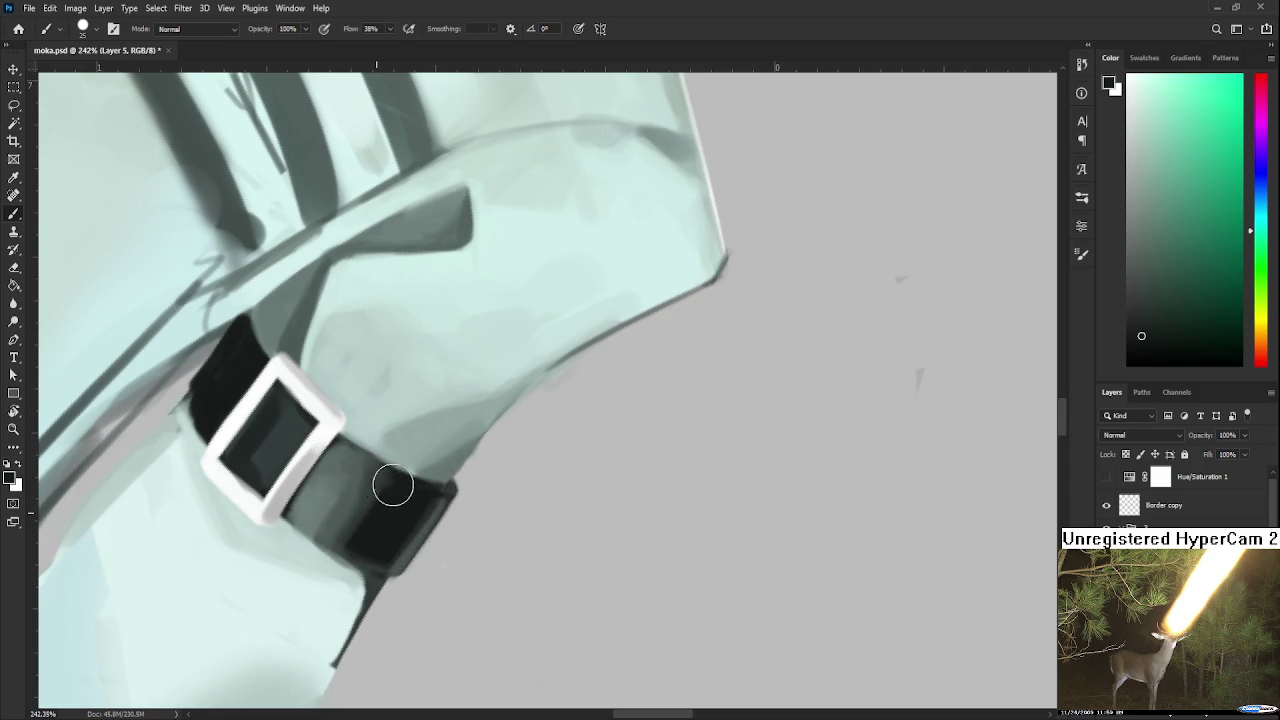
left_click(386, 502, "alt")
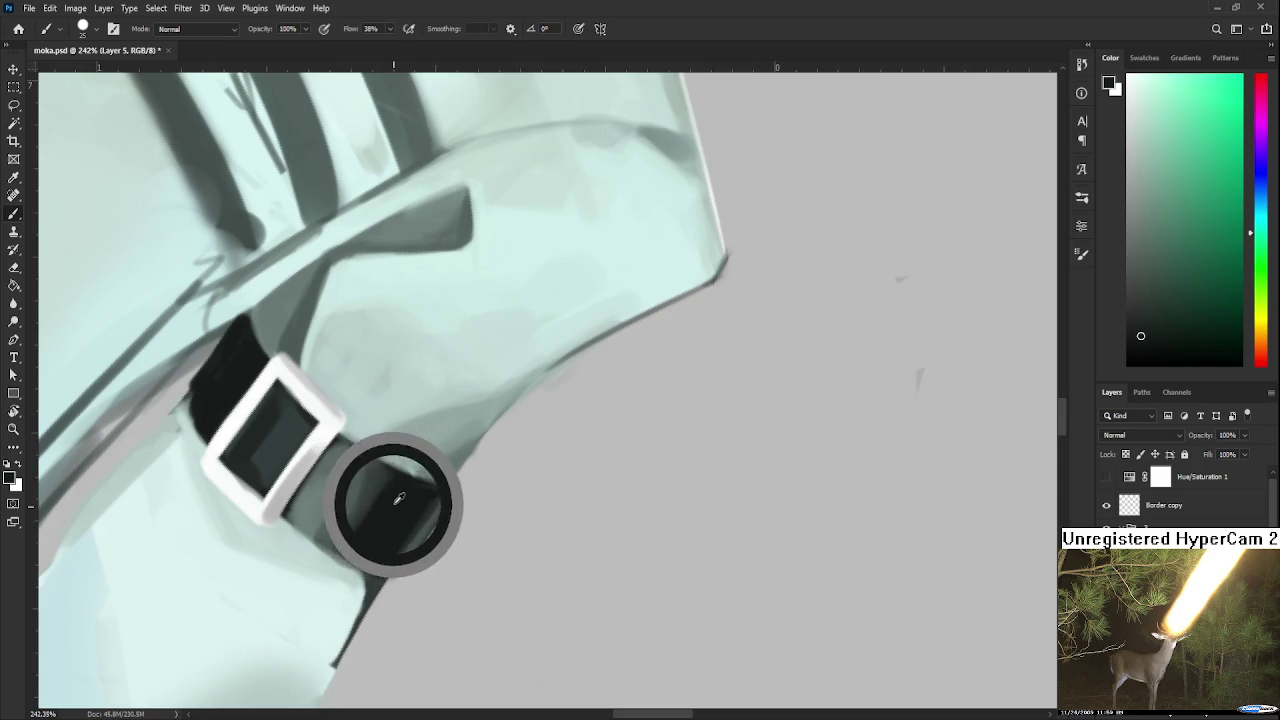
left_click(373, 486, "alt")
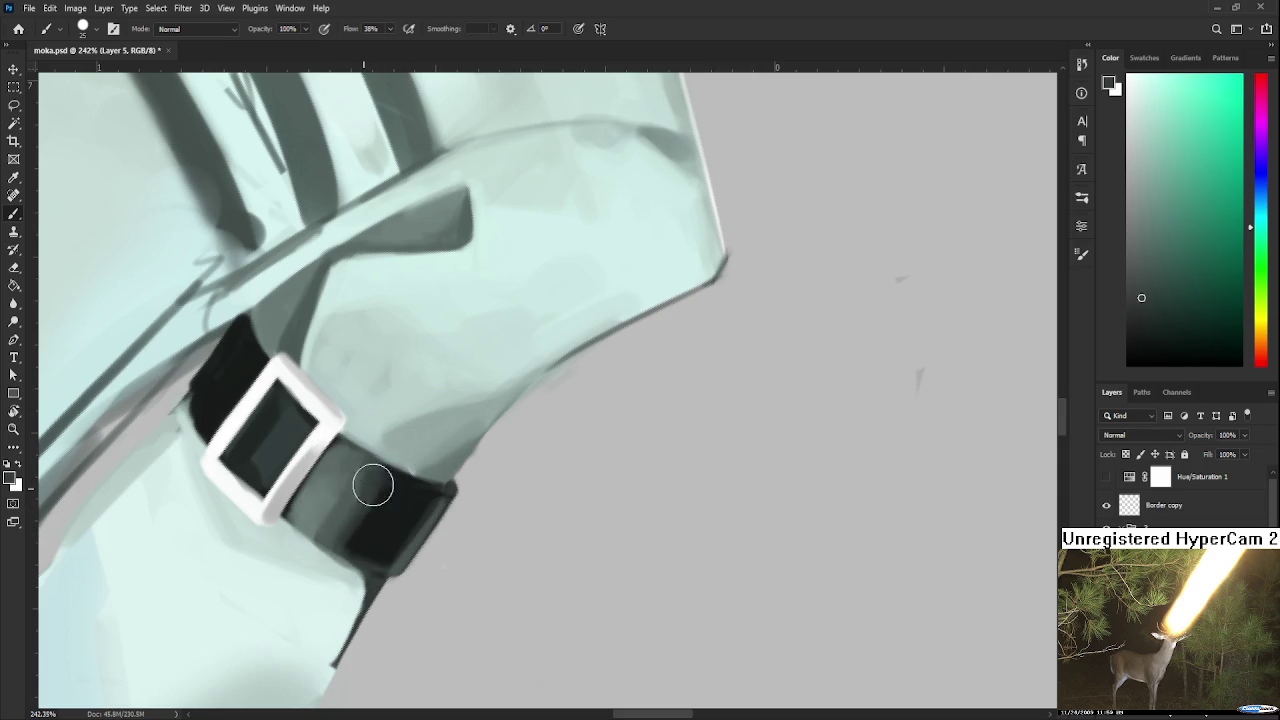
left_click(350, 460, "alt")
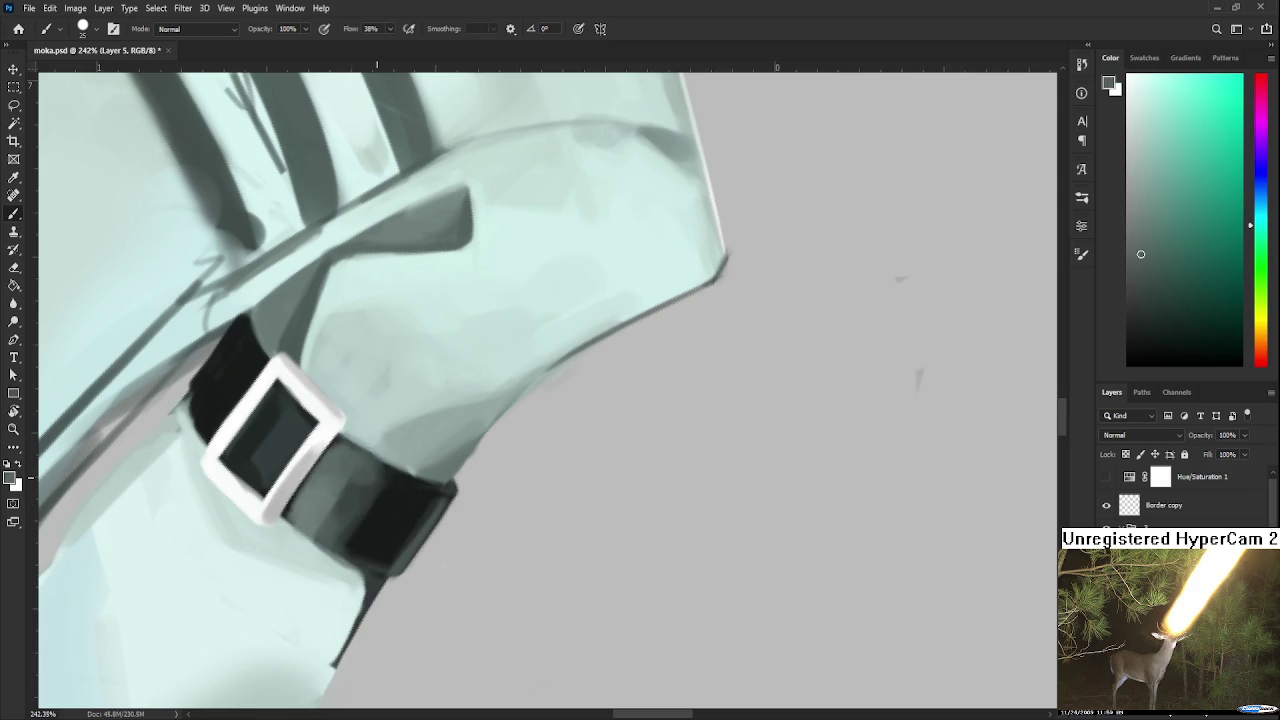
mouse_move(357, 471)
left_mouse_down()
mouse_move(348, 503)
mouse_move(417, 503)
left_mouse_up()
key("r")
left_click_drag(427, 459, 410, 497)
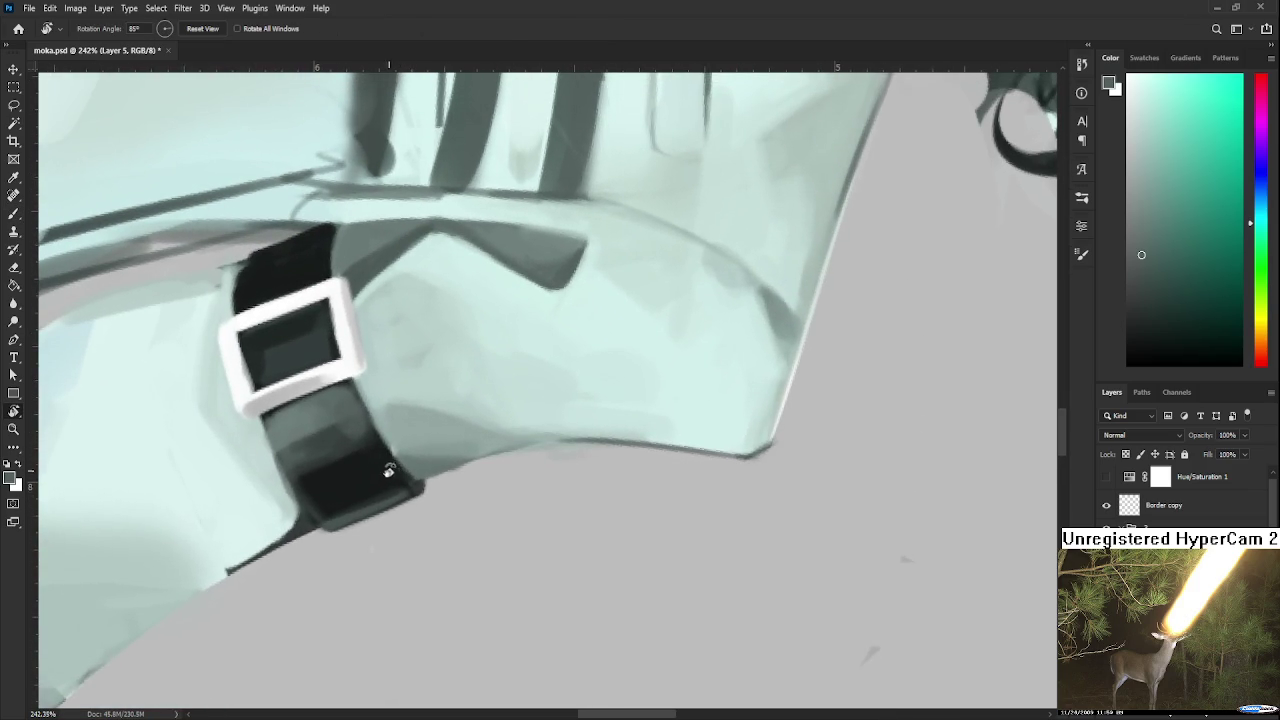
Return to the brush and sample several grey-green colours along the armband strap.
key("b")
left_click_drag(371, 500, 337, 429, "alt")
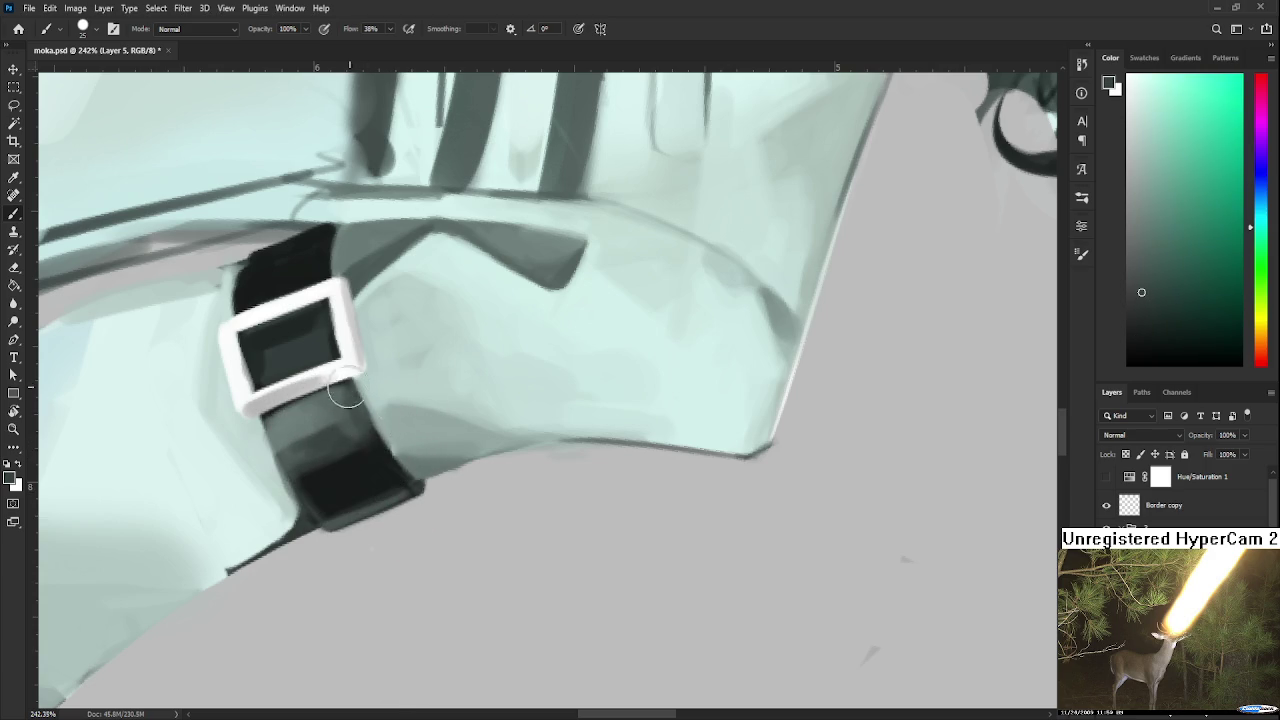
left_click(331, 435, "alt")
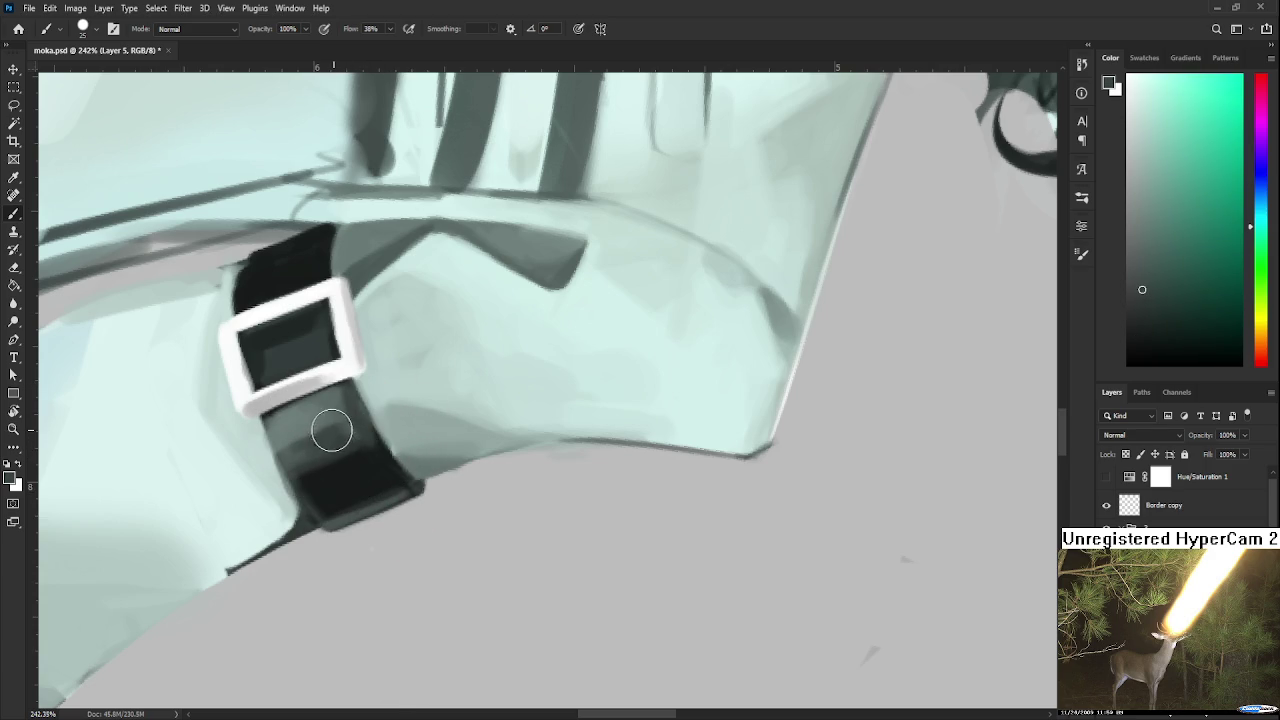
left_click(311, 414, "alt")
left_click(329, 424, "alt")
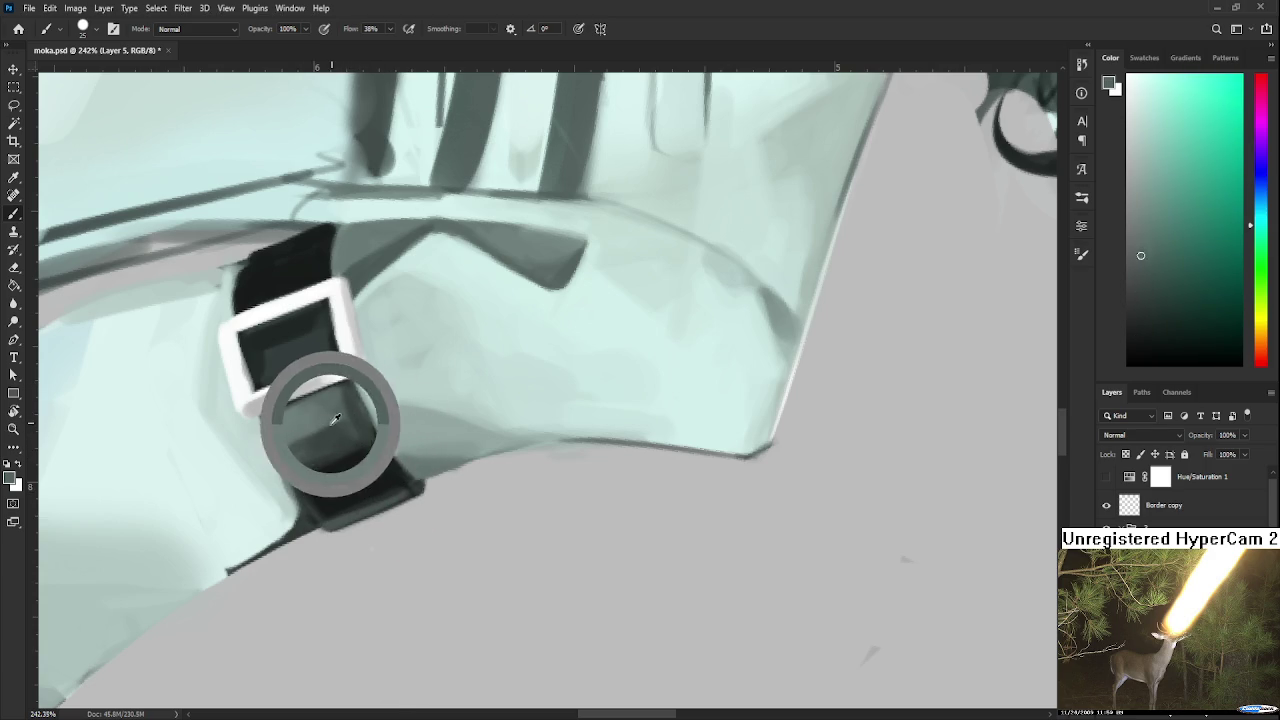
left_click(372, 443, "alt")
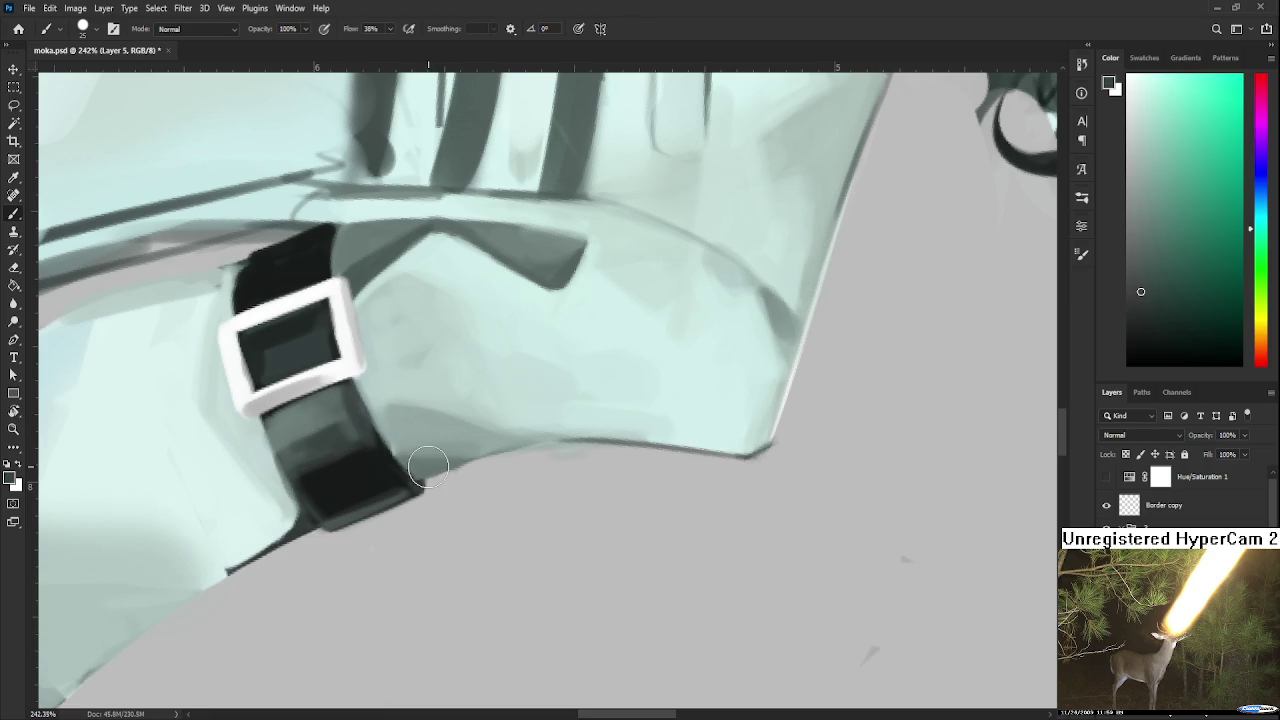
Bring the tilted buckle up close and paint lighter strokes on the strap below it.
scroll(432, 445, "down", 1)
scroll(430, 452, "down", 2)
scroll(426, 460, "down", 2)
mouse_move(425, 464)
left_mouse_down()
mouse_move(465, 508)
mouse_move(555, 474)
left_mouse_up()
scroll(465, 508, "up", 2)
scroll(465, 508, "up", 2)
scroll(465, 508, "up", 1)
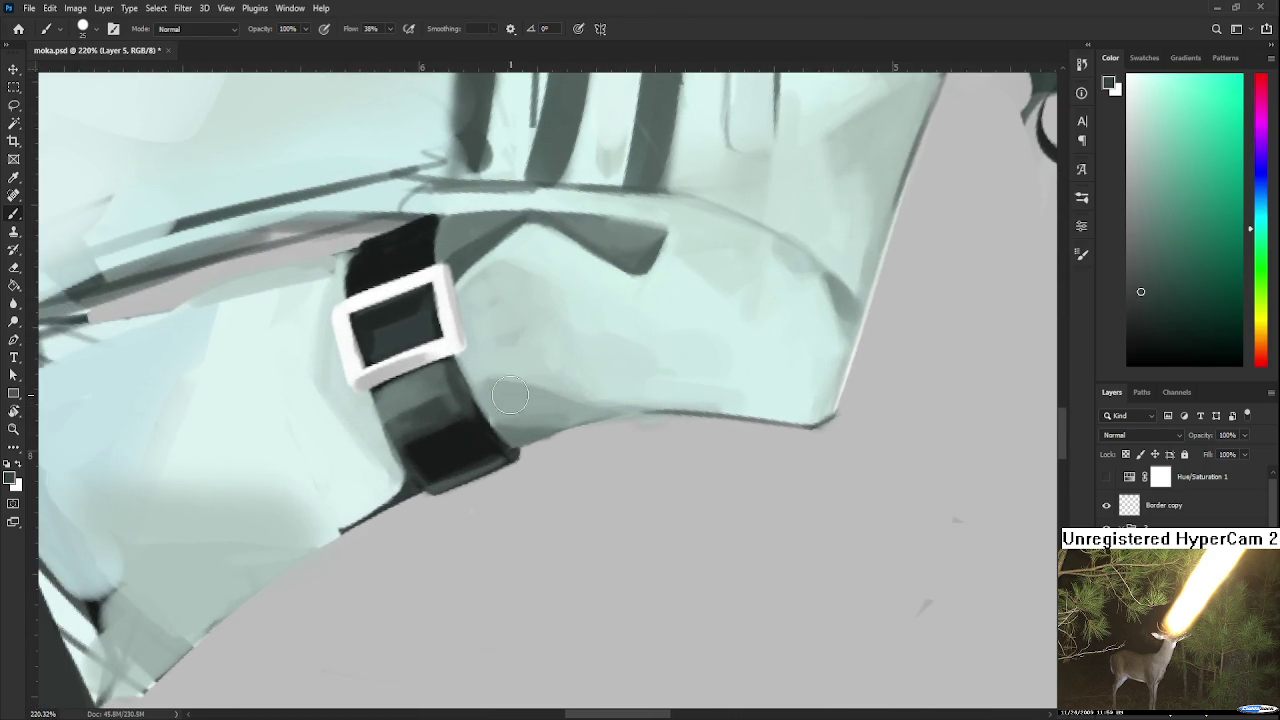
left_click(420, 388, "alt")
left_click_drag(420, 388, 444, 410)
Sample darker strap shades, add more light strokes, and tilt the view about 33 degrees.
left_click(440, 408, "alt")
left_click(438, 418, "alt")
mouse_move(446, 415)
left_mouse_down()
mouse_move(463, 483)
mouse_move(457, 465)
left_mouse_up()
left_click(445, 462, "alt")
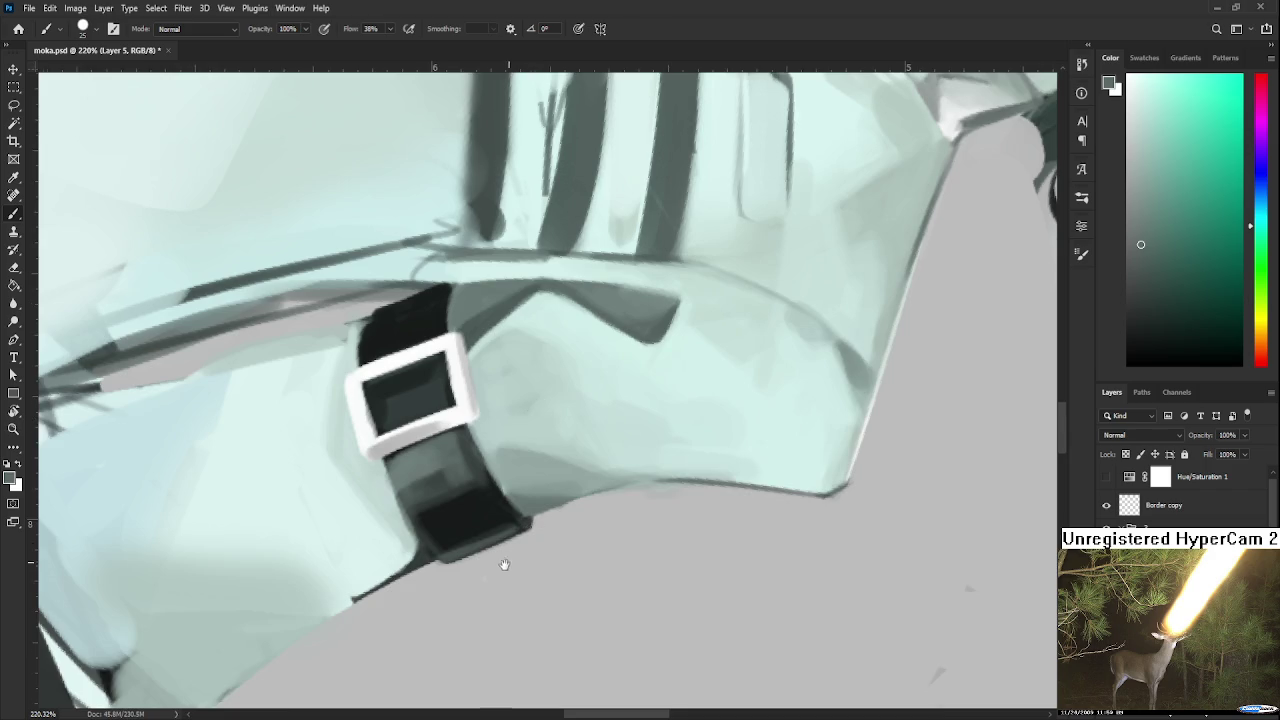
key("r")
left_click_drag(457, 609, 666, 560)
Zoom and rotate the view around the armband, then dab lighter grey-green onto the dark strap.
scroll(603, 484, "down", 4)
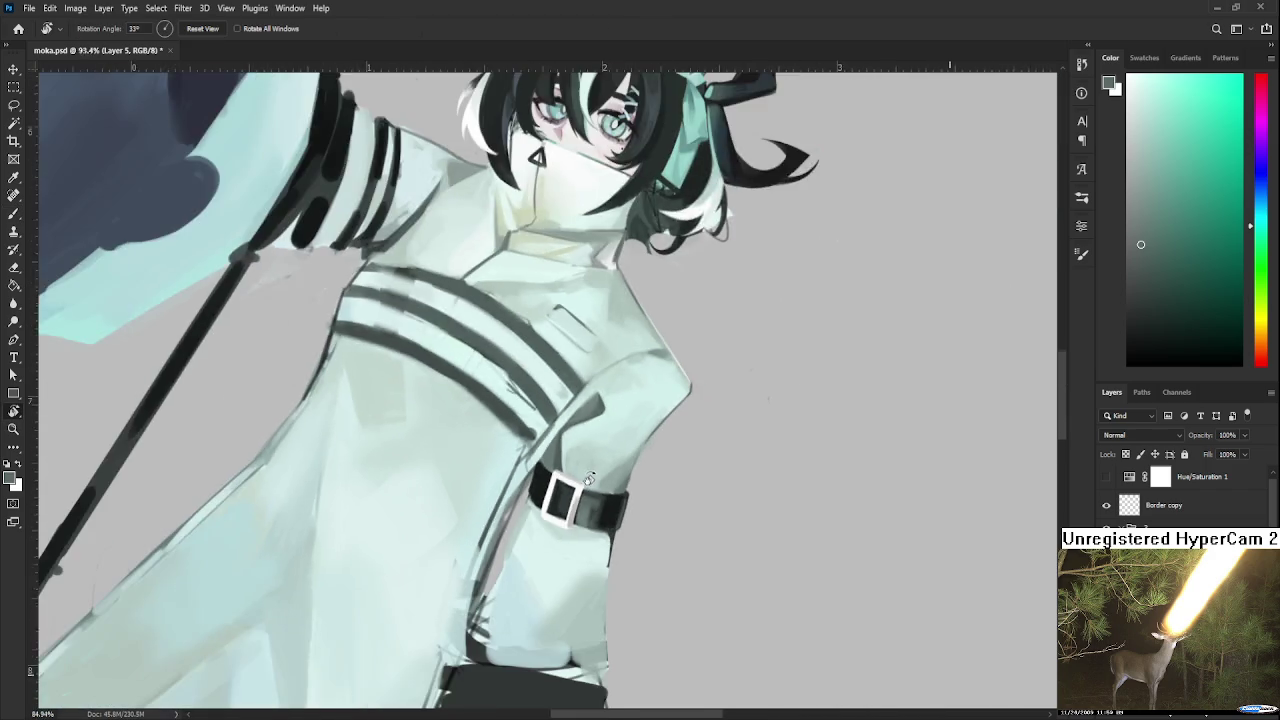
scroll(590, 490, "down", 2)
scroll(575, 495, "down", 2)
scroll(560, 502, "down", 2)
scroll(550, 508, "down", 1)
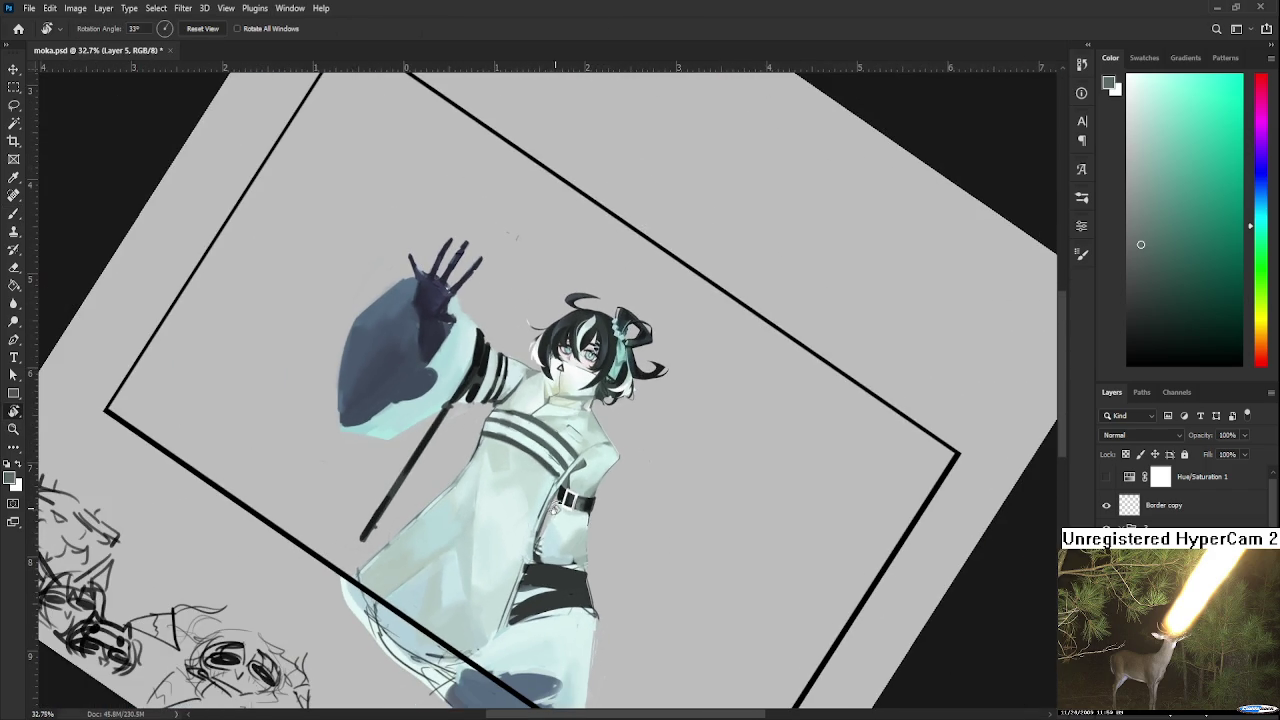
scroll(587, 516, "up", 2)
scroll(587, 516, "up", 2)
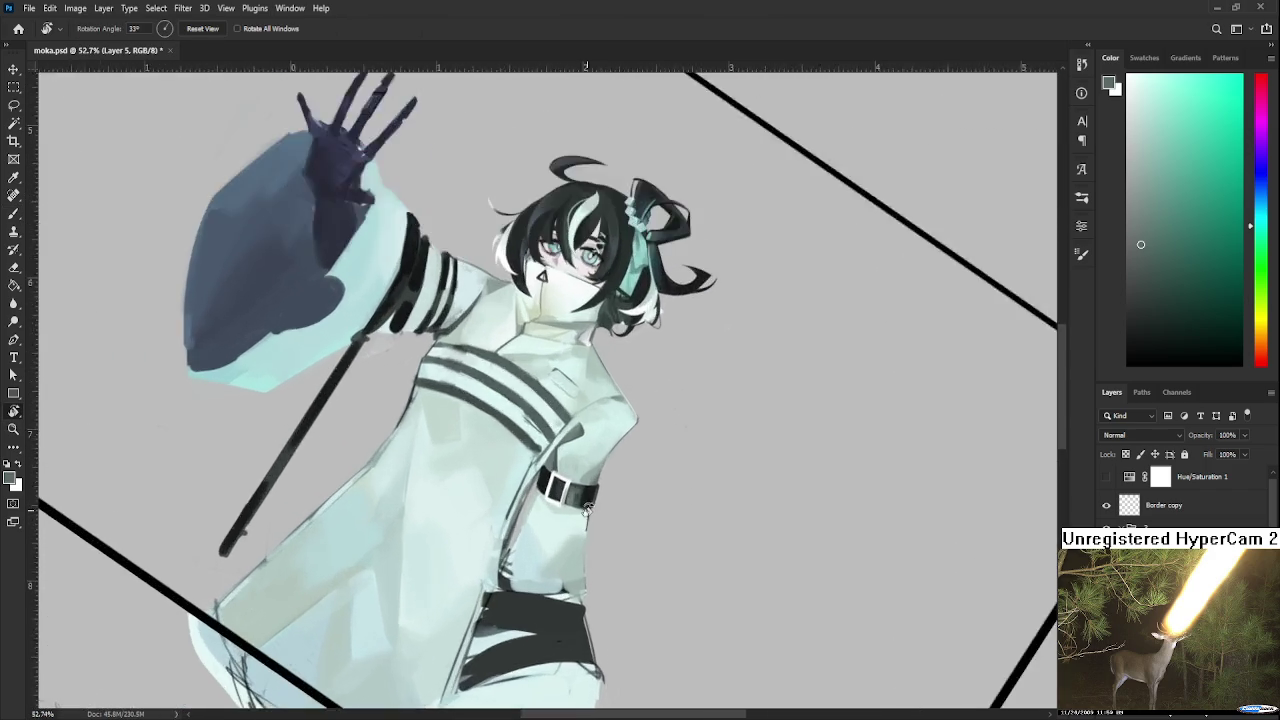
scroll(588, 505, "up", 4)
scroll(589, 490, "up", 4)
scroll(590, 477, "up", 2)
mouse_move(590, 476)
left_mouse_down()
mouse_move(526, 526)
mouse_move(449, 486)
mouse_move(470, 505)
mouse_move(468, 488)
left_mouse_up()
left_click(473, 478, "alt")
left_click(463, 463, "alt")
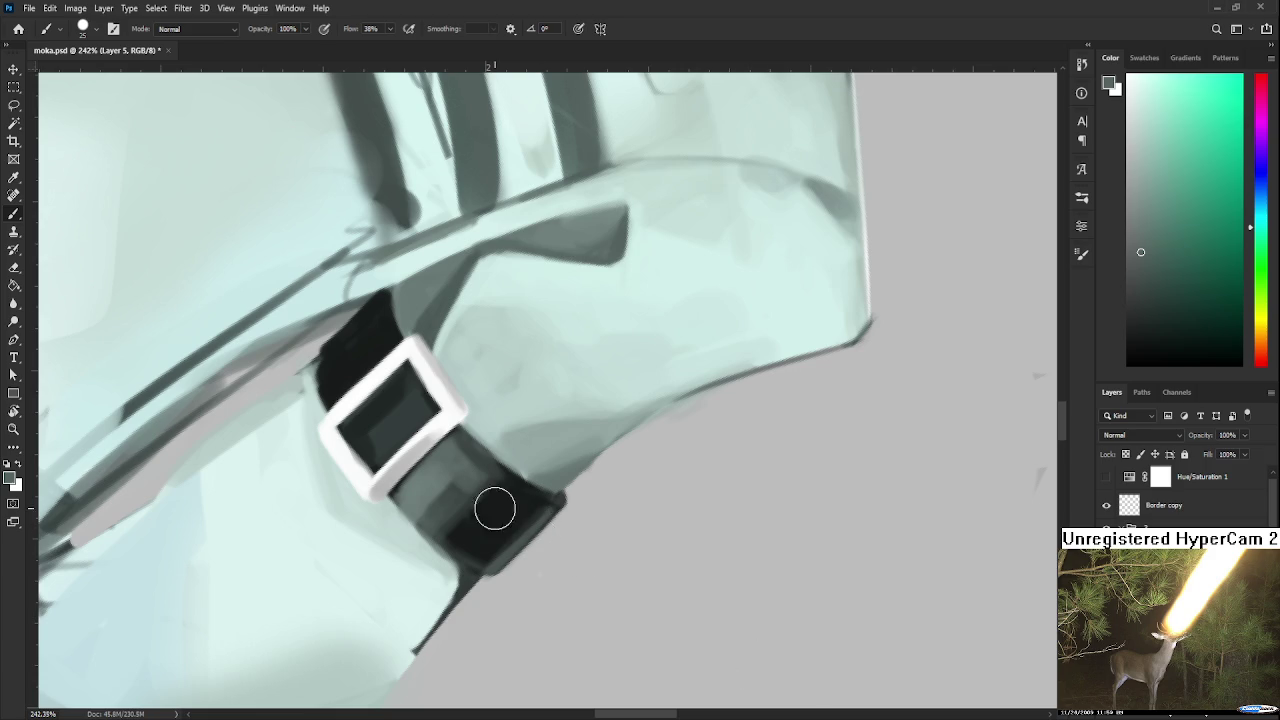
Repaint the strap beneath the buckle with lighter grey-green sampled from the strap.
left_click(476, 457, "alt")
left_click_drag(443, 480, 448, 509)
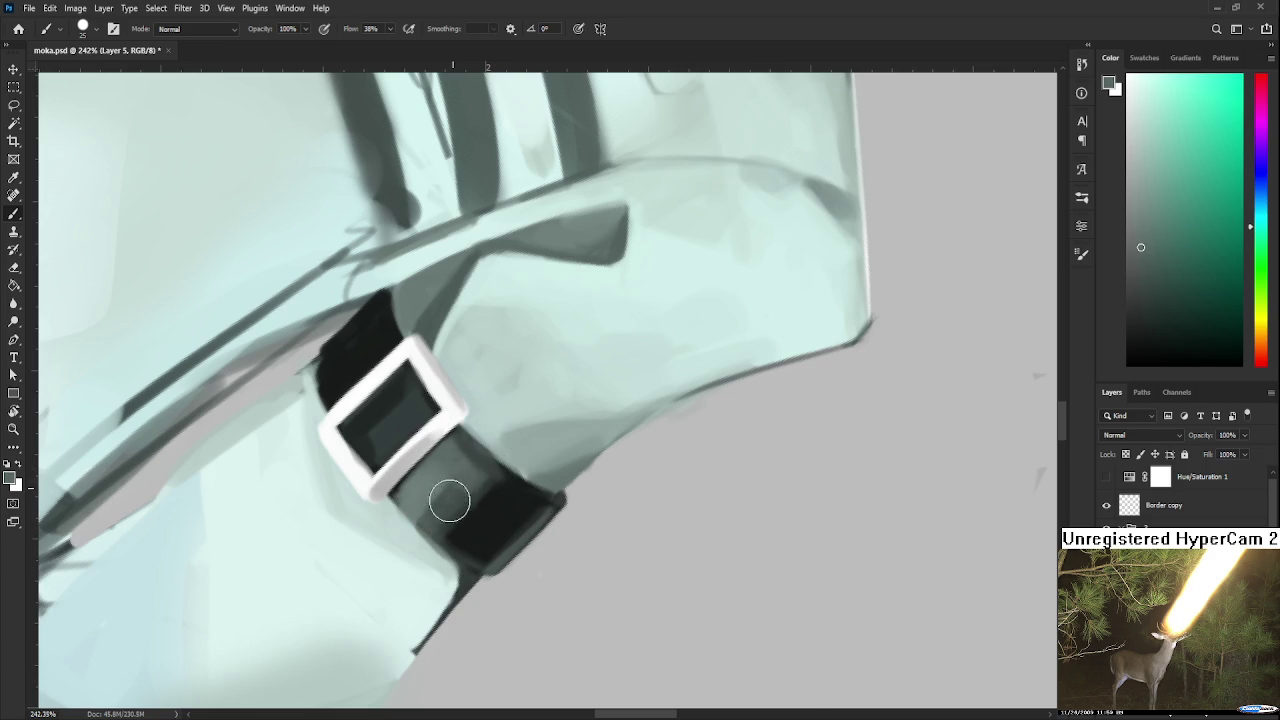
left_click(463, 503, "alt")
mouse_move(447, 503)
left_mouse_down()
mouse_move(468, 473)
mouse_move(492, 518)
left_mouse_up()
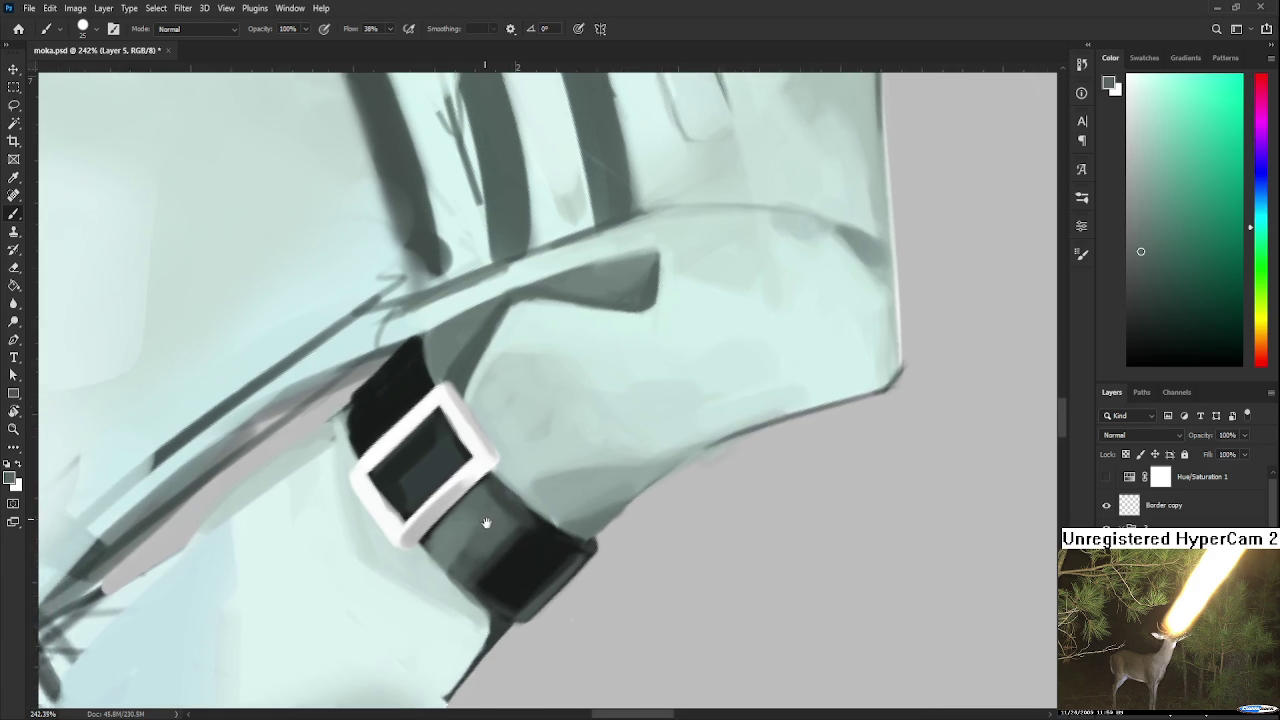
left_click(485, 531, "alt")
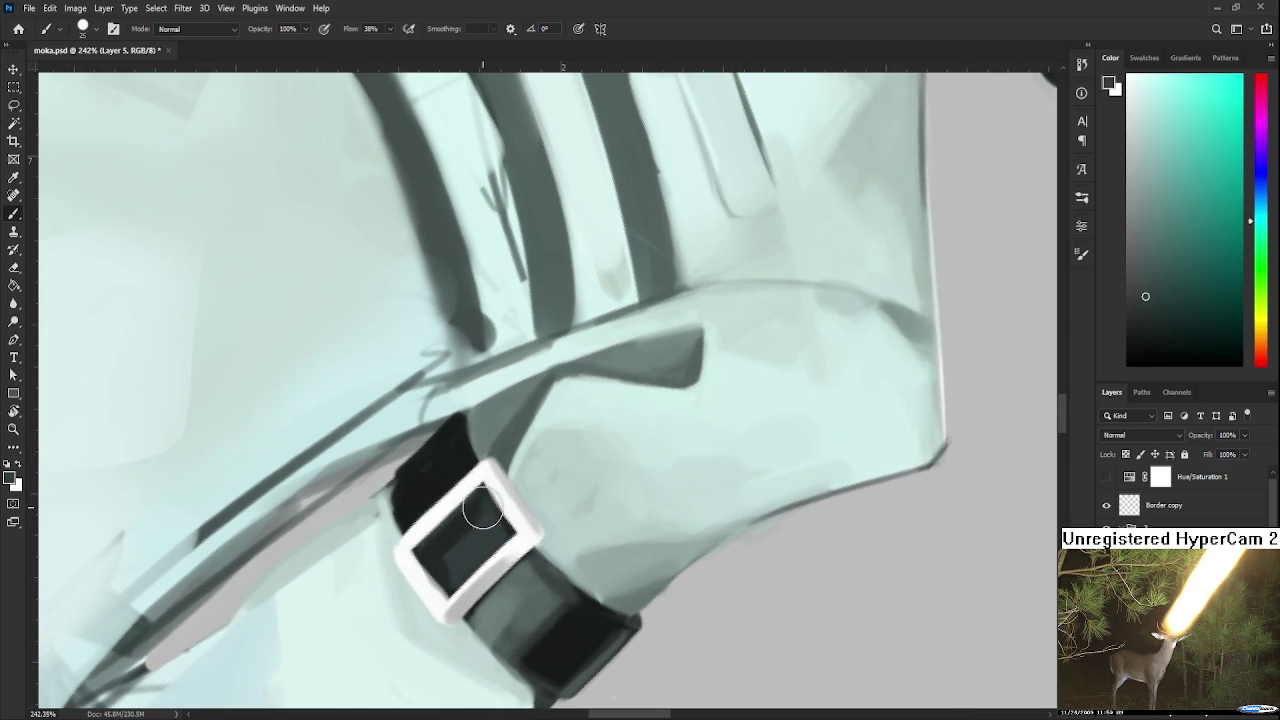
left_click(457, 544, "alt")
left_click_drag(458, 515, 523, 591)
Sample dark and light shades near the buckle, then extend the strap leftward in dark green.
left_click(437, 470, "alt")
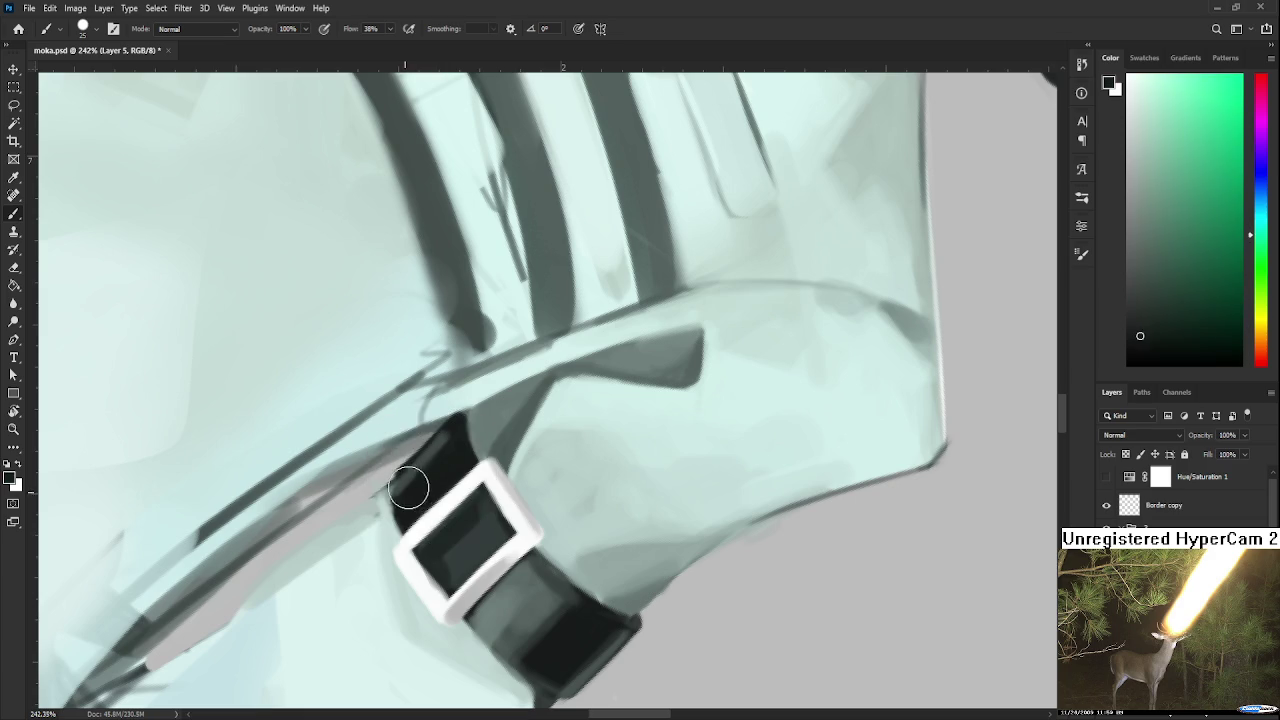
left_click(415, 485, "alt")
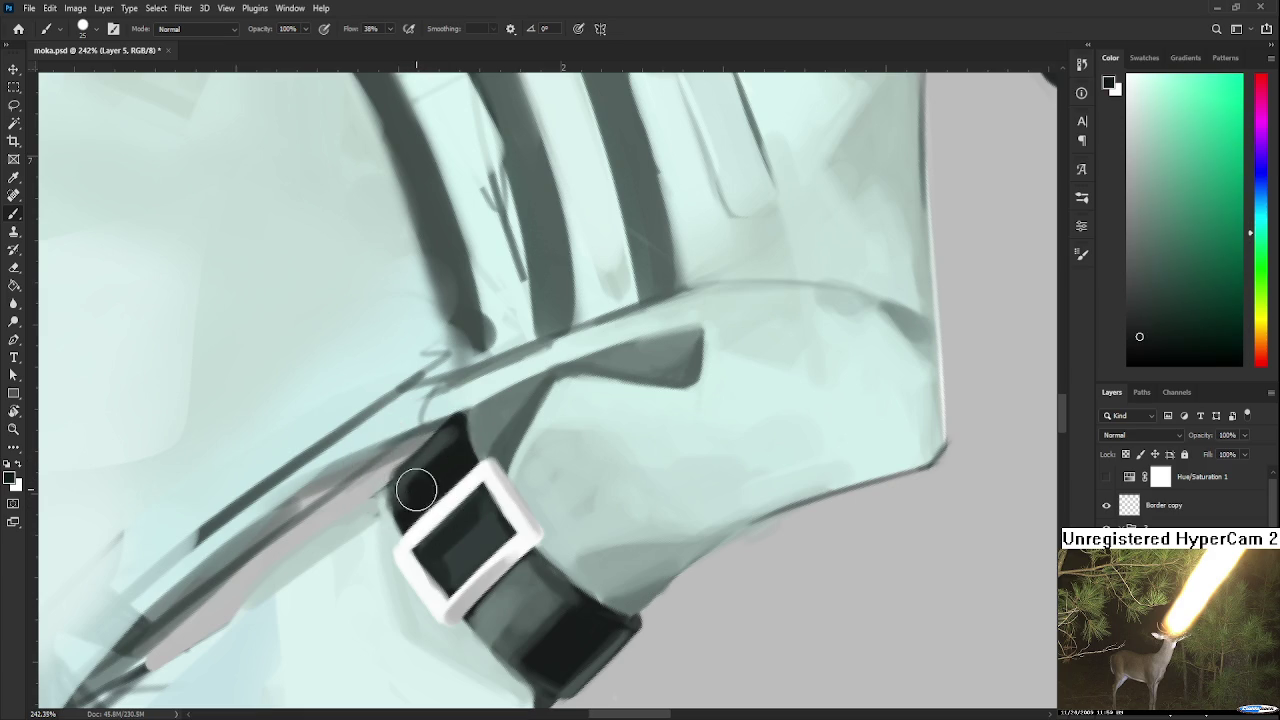
left_click(425, 455, "alt")
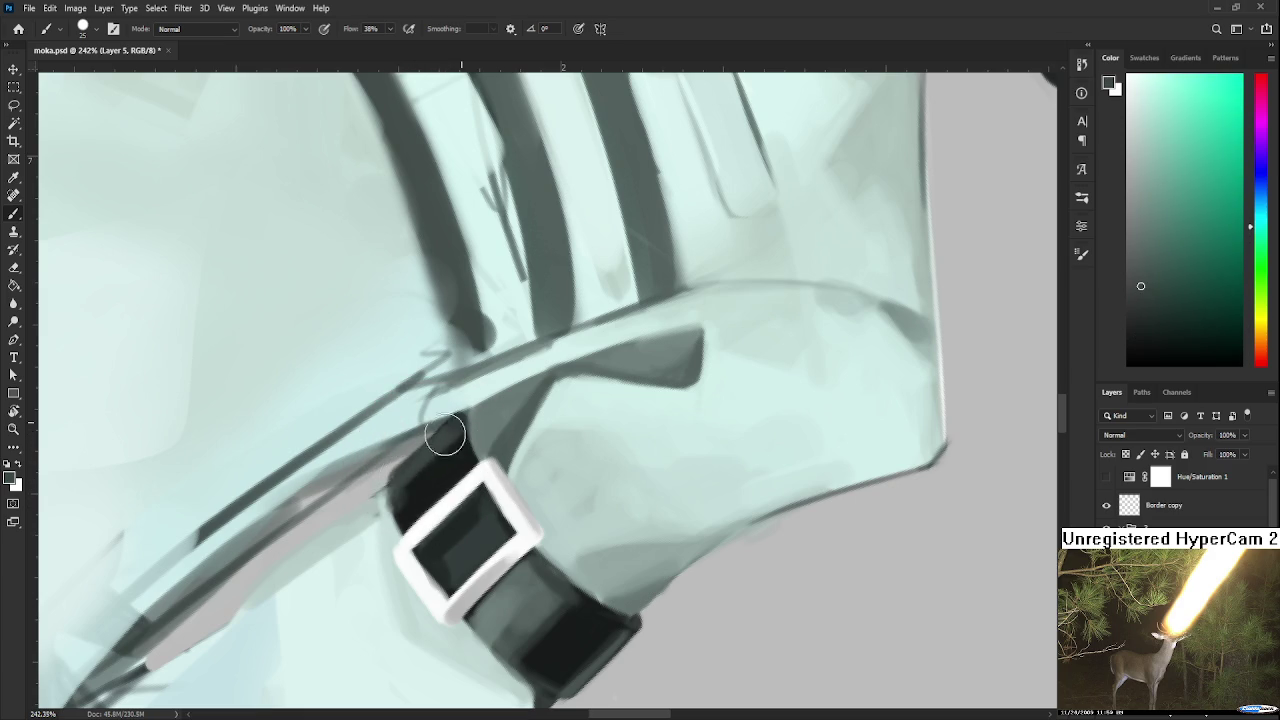
left_click(420, 490, "alt")
left_click(405, 480, "alt")
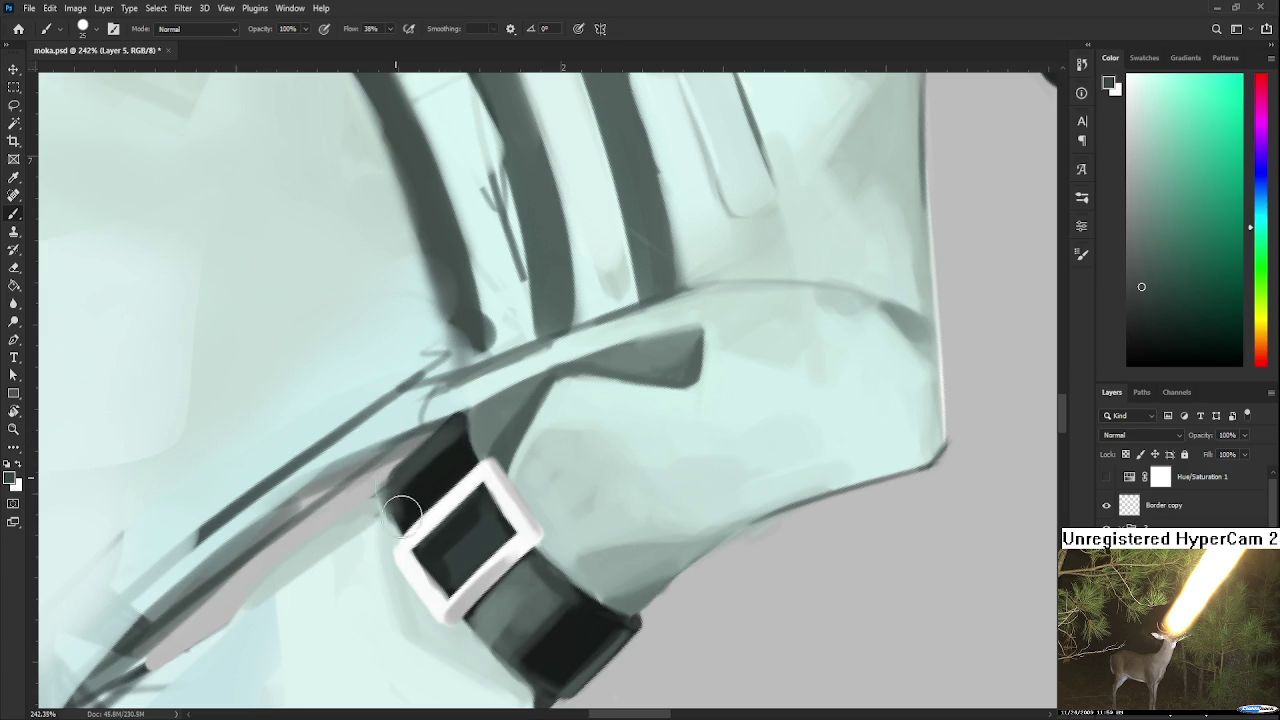
left_click(392, 486, "alt")
left_click(397, 453, "alt")
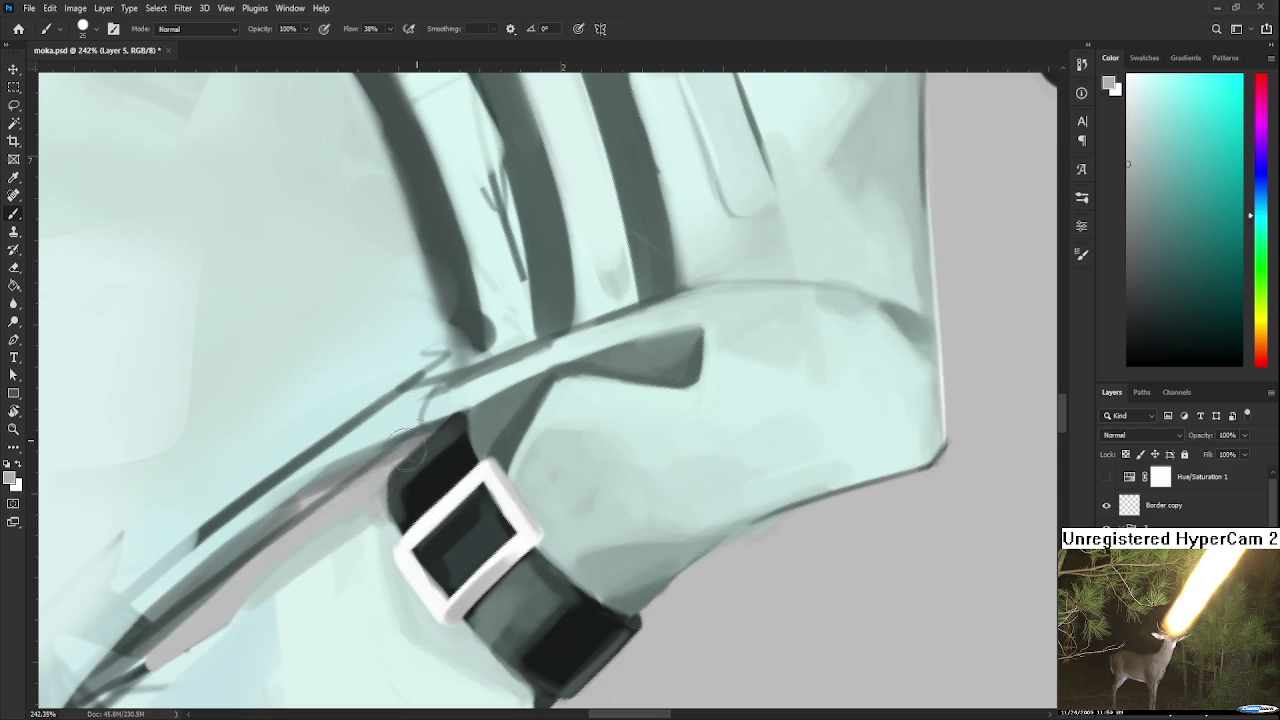
left_click(398, 470, "alt")
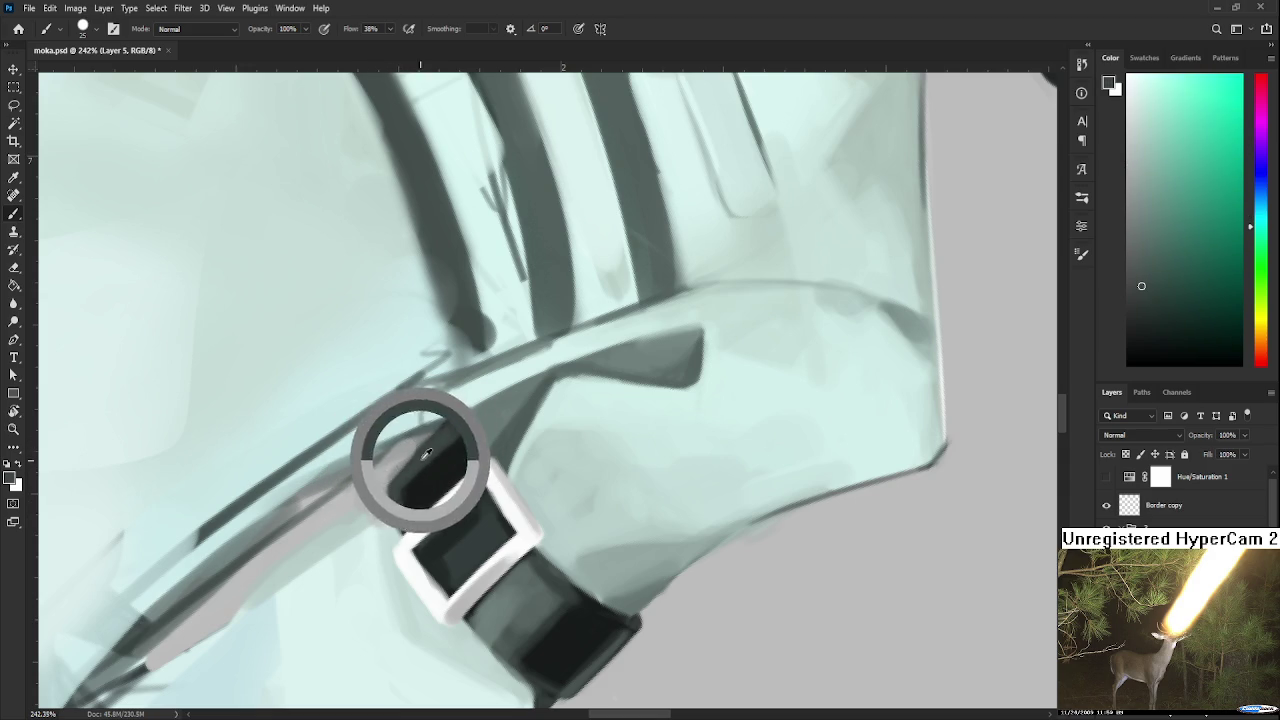
left_click(398, 491, "alt")
mouse_move(408, 491)
left_mouse_down()
mouse_move(414, 520)
mouse_move(478, 447)
left_mouse_up()
Rotate the view, pick a darker foreground shade, and darken the strap's right edge below the buckle.
key("r")
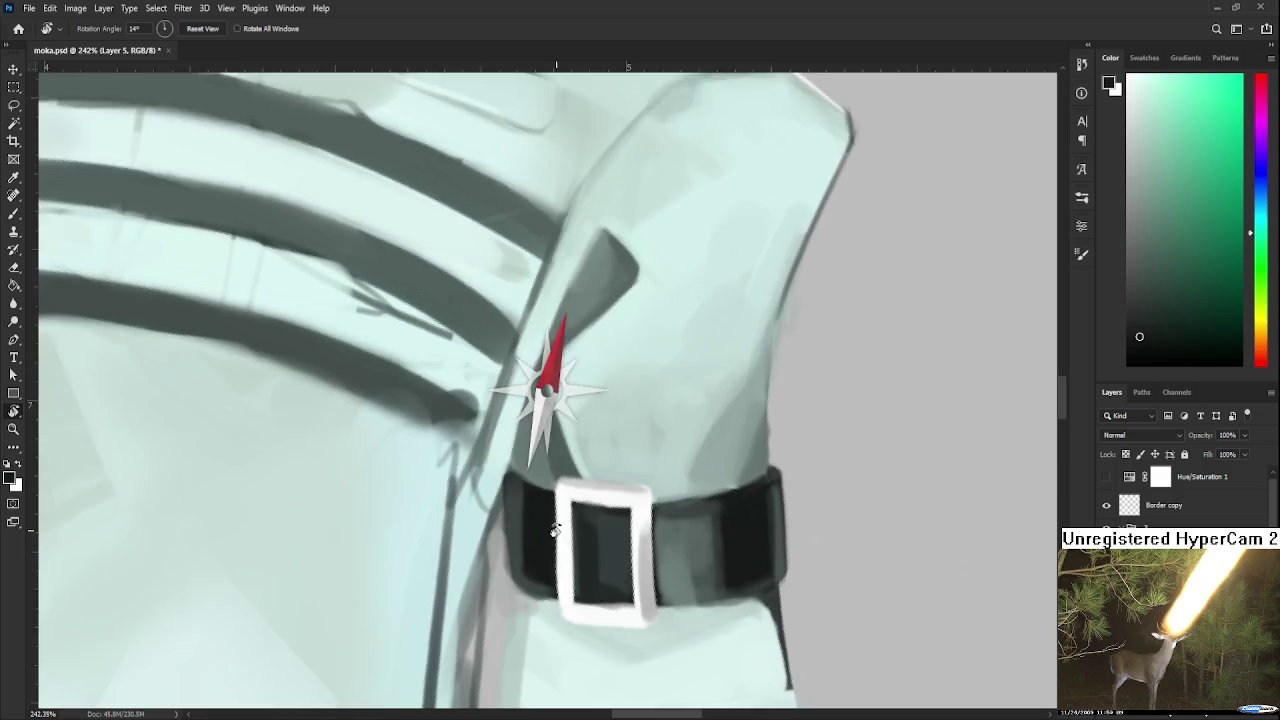
left_click(462, 455, "alt")
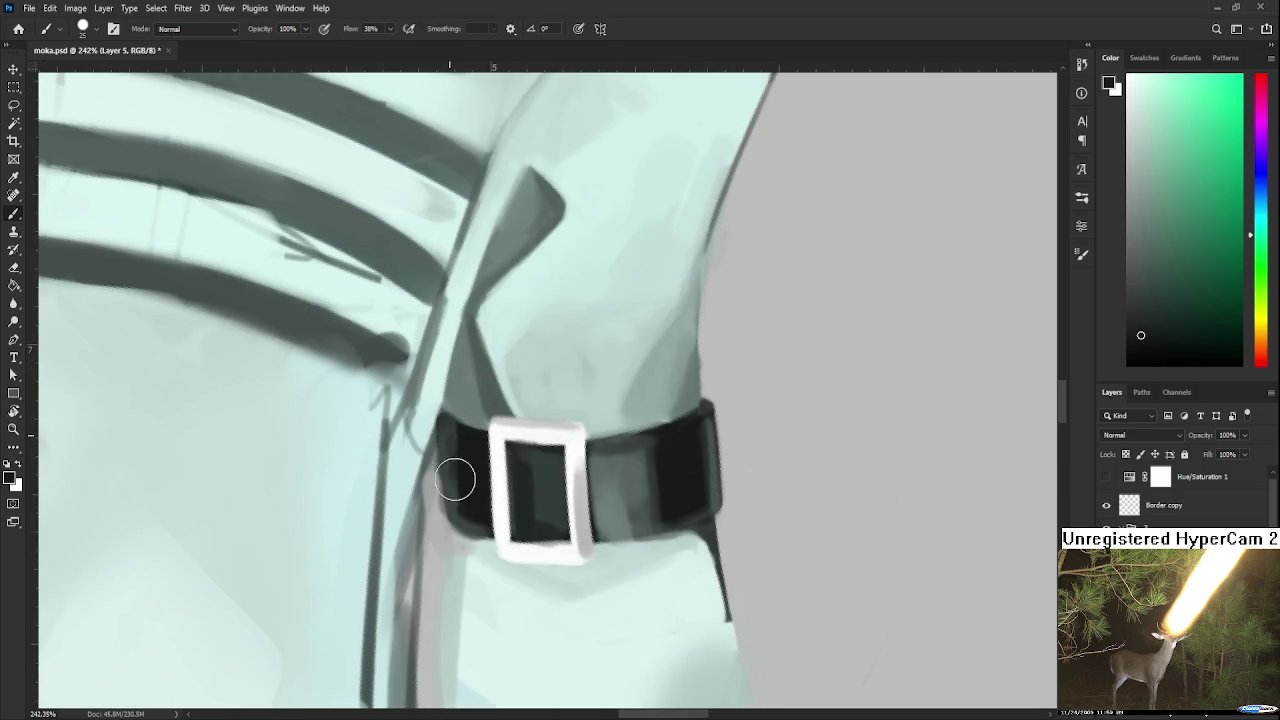
key("r")
left_click_drag(480, 503, 420, 450)
left_click(455, 505, "alt")
left_click(1142, 352)
left_click_drag(425, 488, 383, 486)
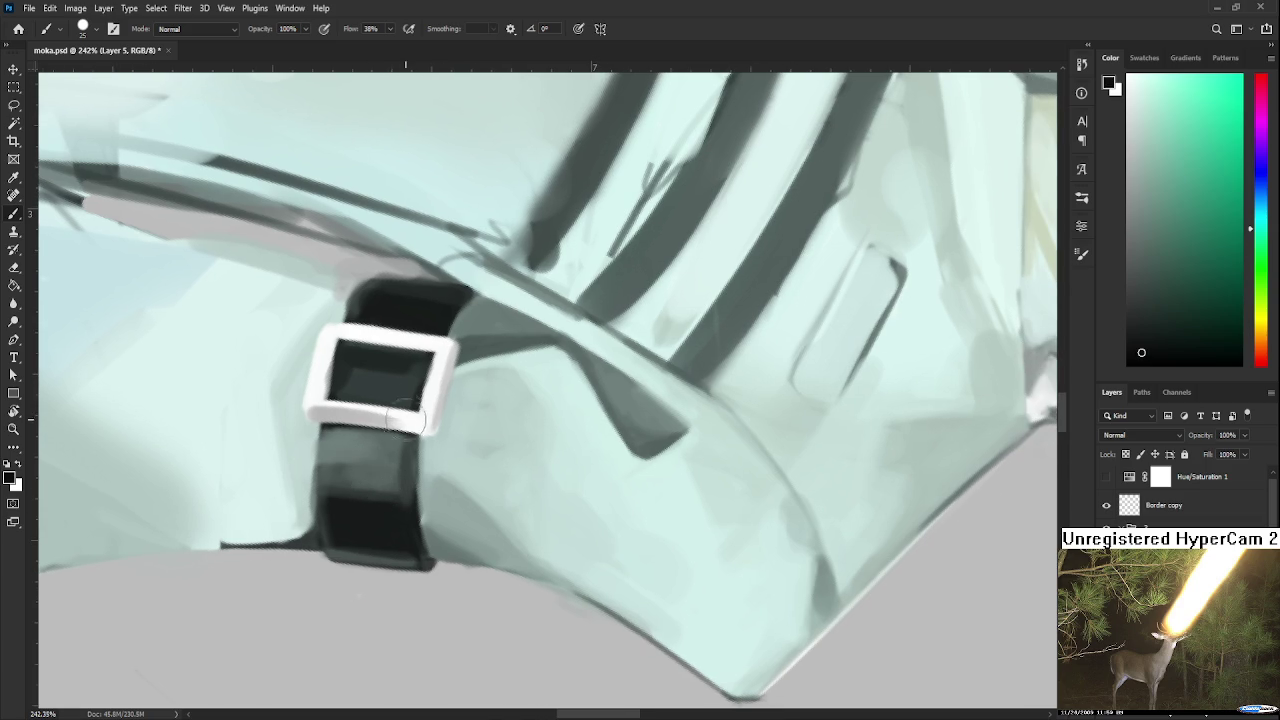
left_click_drag(418, 440, 430, 566)
key("ctrl+z")
left_click_drag(430, 422, 410, 522)
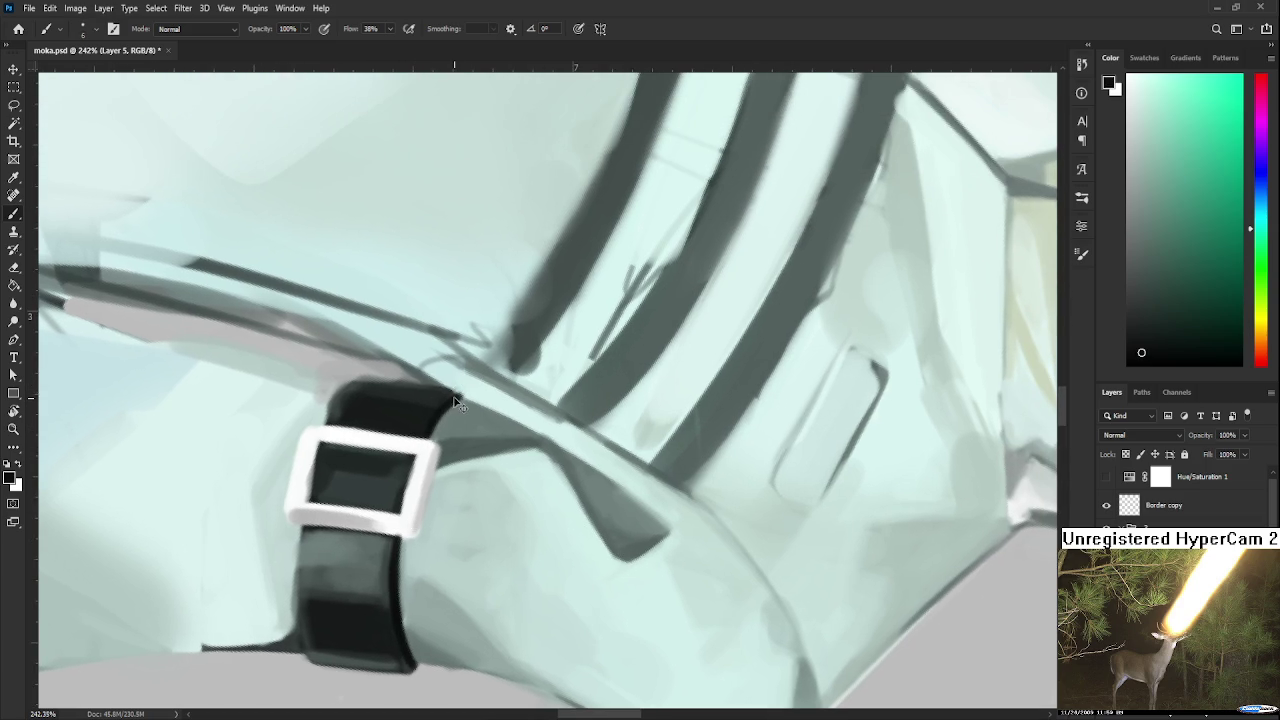
Reshape the strap's upper-right and left edges, then paint and lighten its top edge.
left_click_drag(455, 400, 430, 433)
scroll(413, 535, "down", 3)
mouse_move(327, 486)
left_mouse_down()
mouse_move(355, 476)
mouse_move(334, 586)
left_mouse_up()
left_click_drag(328, 450, 340, 592)
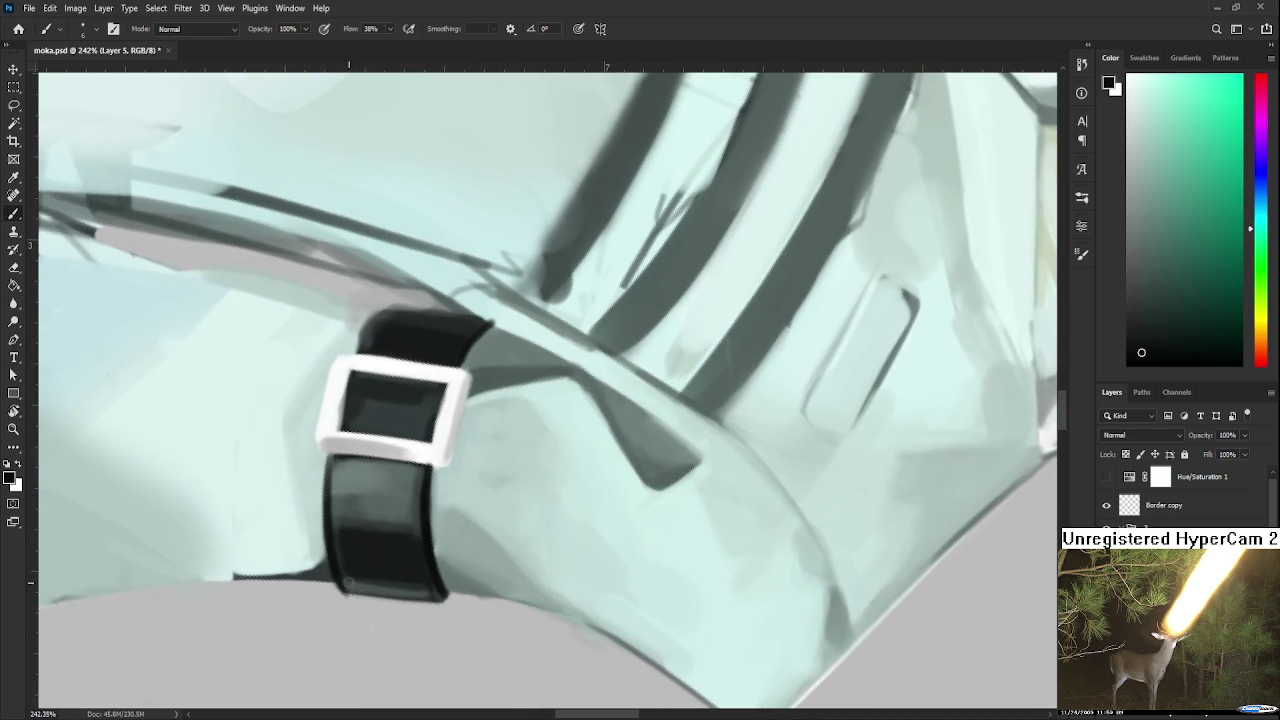
scroll(340, 480, "up", 3)
left_click_drag(356, 468, 392, 424)
left_click(383, 428, "alt")
left_click(382, 437, "alt")
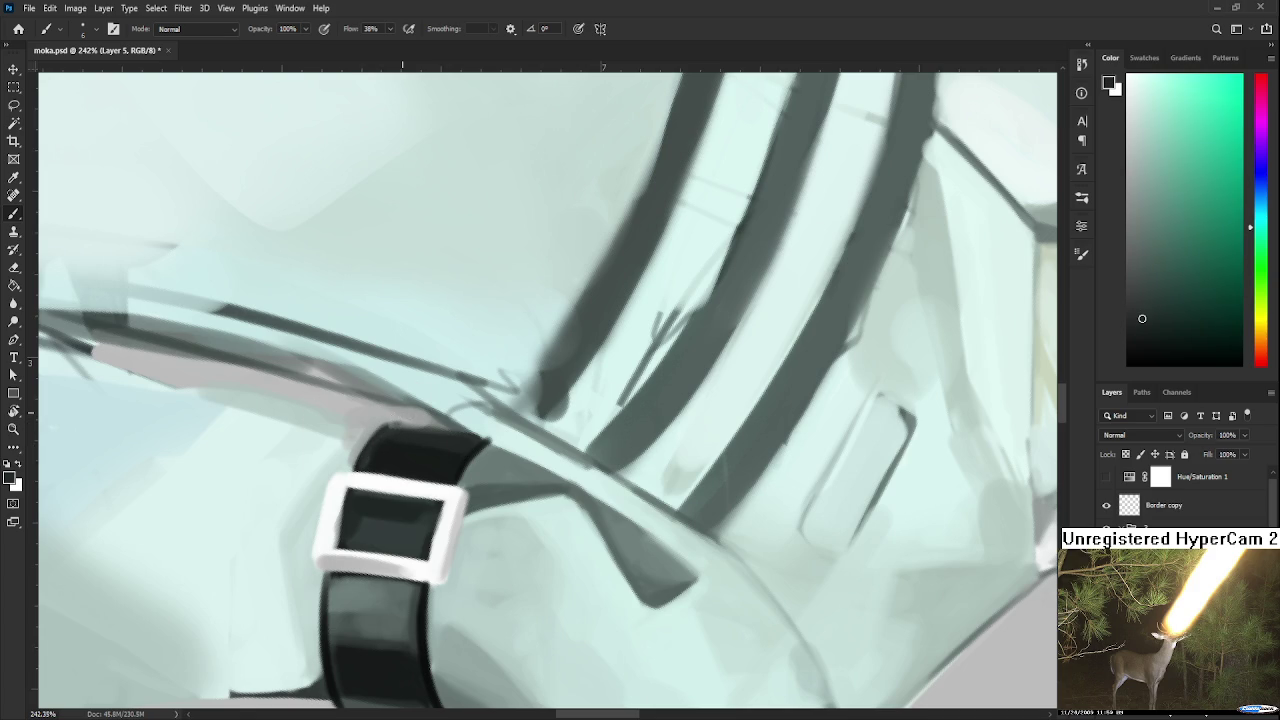
scroll(402, 413, "down", 6)
left_click_drag(402, 413, 639, 487)
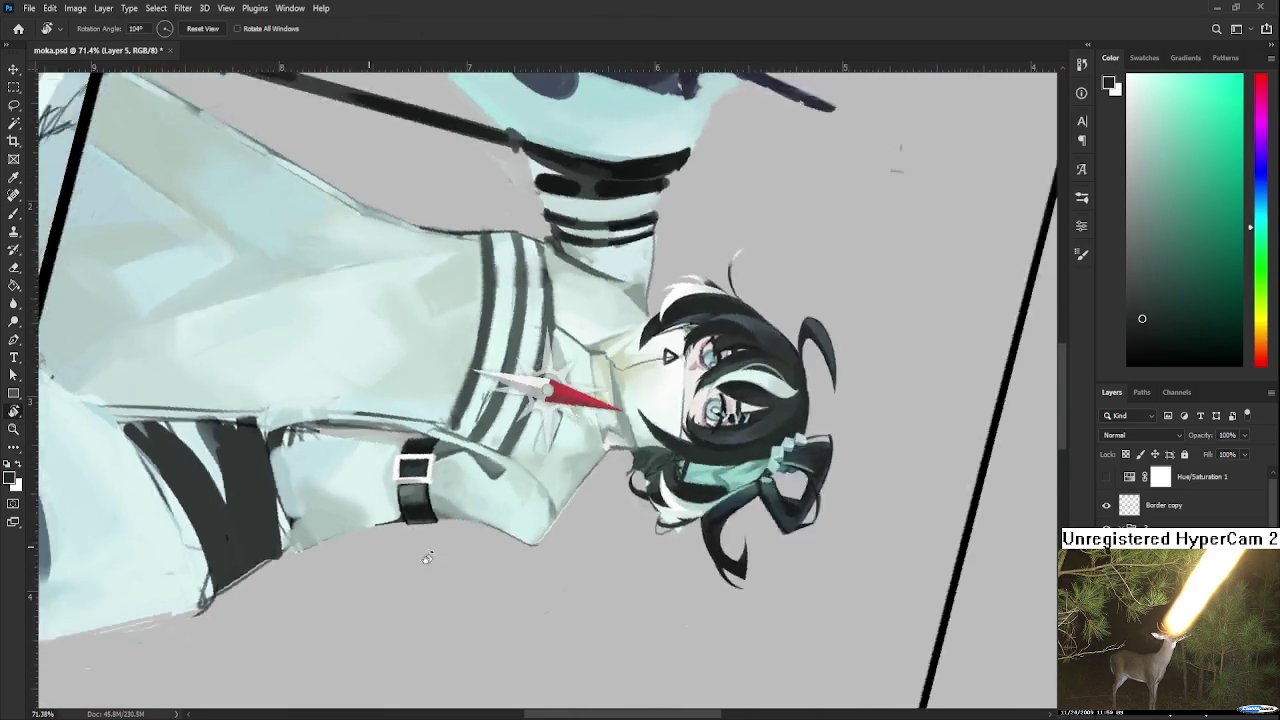
scroll(639, 487, "down", 2)
scroll(640, 505, "down", 2)
scroll(633, 520, "down", 2)
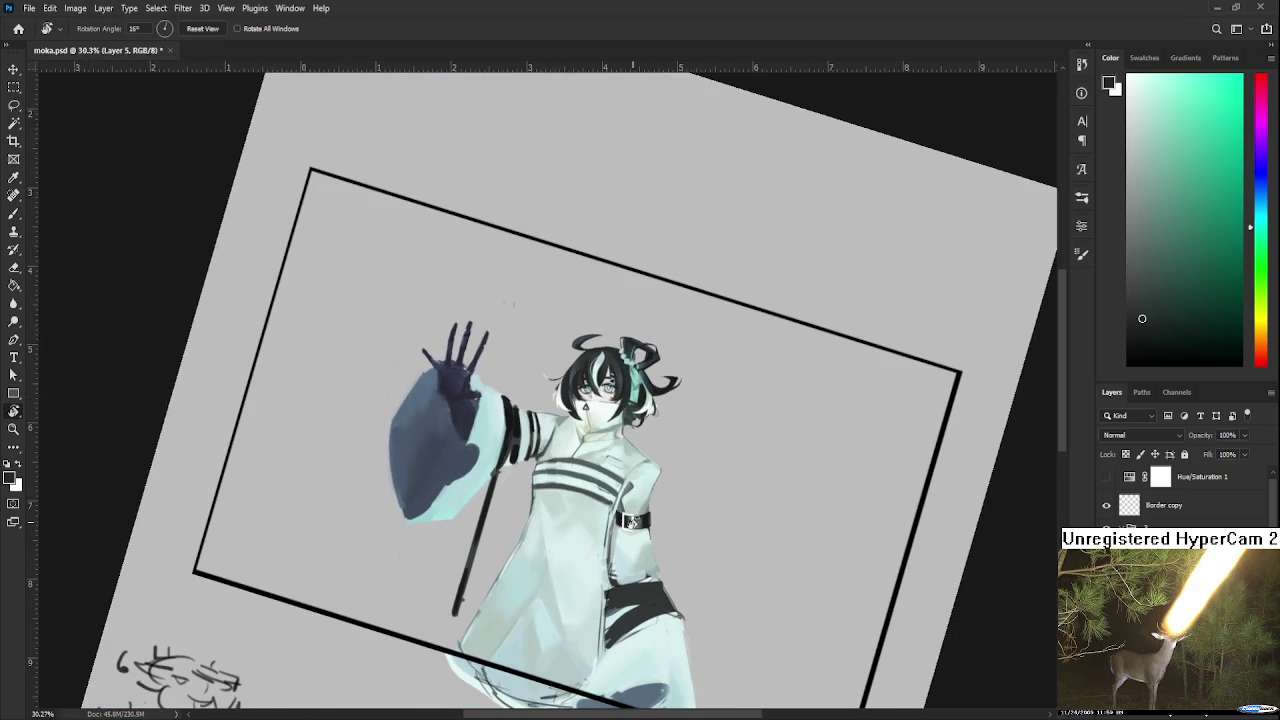
scroll(622, 543, "up", 1)
scroll(612, 525, "up", 2)
scroll(603, 508, "up", 1)
scroll(581, 488, "up", 1)
scroll(578, 488, "down", 2)
scroll(570, 486, "down", 1)
scroll(562, 484, "up", 1)
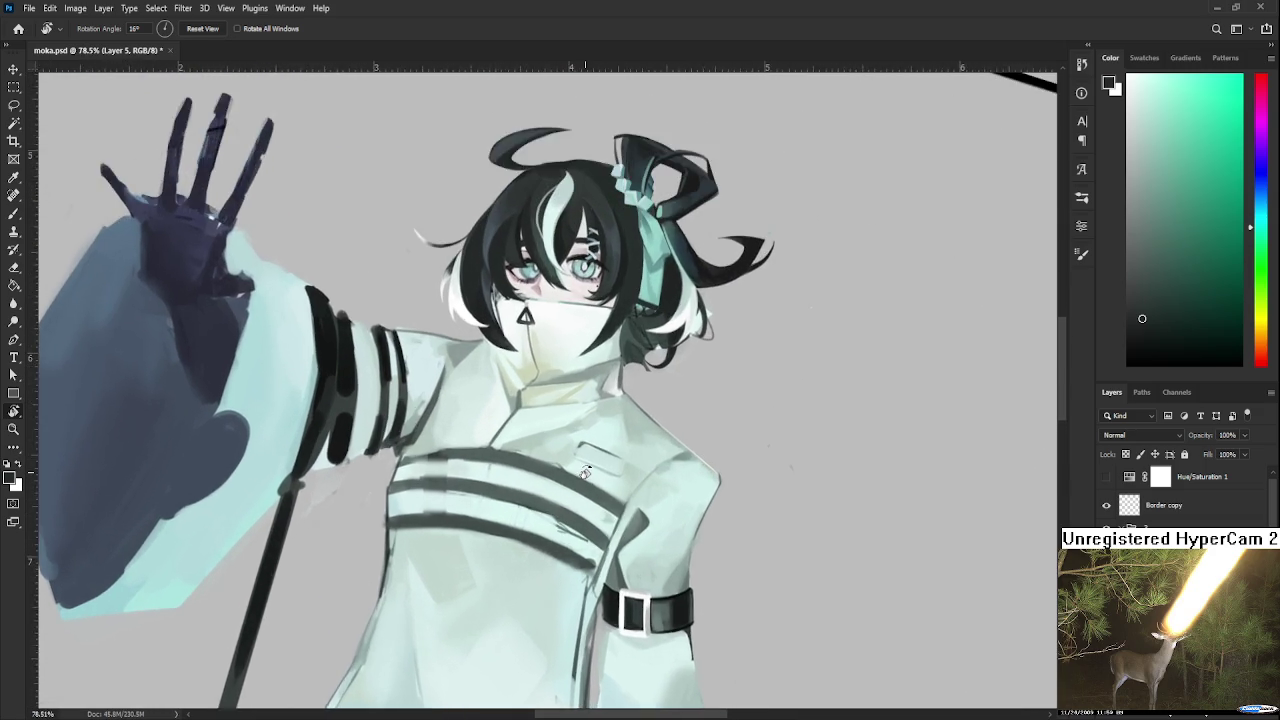
scroll(551, 482, "up", 2)
scroll(551, 482, "up", 1)
scroll(540, 503, "up", 1)
scroll(530, 524, "up", 1)
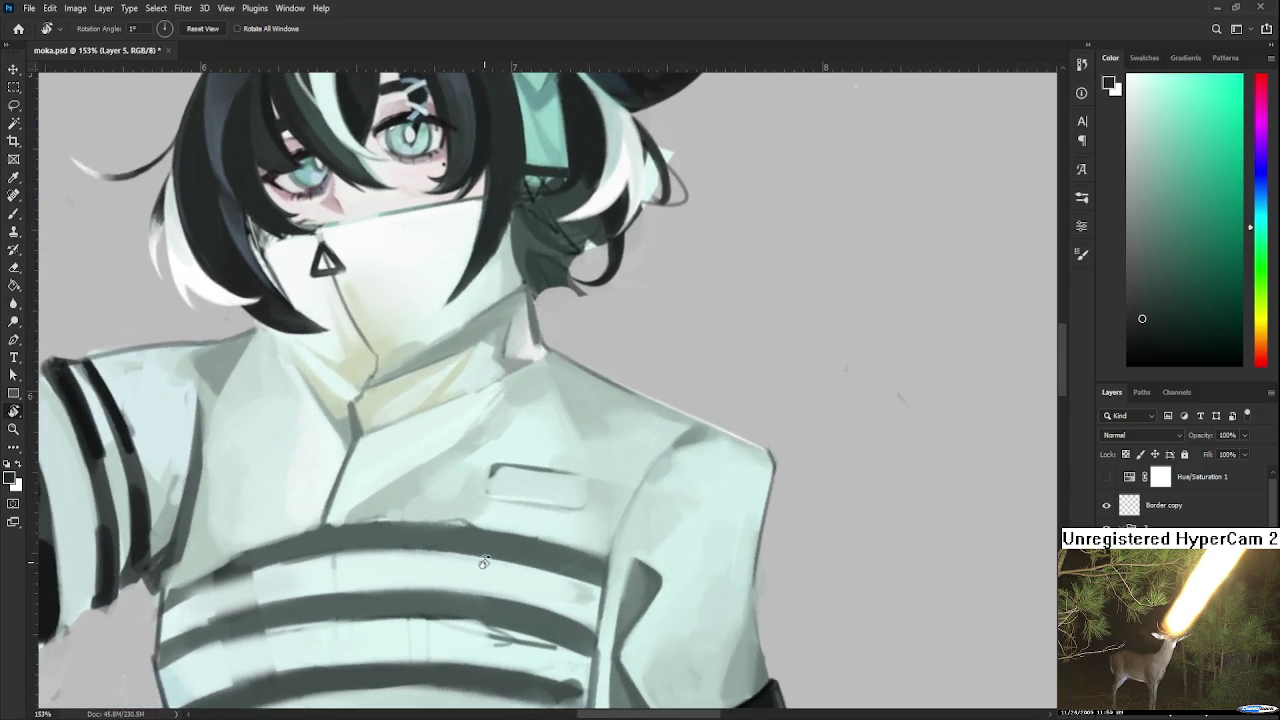
scroll(519, 545, "up", 1)
left_click_drag(508, 566, 496, 556)
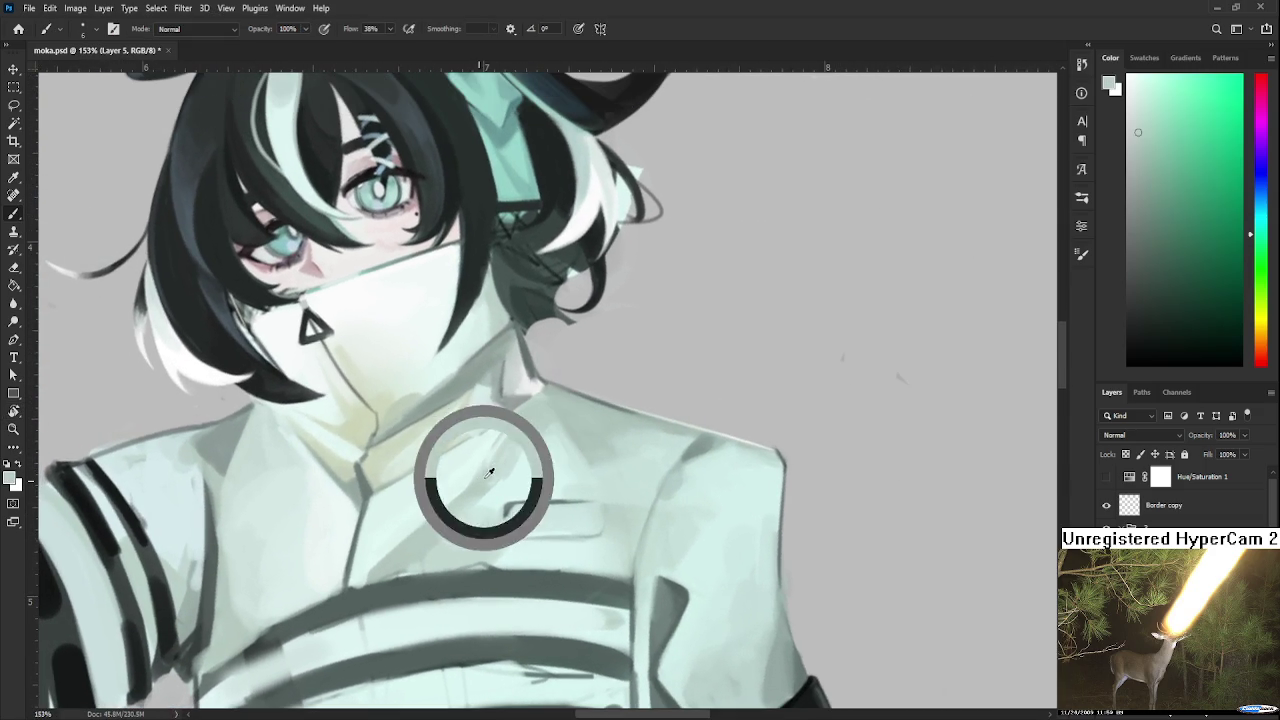
With a larger brush, shade the collar darker green, then blend light mint over it.
key("]")
mouse_move(457, 457)
left_mouse_down()
mouse_move(443, 457)
mouse_move(486, 429)
mouse_move(473, 473)
left_mouse_up()
left_click(478, 458, "alt")
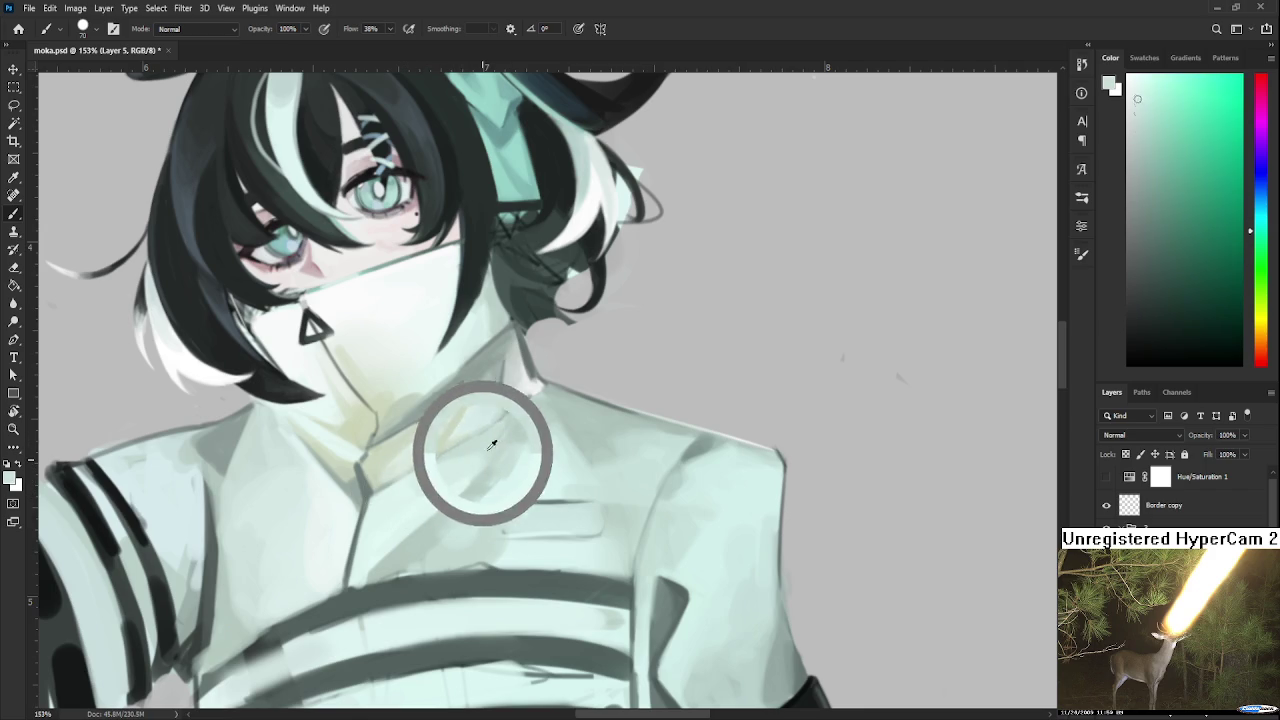
left_click(537, 462, "alt")
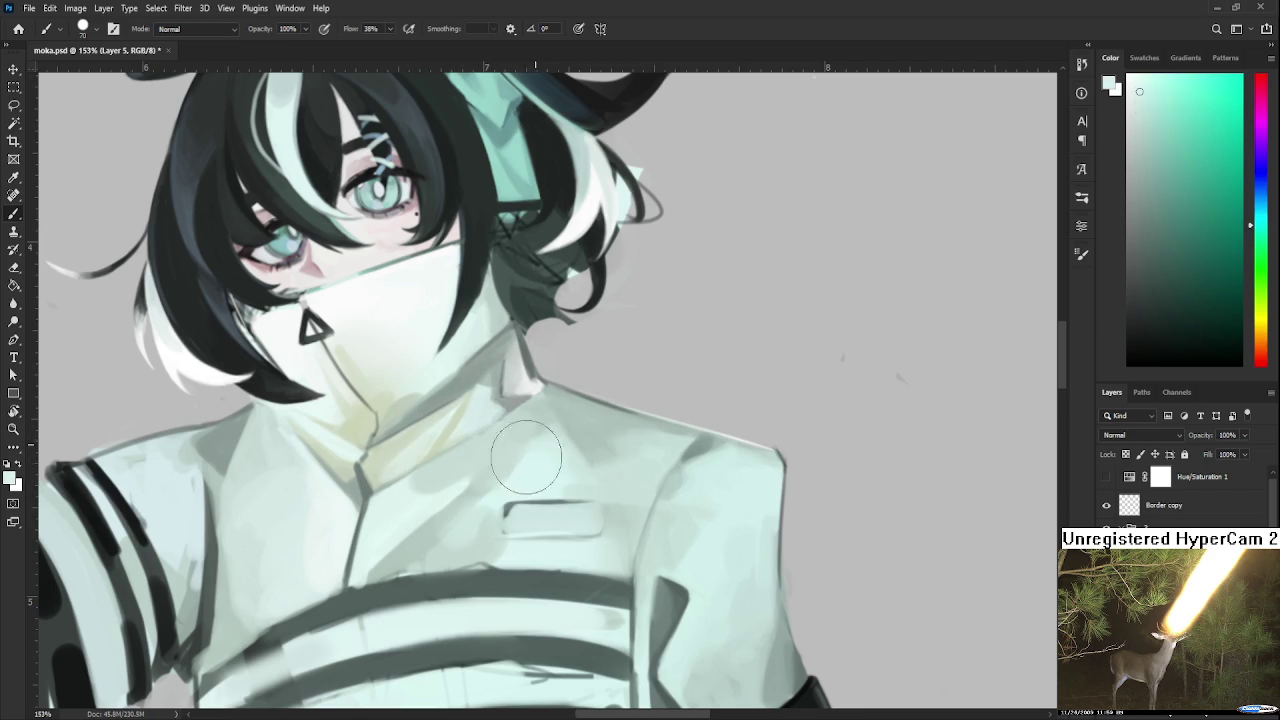
left_click_drag(471, 486, 428, 505)
left_click(497, 428, "alt")
left_click(410, 500, "alt")
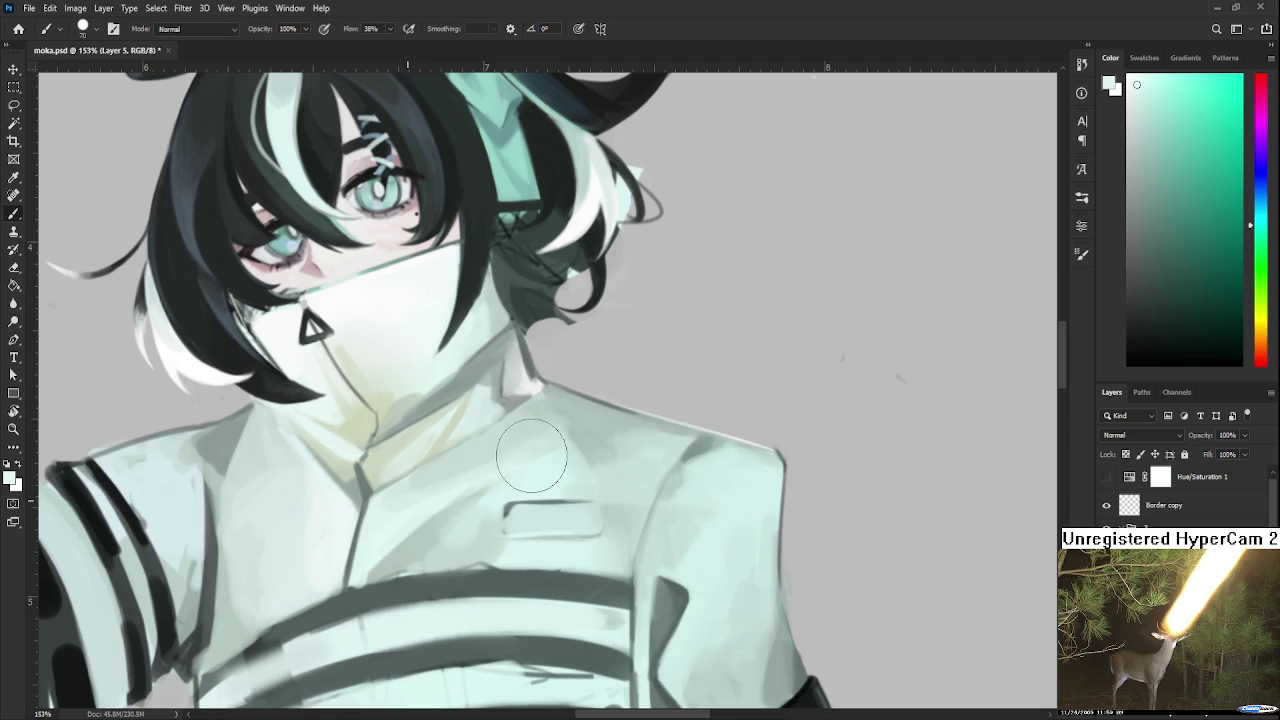
left_click(490, 440, "alt")
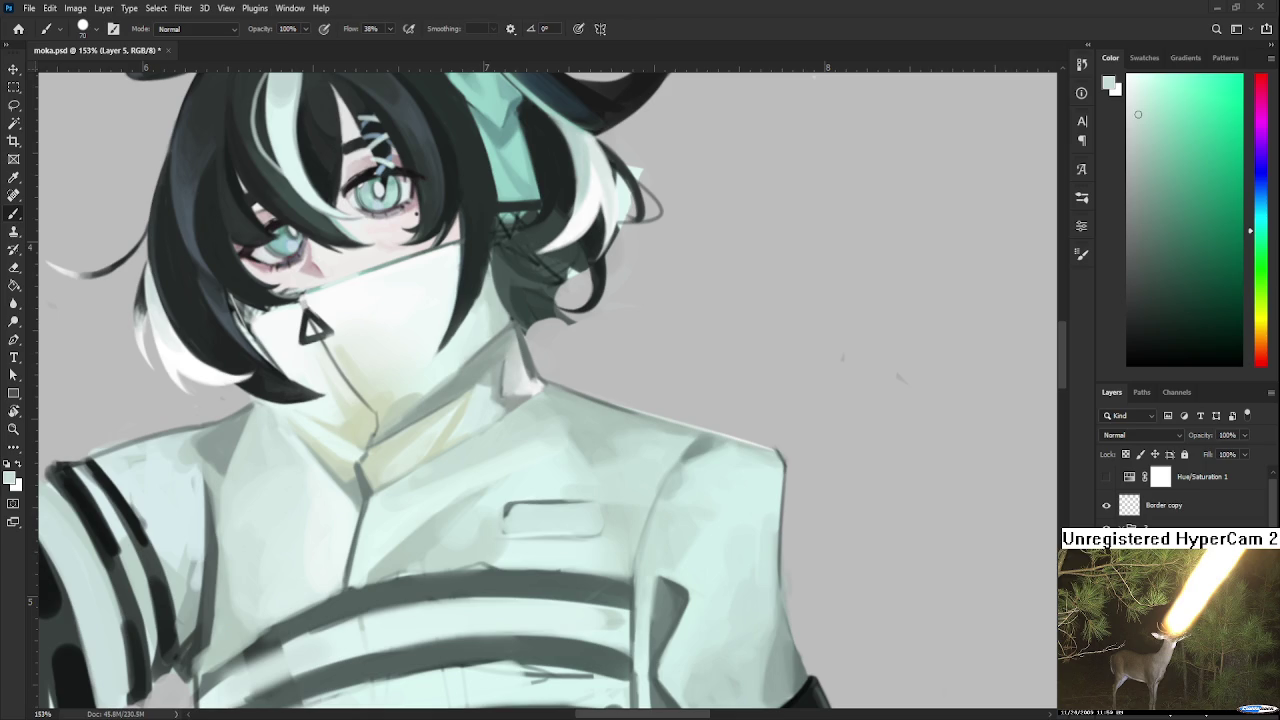
Shade along the collar's lower edge, sampling lighter and darker collar shades.
scroll(548, 466, "down", 3)
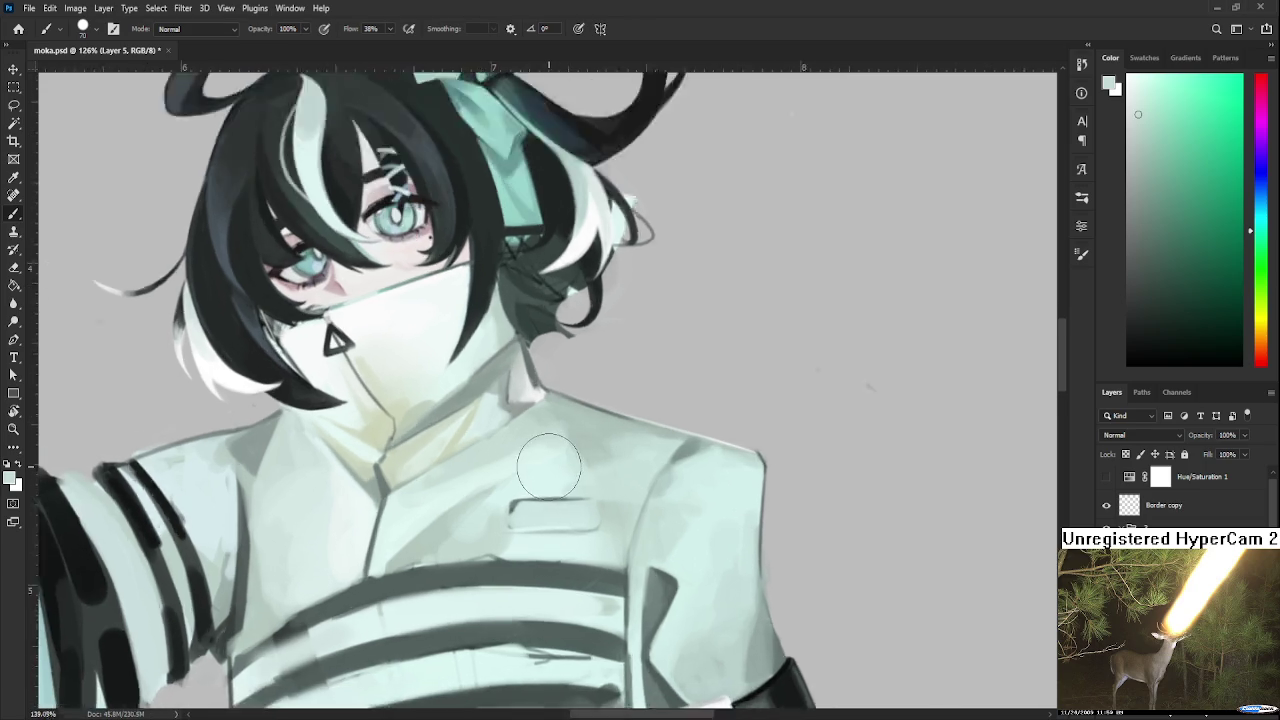
scroll(548, 466, "up", 3)
scroll(523, 480, "up", 3)
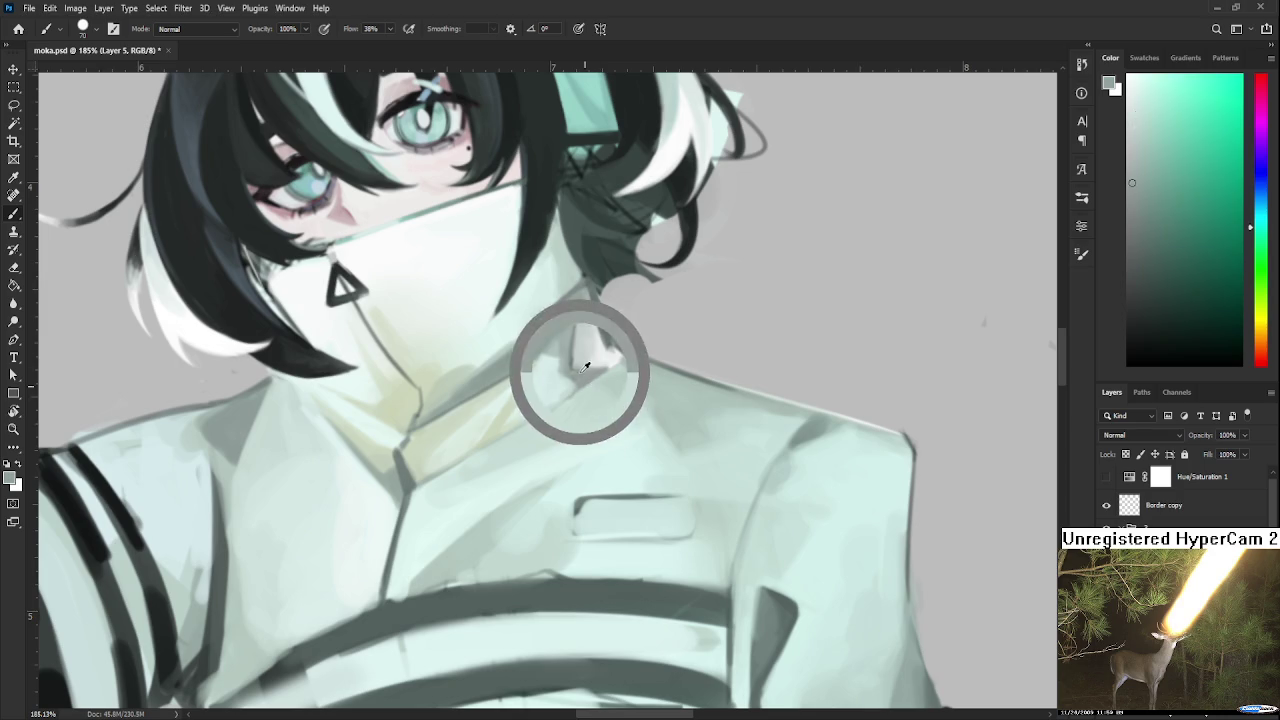
scroll(540, 370, "down", 2)
scroll(540, 370, "left", 1)
left_click_drag(516, 422, 580, 343)
left_click(543, 366, "alt")
left_click(521, 393, "alt")
left_click(576, 367, "alt")
left_click(504, 402, "alt")
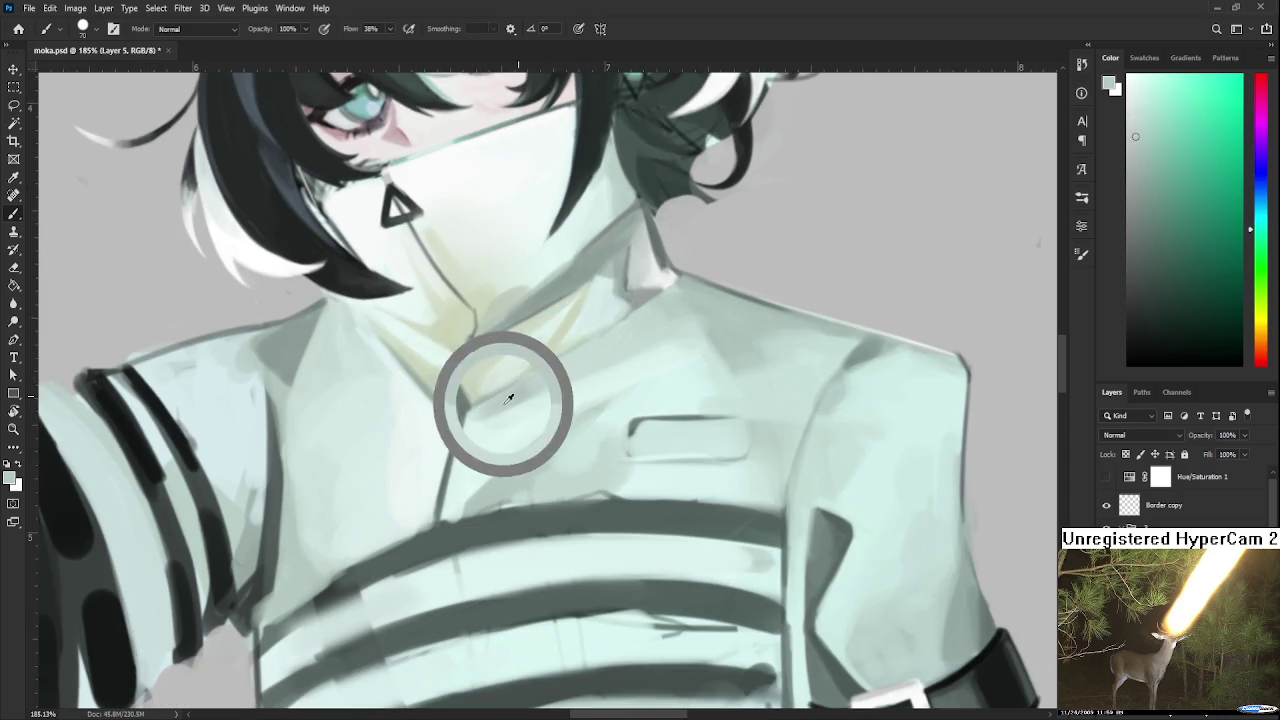
Paint light coat-coloured strokes around the collar seam and make the brush smaller.
scroll(520, 395, "up", 1)
scroll(520, 395, "right", 2)
left_click(548, 388, "alt")
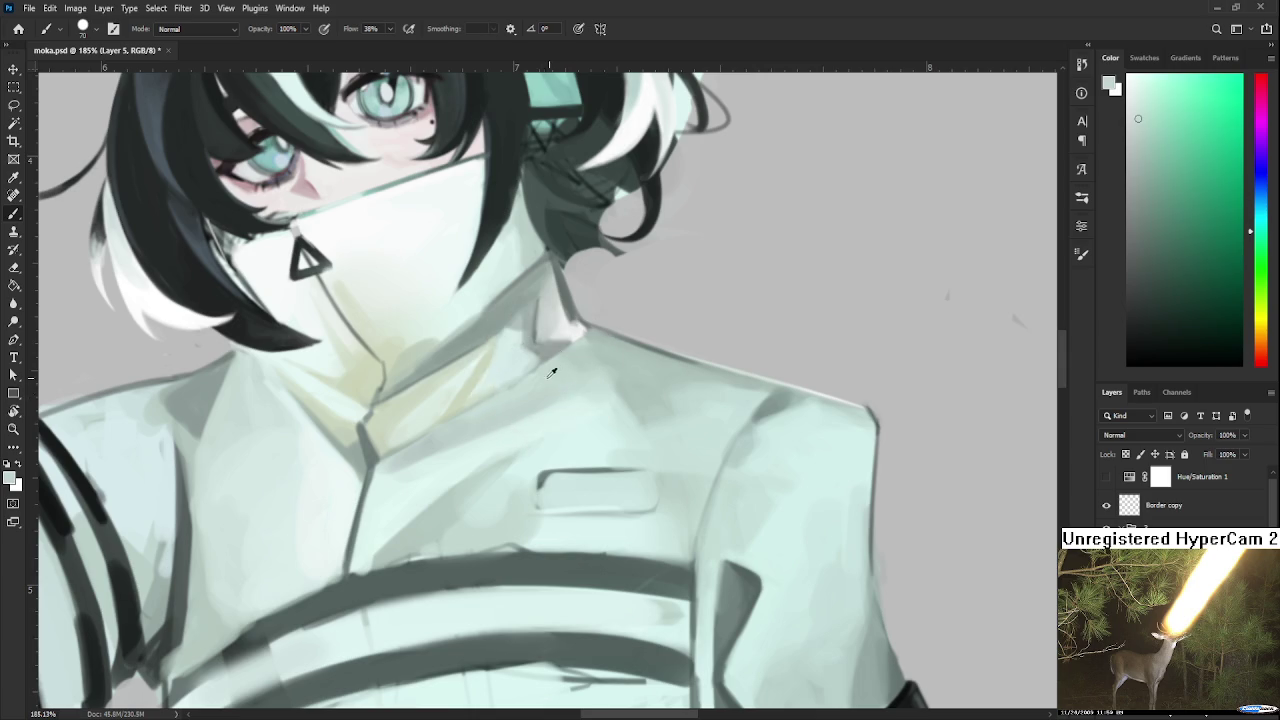
scroll(545, 365, "down", 3)
scroll(537, 355, "down", 3)
scroll(537, 355, "down", 2)
scroll(530, 356, "up", 2)
scroll(510, 357, "up", 4)
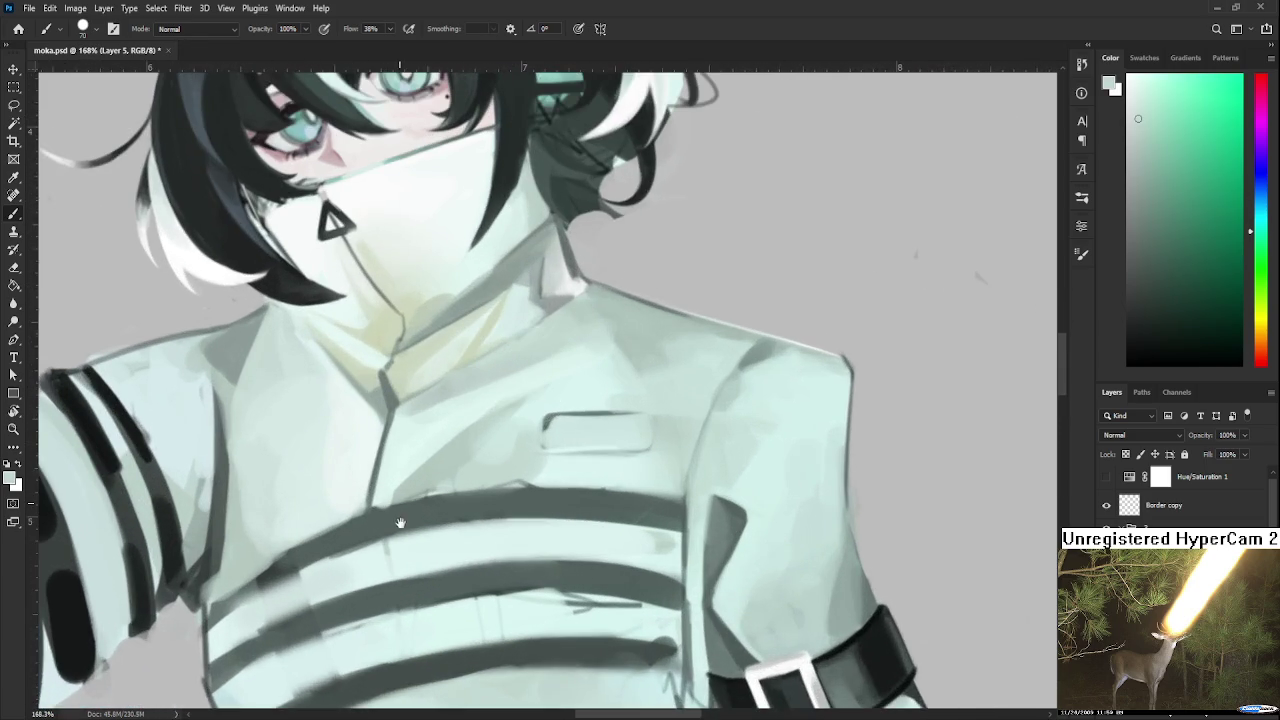
scroll(400, 522, "down", 4)
scroll(410, 468, "up", 4)
mouse_move(410, 468)
left_mouse_down()
mouse_move(430, 470)
mouse_move(475, 431)
left_mouse_up()
key("bracketleft")
key("bracketleft")
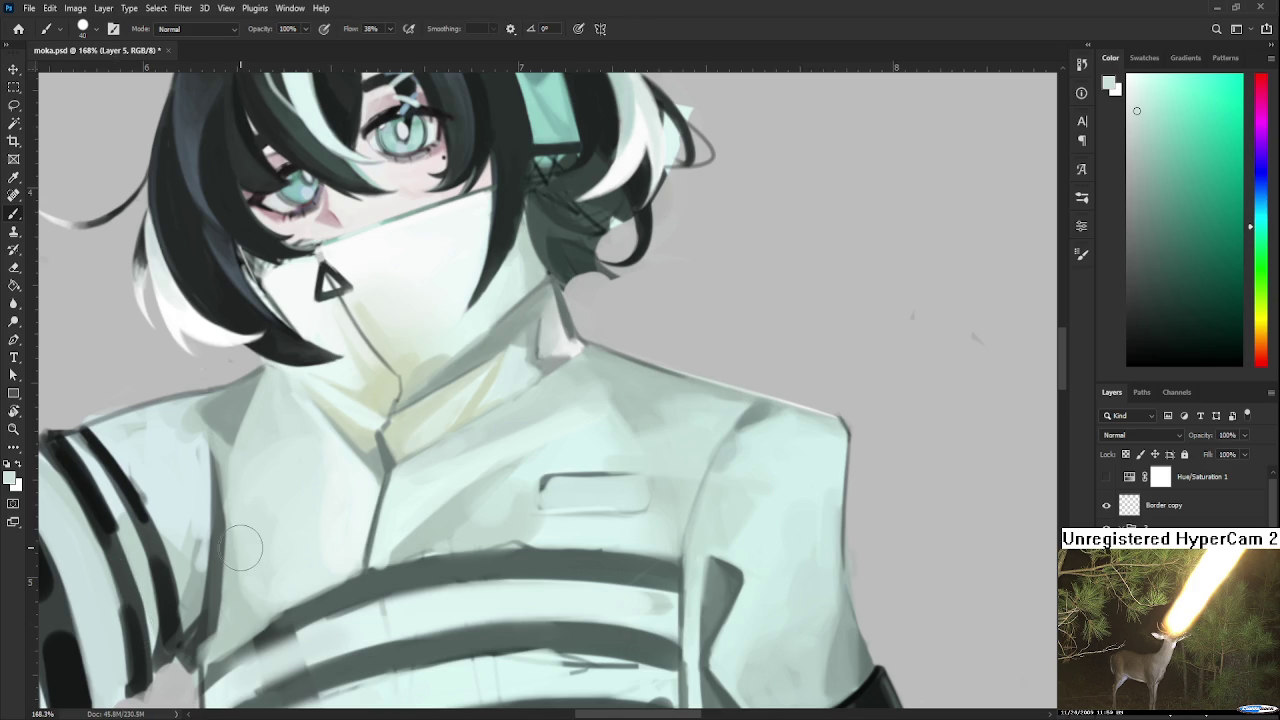
Shift to the coat's left side, shrink the brush, and sample lighter jacket tones.
left_click_drag(451, 481, 400, 470)
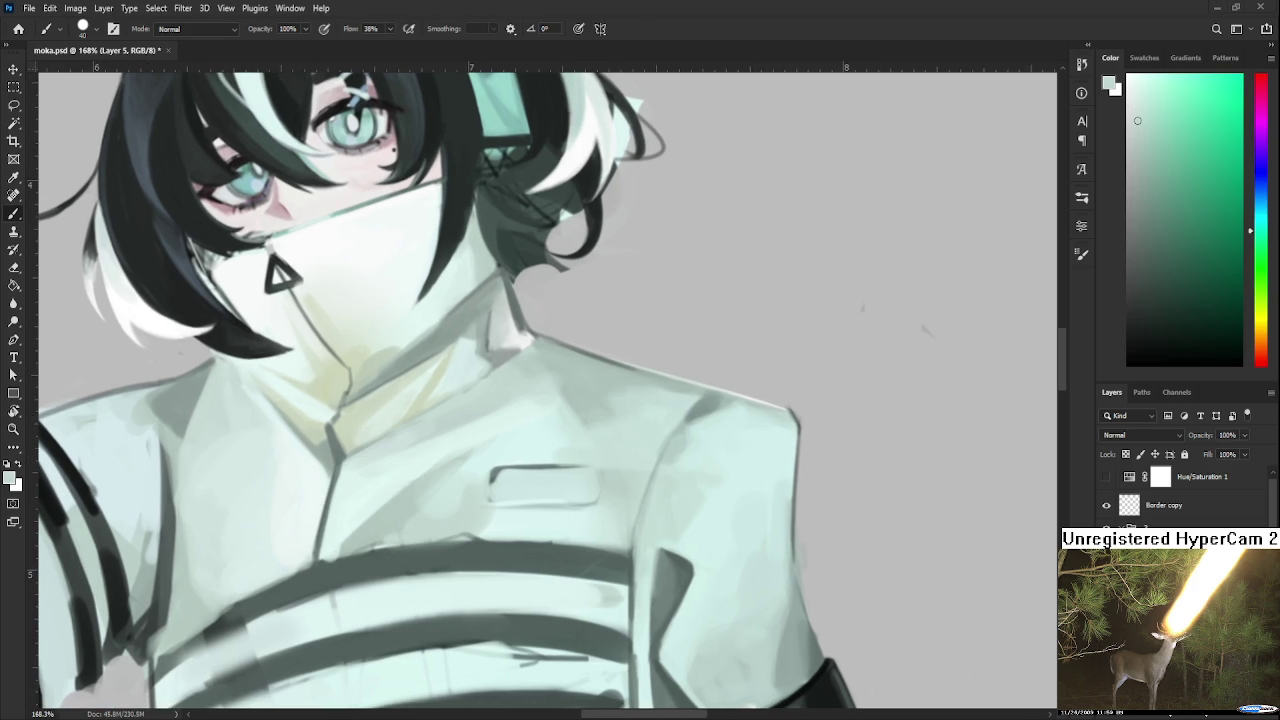
key("bracketleft")
key("bracketleft")
key("bracketleft")
left_click(353, 462, "alt")
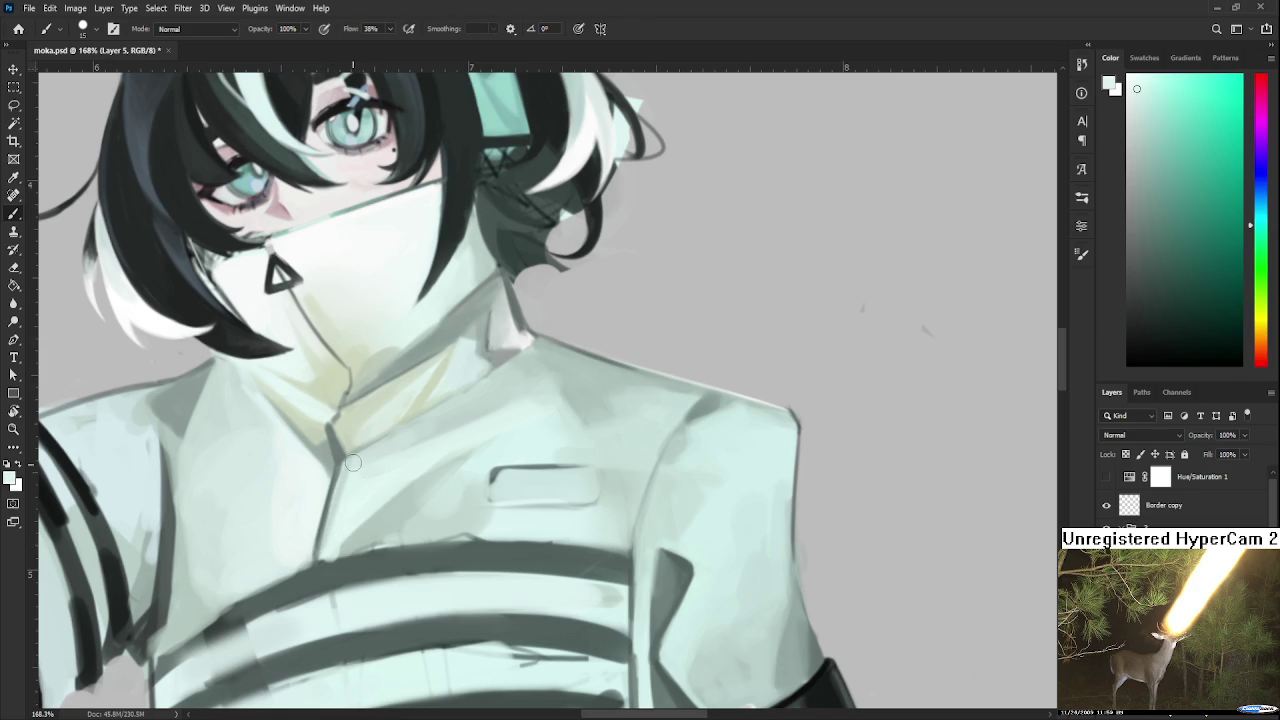
left_click_drag(363, 486, 386, 462)
left_click(399, 486, "alt")
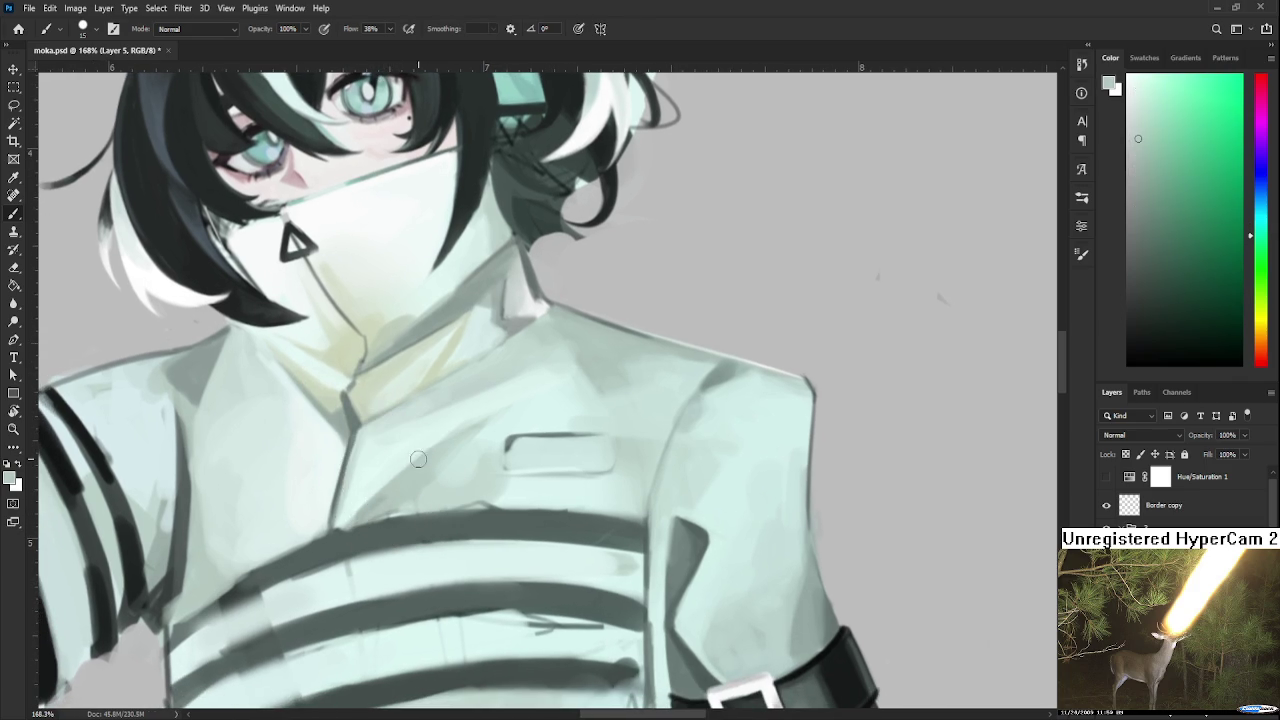
left_click(413, 473, "alt")
left_click(448, 430, "alt")
left_click(445, 445, "alt")
left_click(415, 443, "alt")
left_click(387, 460, "alt")
Sample greener jacket tones and pick a pale near-white mint for the chest.
left_click(384, 438, "alt")
left_click(376, 428, "alt")
left_click(291, 422, "alt")
left_click(335, 421, "alt")
scroll(337, 420, "down", 1)
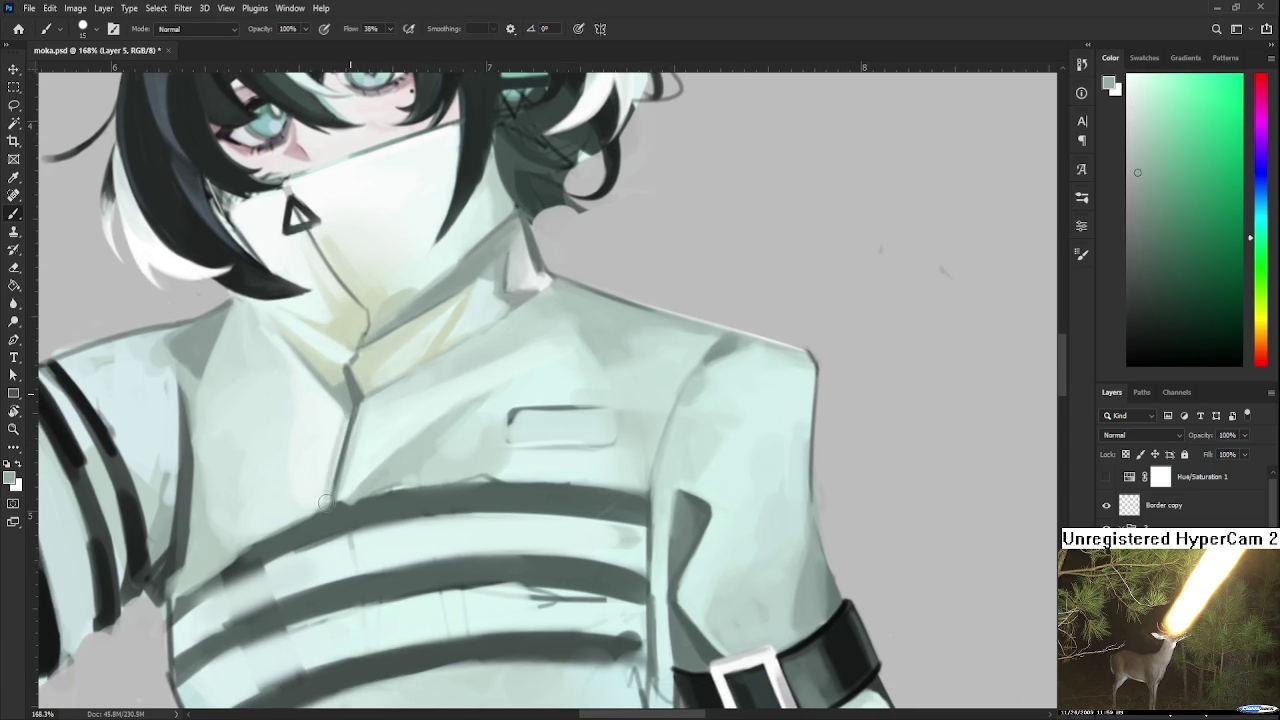
left_click(330, 455, "alt")
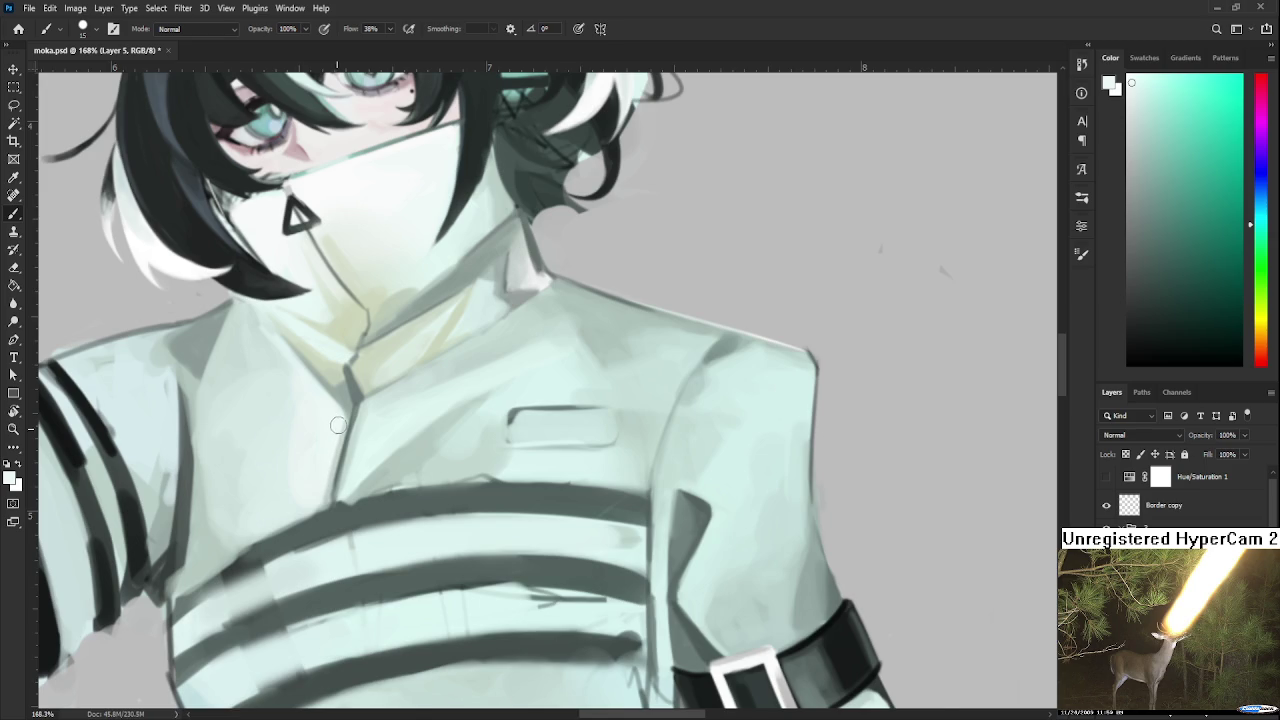
left_click_drag(338, 425, 433, 447)
scroll(380, 499, "down", 2)
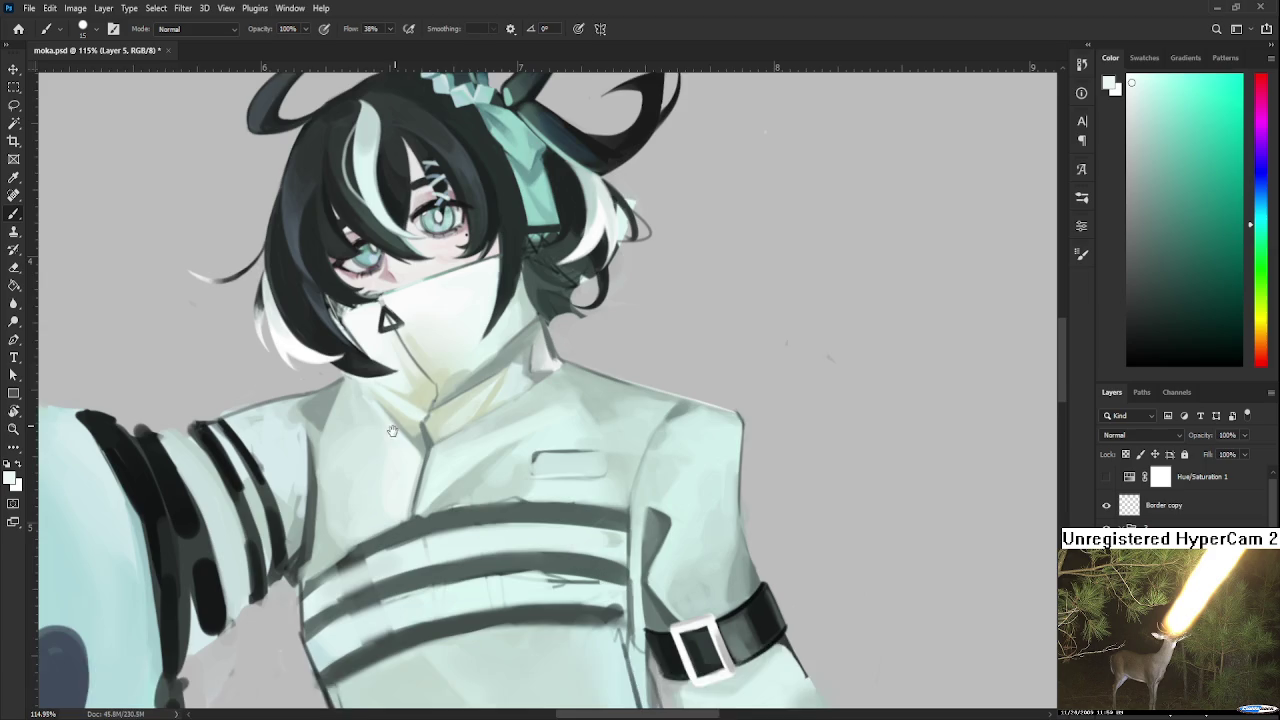
Sample cyan, darker shading and lighter tones from beside the collar.
scroll(393, 431, "up", 2)
left_click(337, 443, "alt")
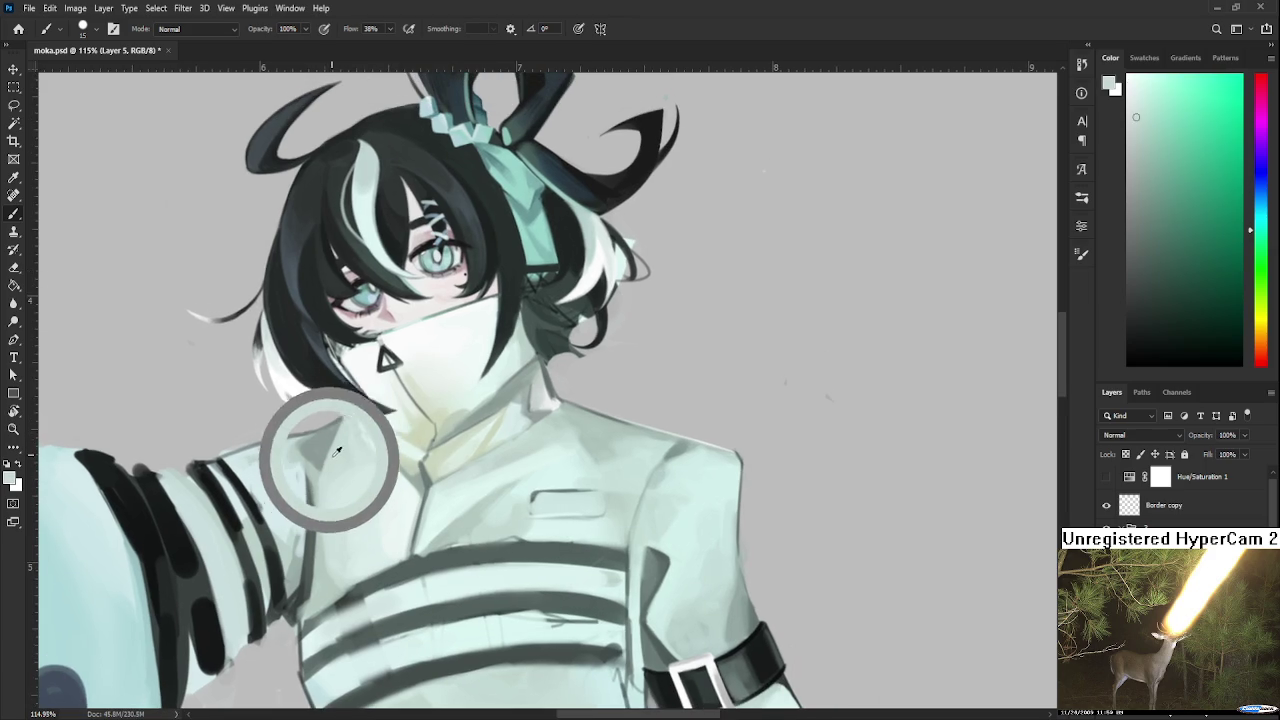
left_click(294, 436, "alt")
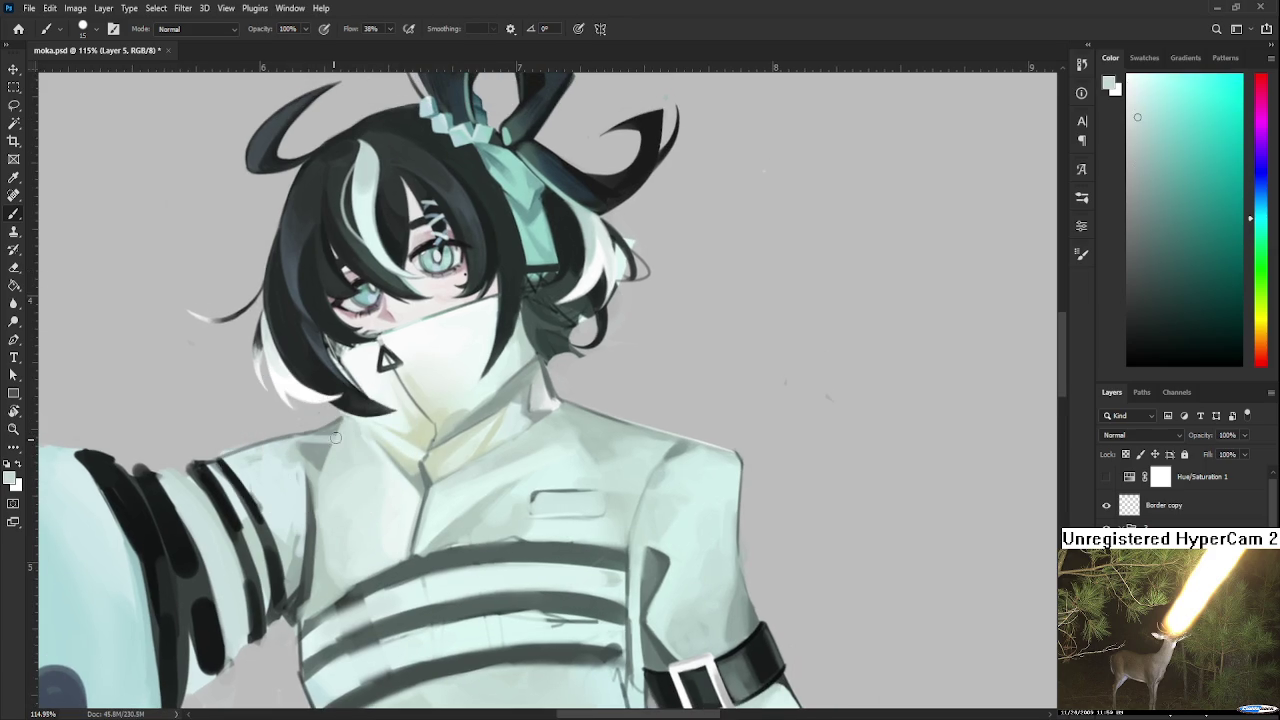
left_click(310, 437, "alt")
left_click(320, 446, "alt")
left_click(337, 454, "alt")
left_click(321, 458, "alt")
left_click(350, 440, "alt")
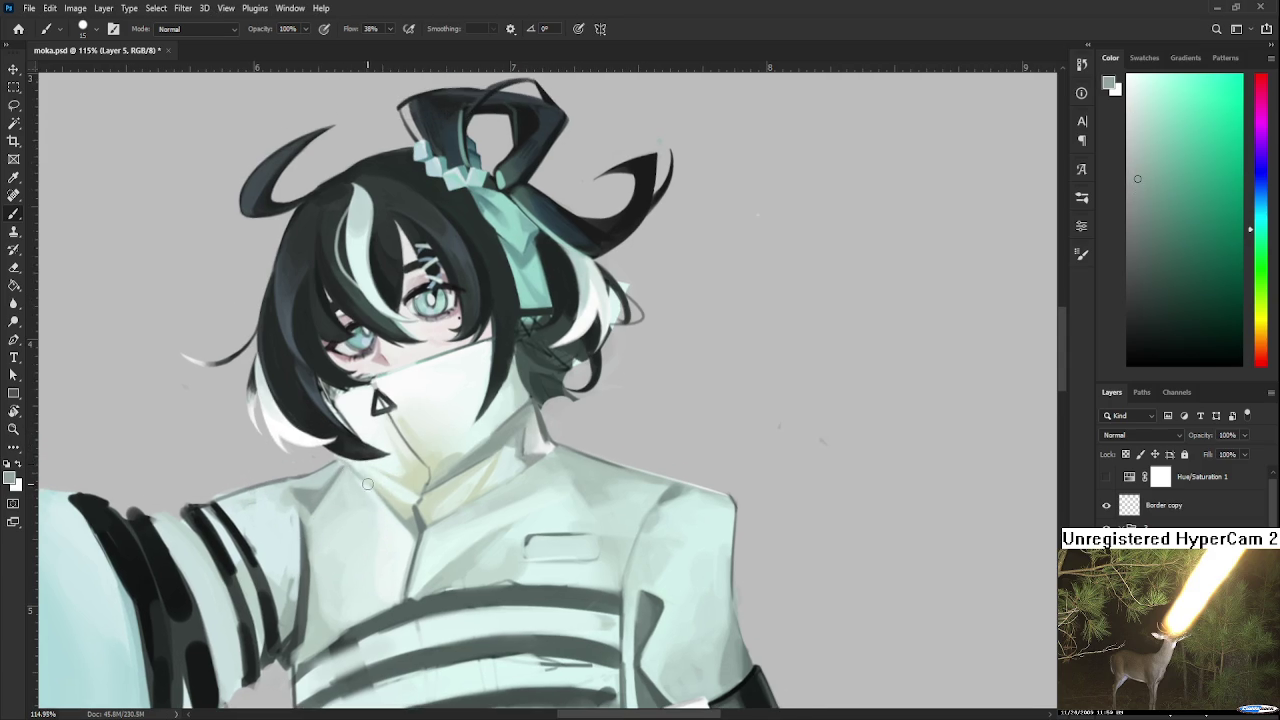
Look over the arm band and canvas, then sample lighter chest and coat colours.
left_click_drag(354, 481, 387, 406)
scroll(485, 359, "down", 2)
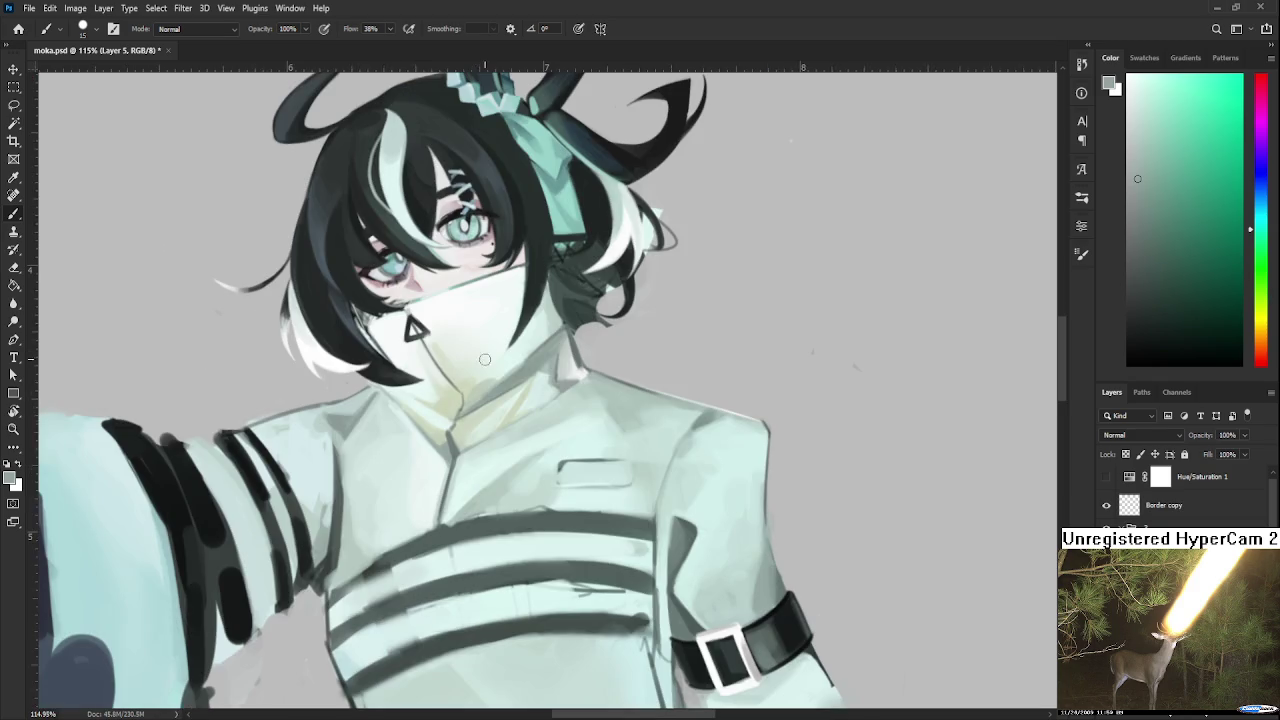
left_click_drag(485, 359, 473, 346)
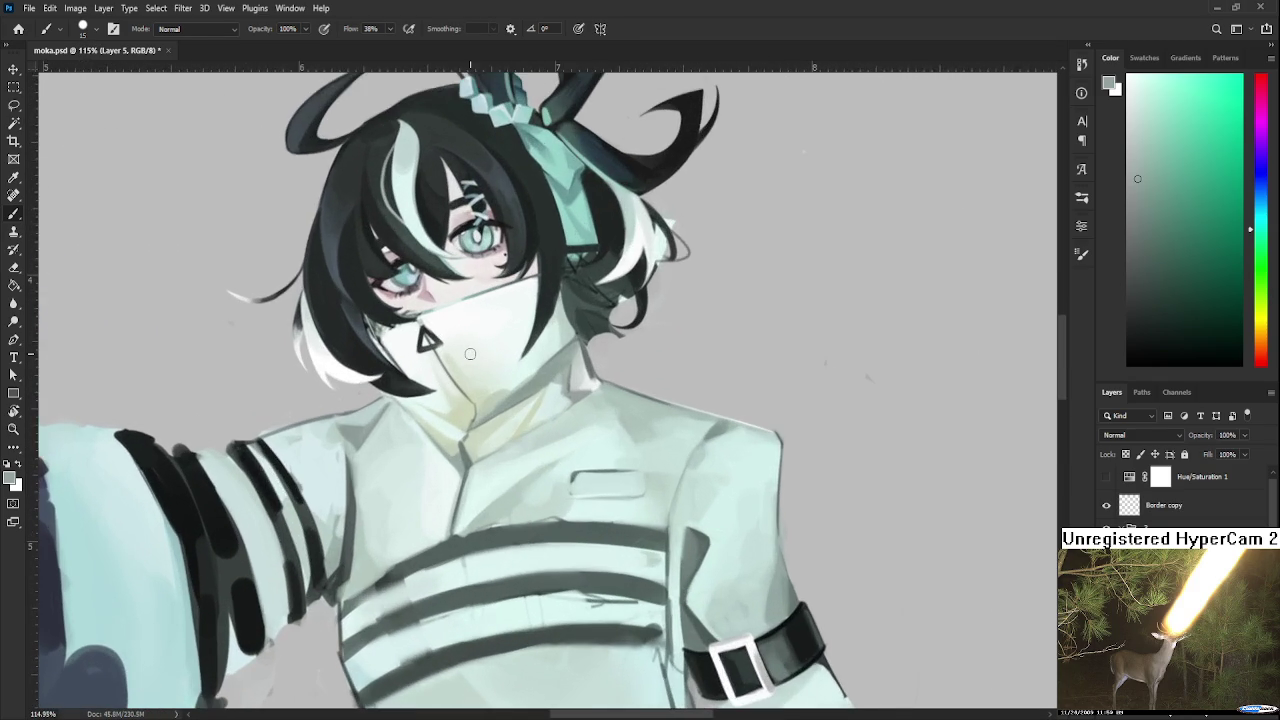
scroll(480, 380, "up", 2)
left_click(381, 468, "alt")
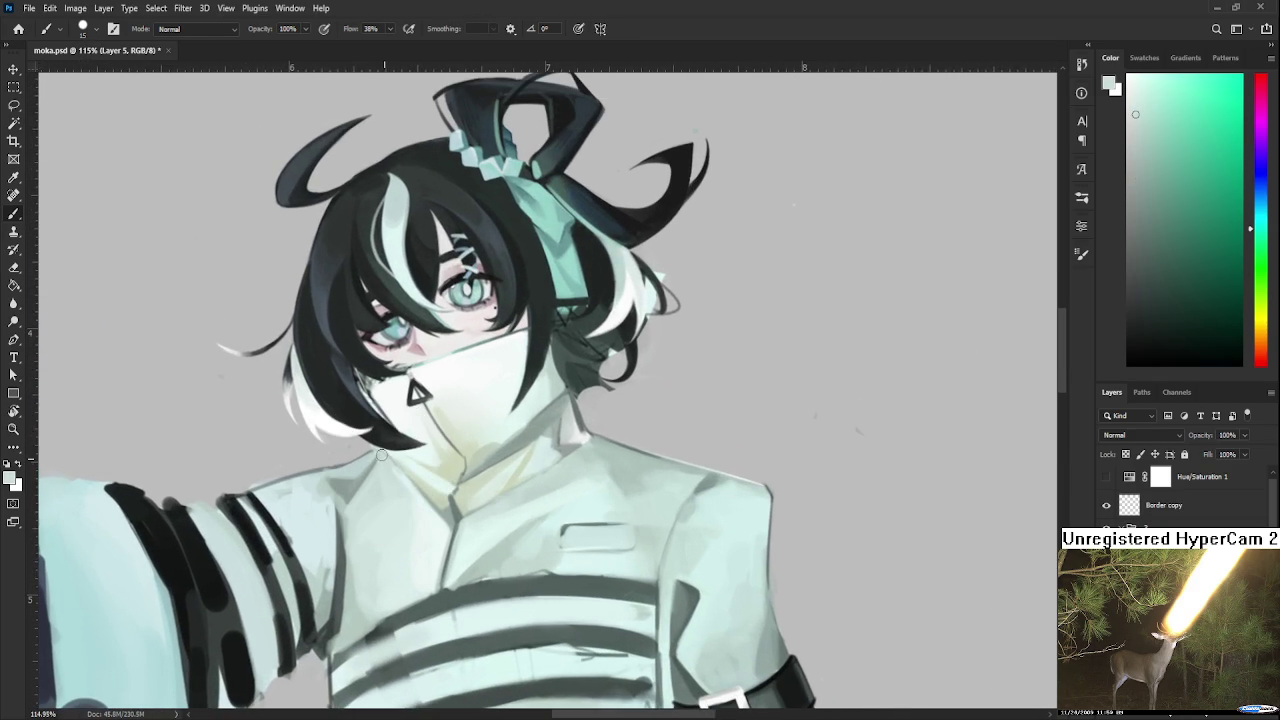
left_click(422, 520, "alt")
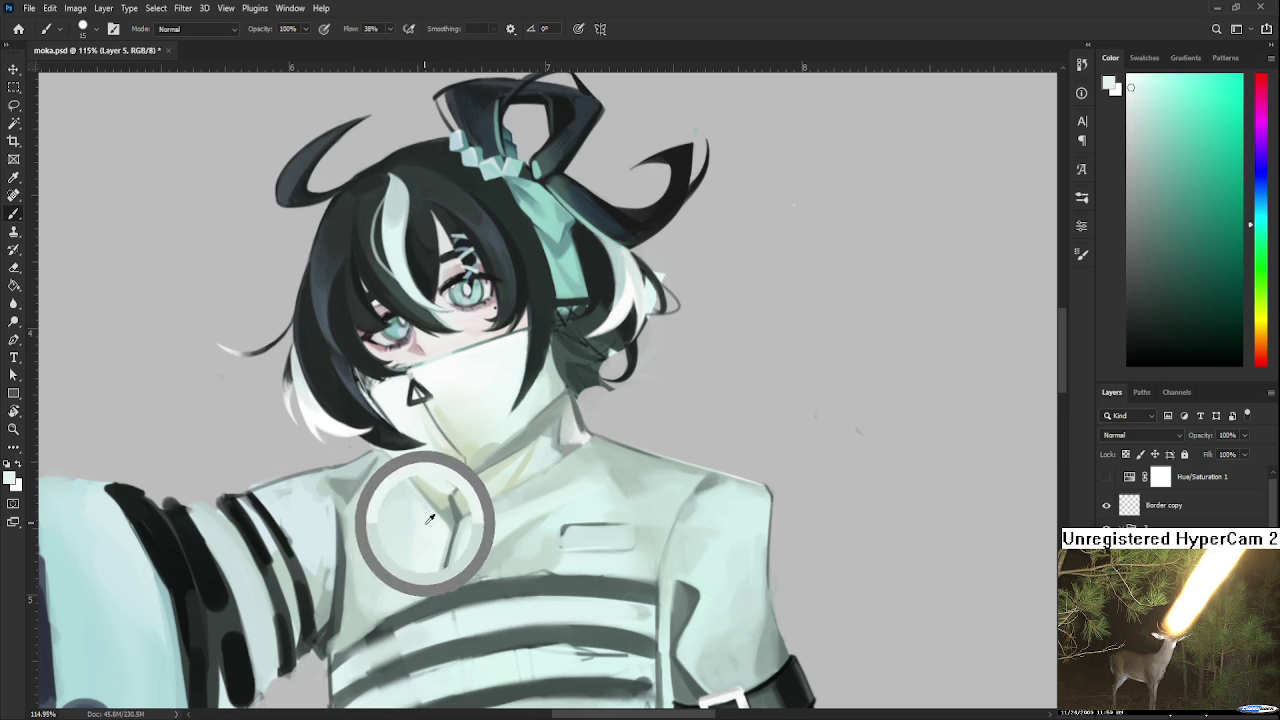
left_click(424, 505, "alt")
mouse_move(414, 516)
left_mouse_down()
mouse_move(454, 449)
mouse_move(508, 409)
mouse_move(438, 468)
left_mouse_up()
Rotate the canvas, sample chest tones, and enlarge the brush to about 70.
key("r")
left_click(436, 470, "alt")
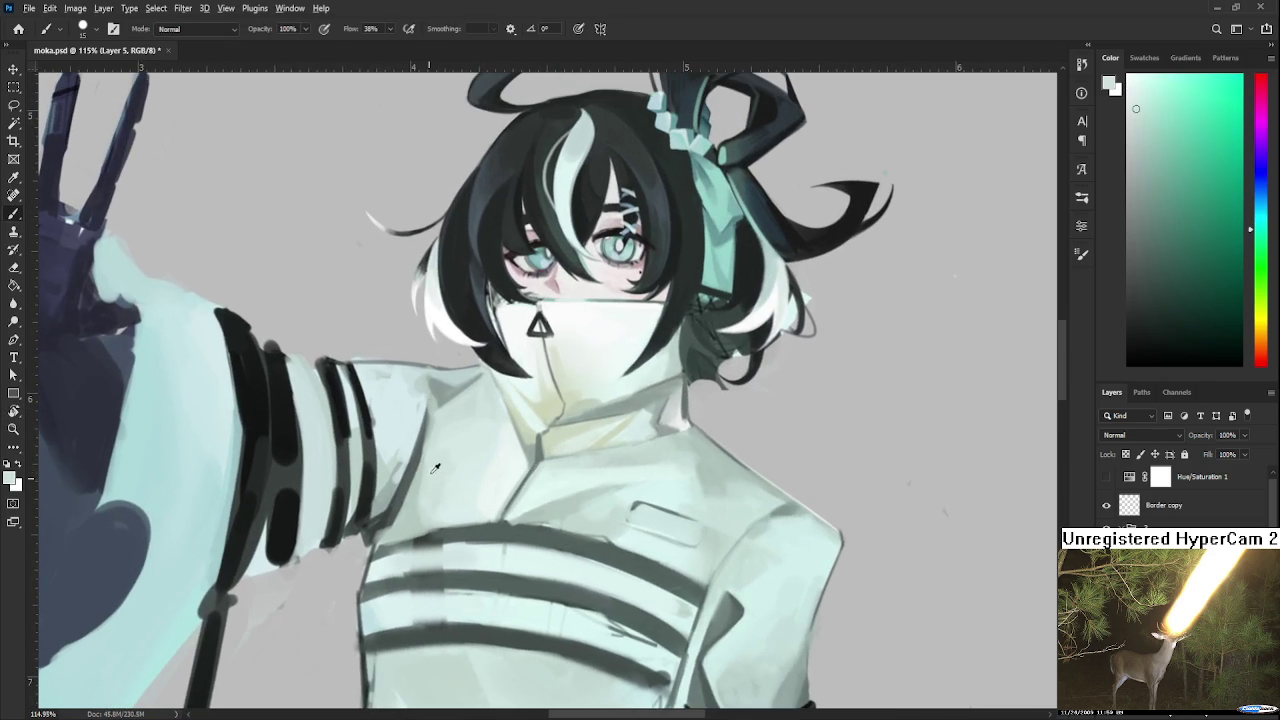
left_click(481, 451, "alt")
left_click(526, 470, "alt")
key("bracketright")
key("bracketright")
key("bracketright")
key("bracketright")
key("bracketright")
key("bracketright")
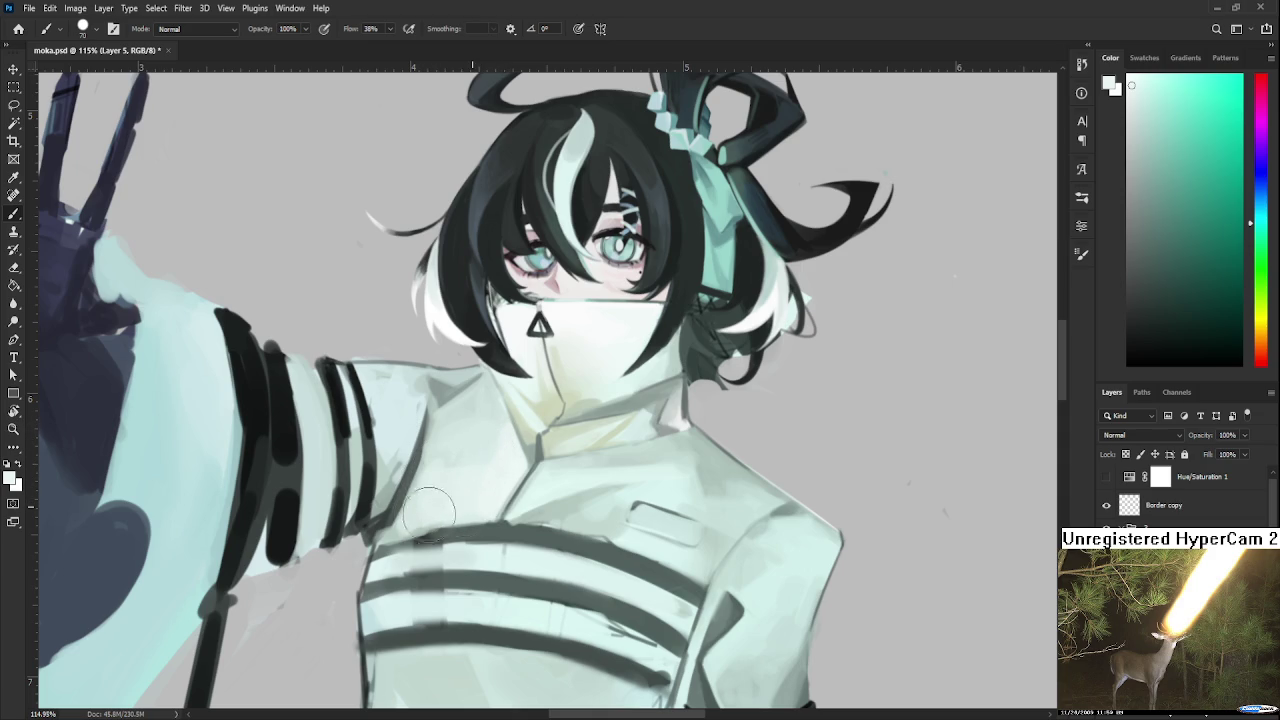
left_click(500, 440, "alt")
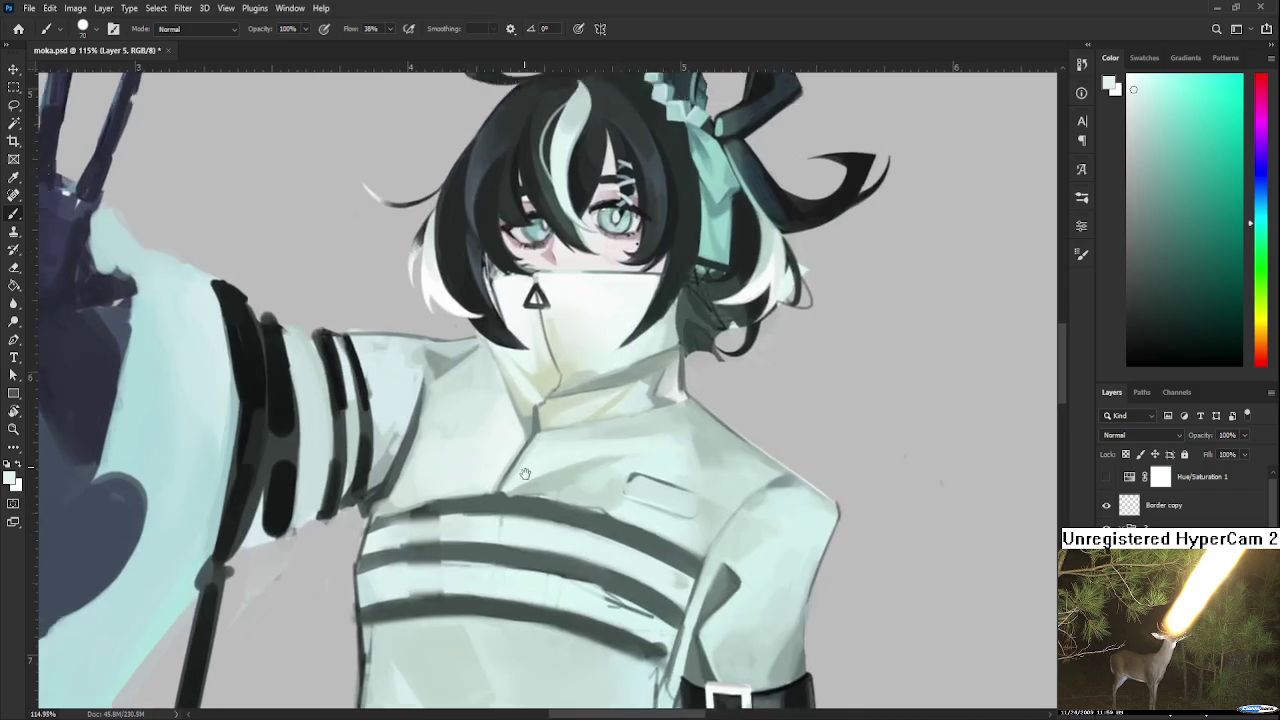
left_click_drag(469, 495, 493, 404)
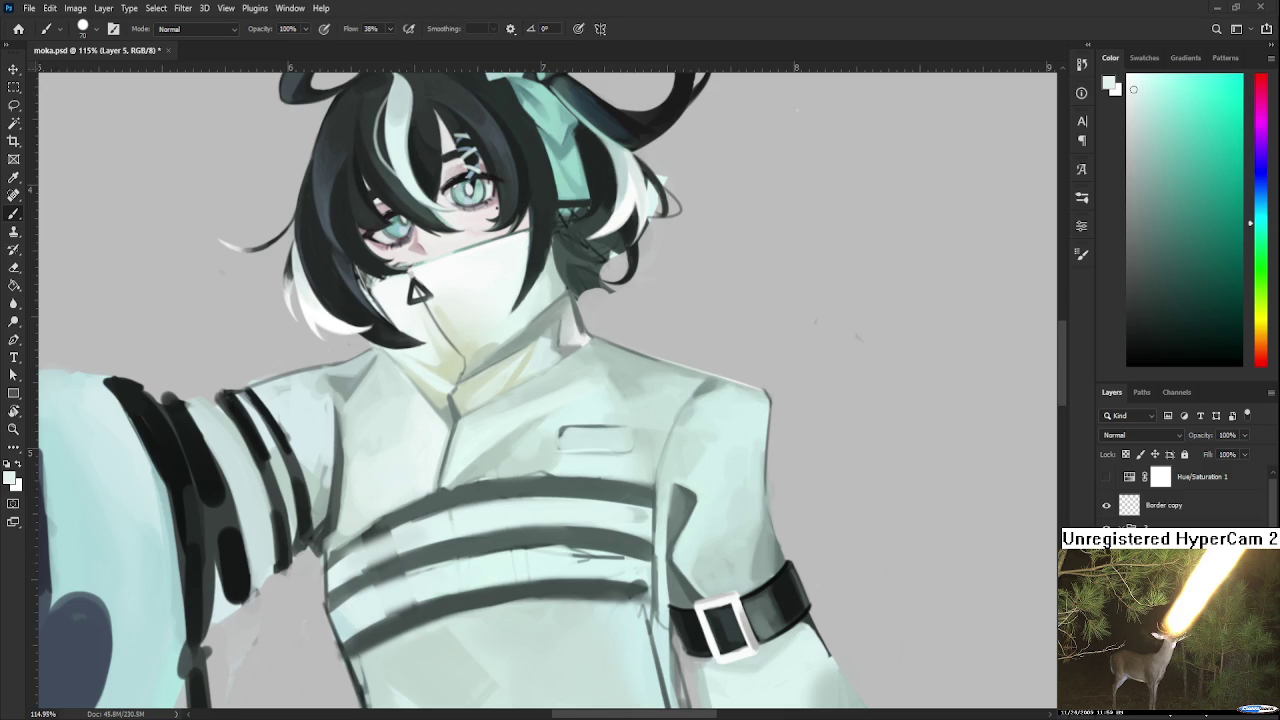
Sample coat tones near the collar and paint light strokes along the sleeve edge.
scroll(380, 455, "up", 2)
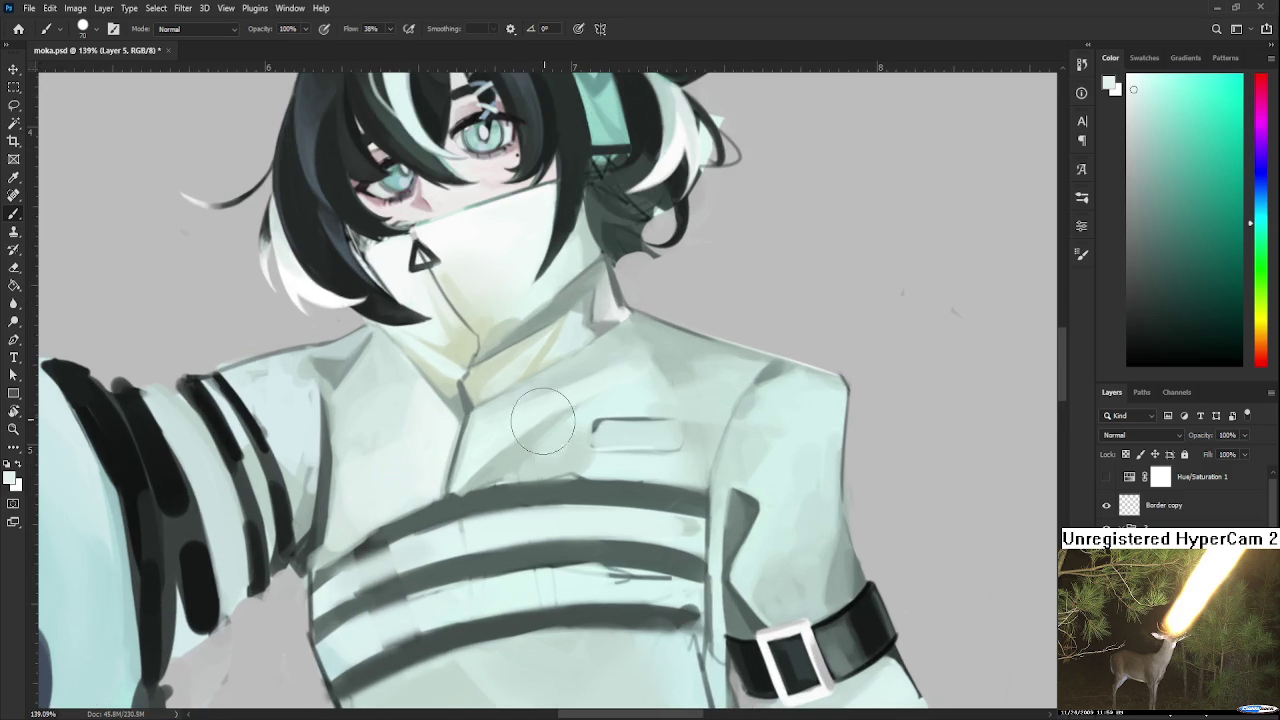
left_click_drag(504, 457, 482, 485)
left_click(463, 488, "alt")
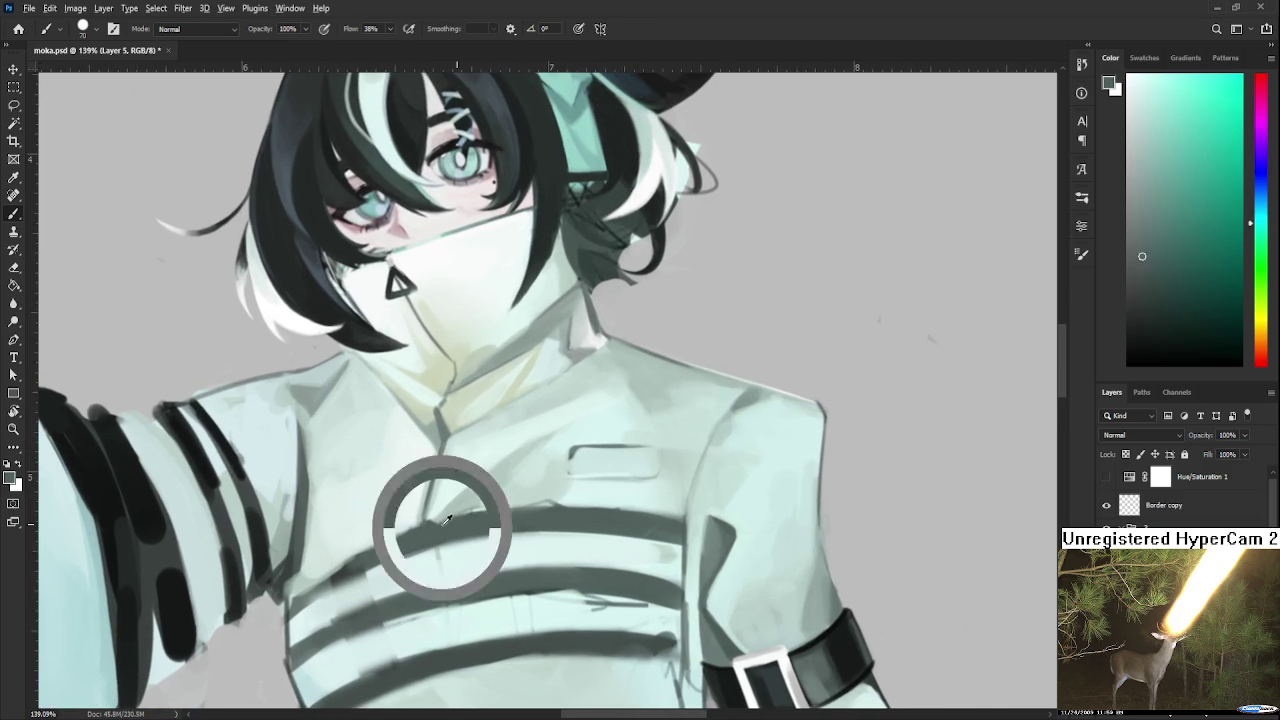
left_click(460, 487, "alt")
mouse_move(278, 463)
left_mouse_down()
mouse_move(343, 513)
mouse_move(344, 482)
mouse_move(360, 590)
left_mouse_up()
left_click(320, 529, "alt")
left_click(340, 462, "alt")
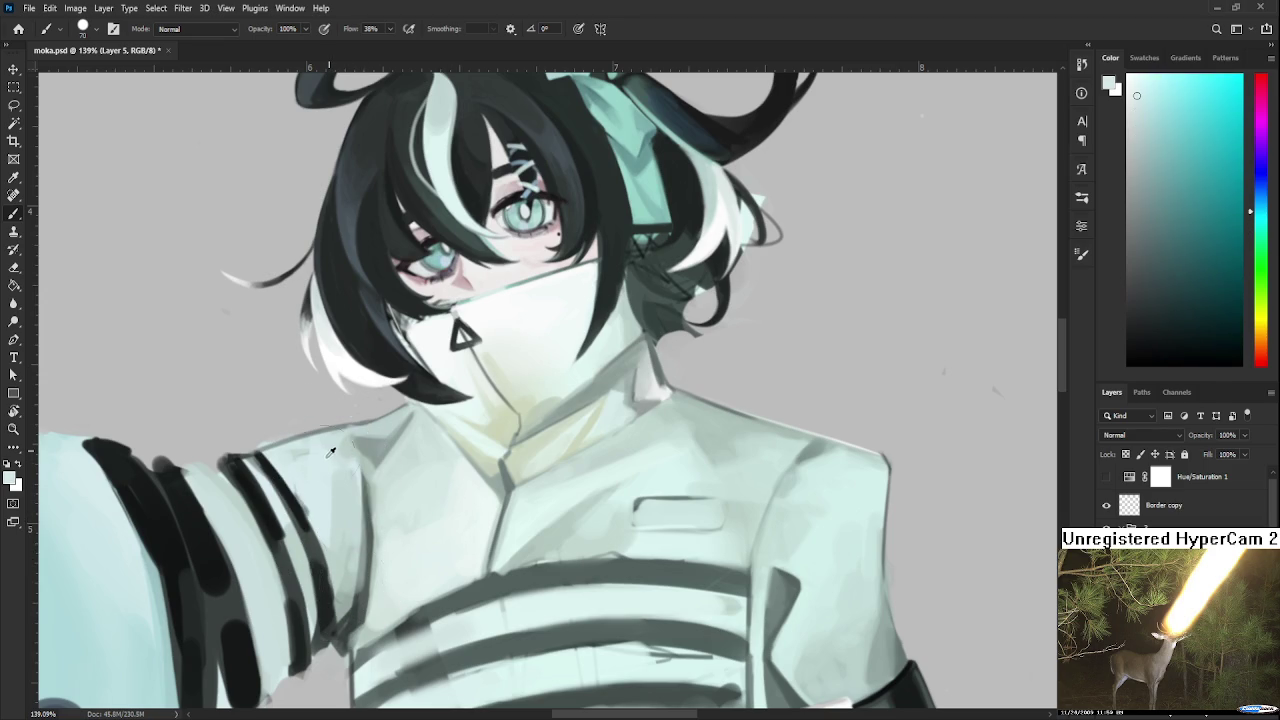
Paint dark green-grey strokes along the sleeve edge, resampling sleeve colours between strokes.
left_click(352, 536, "alt")
left_click_drag(340, 468, 322, 556)
left_click(336, 490, "alt")
left_click_drag(336, 436, 300, 530)
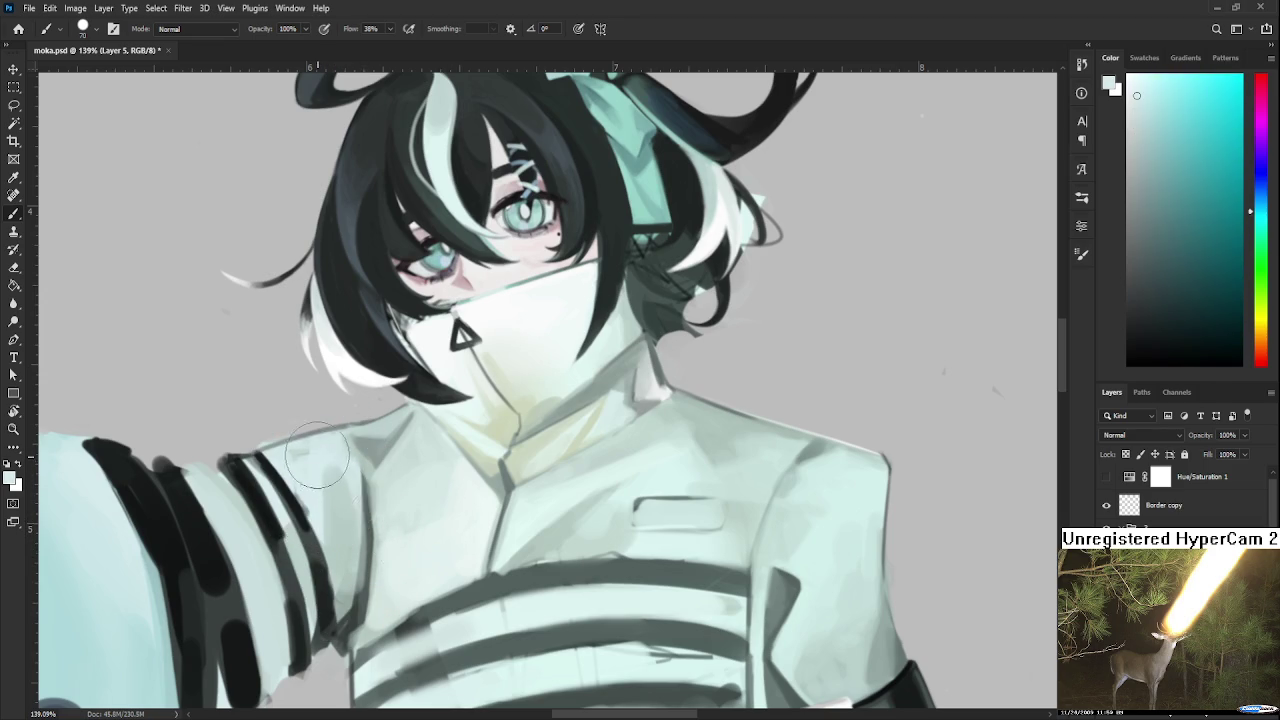
left_click(354, 575, "alt")
left_click_drag(340, 465, 330, 585)
left_click(337, 480, "alt")
left_click_drag(330, 410, 300, 540)
Sample lighter cyan and greener sleeve tones and shrink the brush from 15 to 9.
left_click(343, 468, "alt")
left_click(346, 564, "alt")
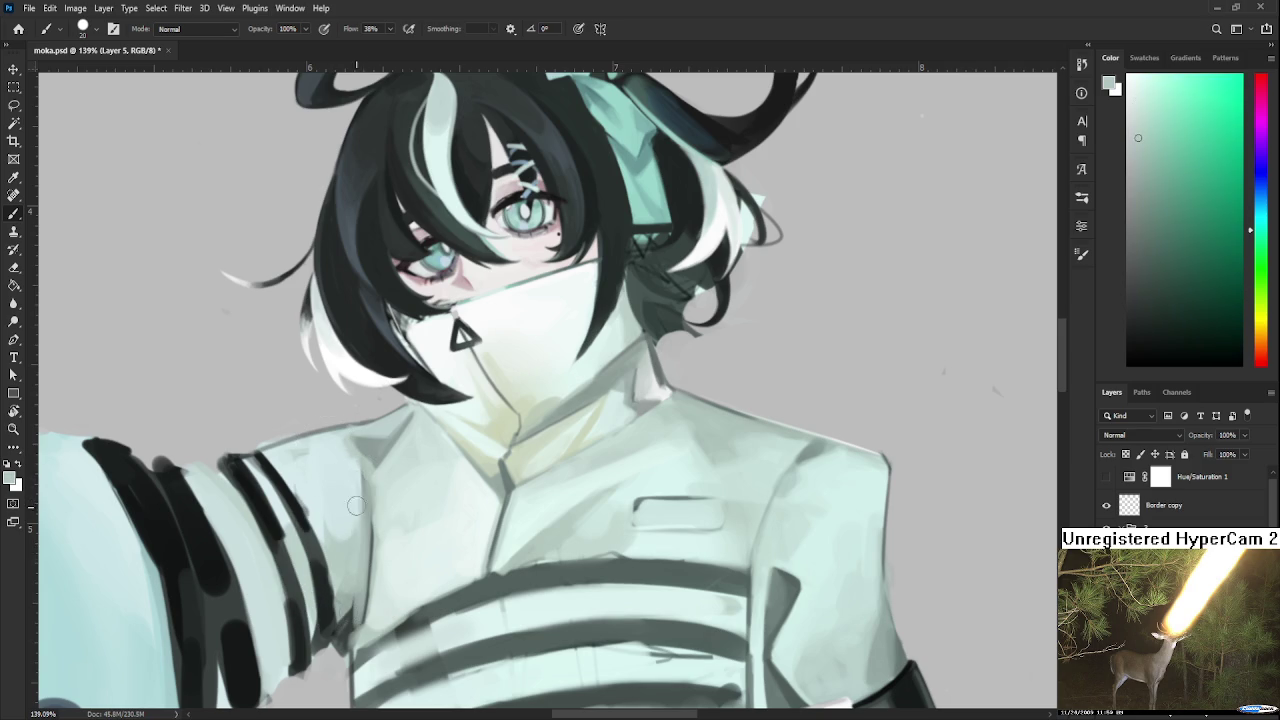
left_click(370, 545, "alt")
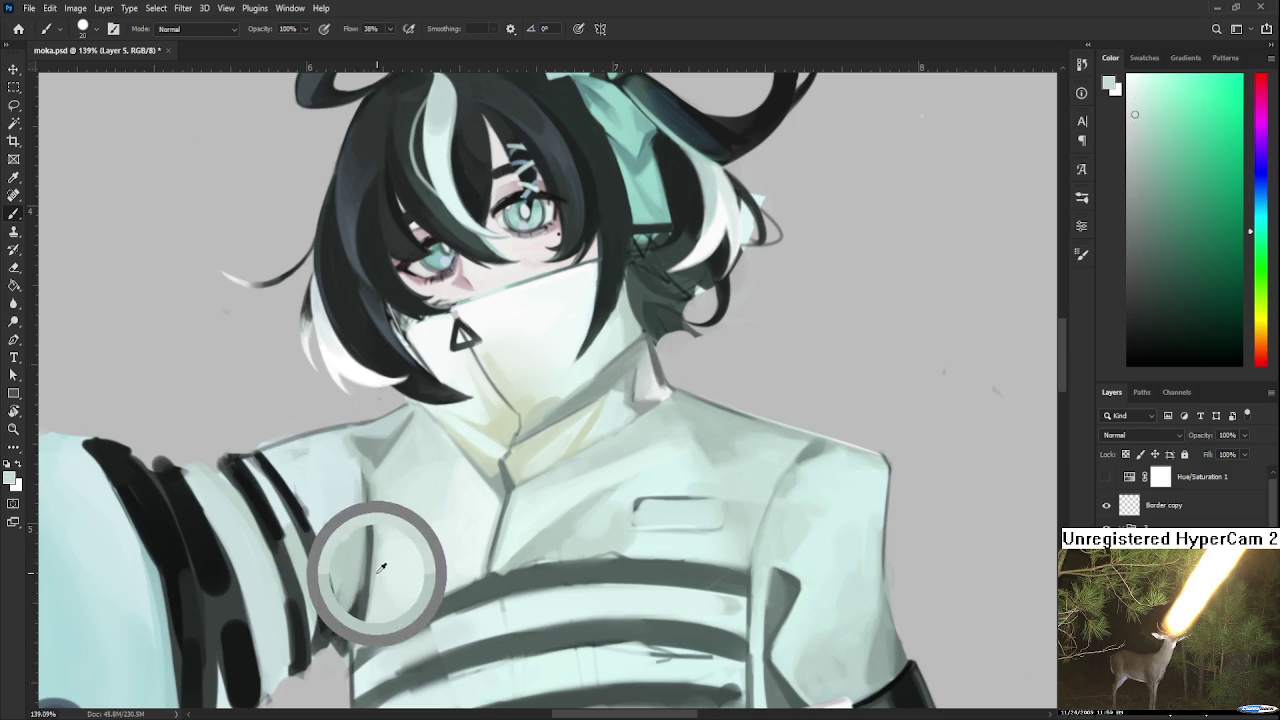
key("bracketleft")
key("bracketleft")
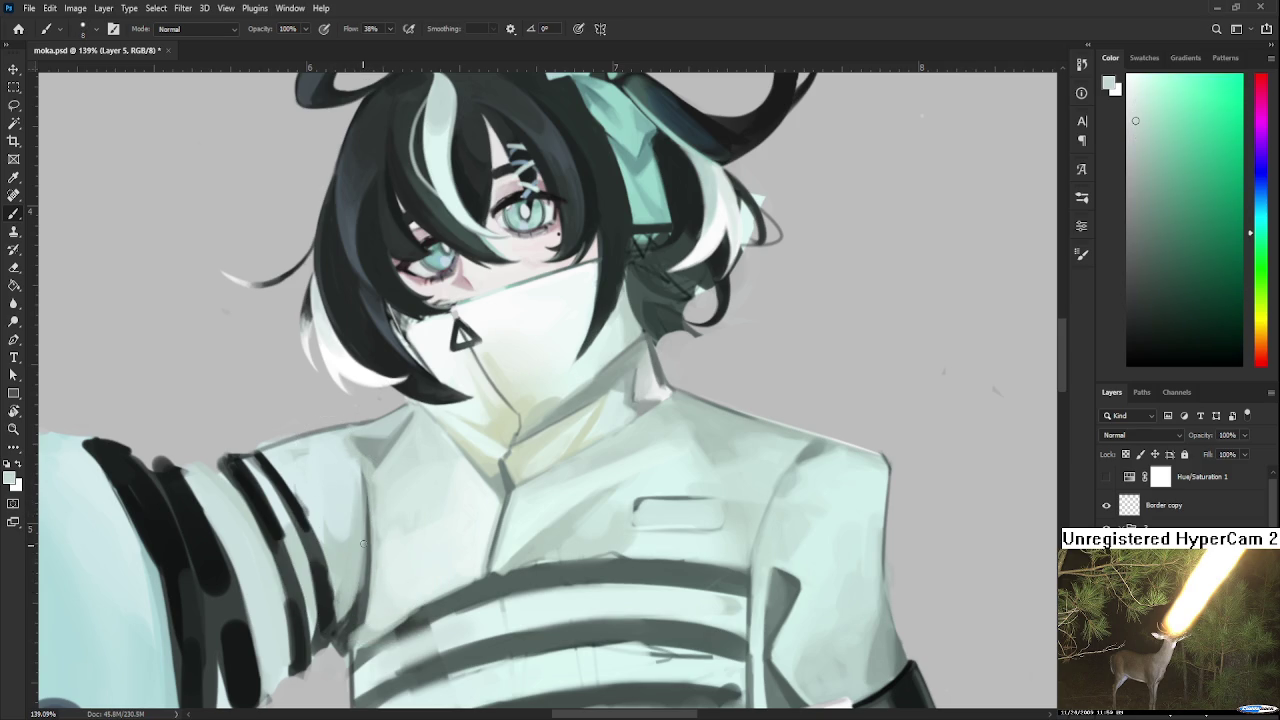
left_click(395, 497, "alt")
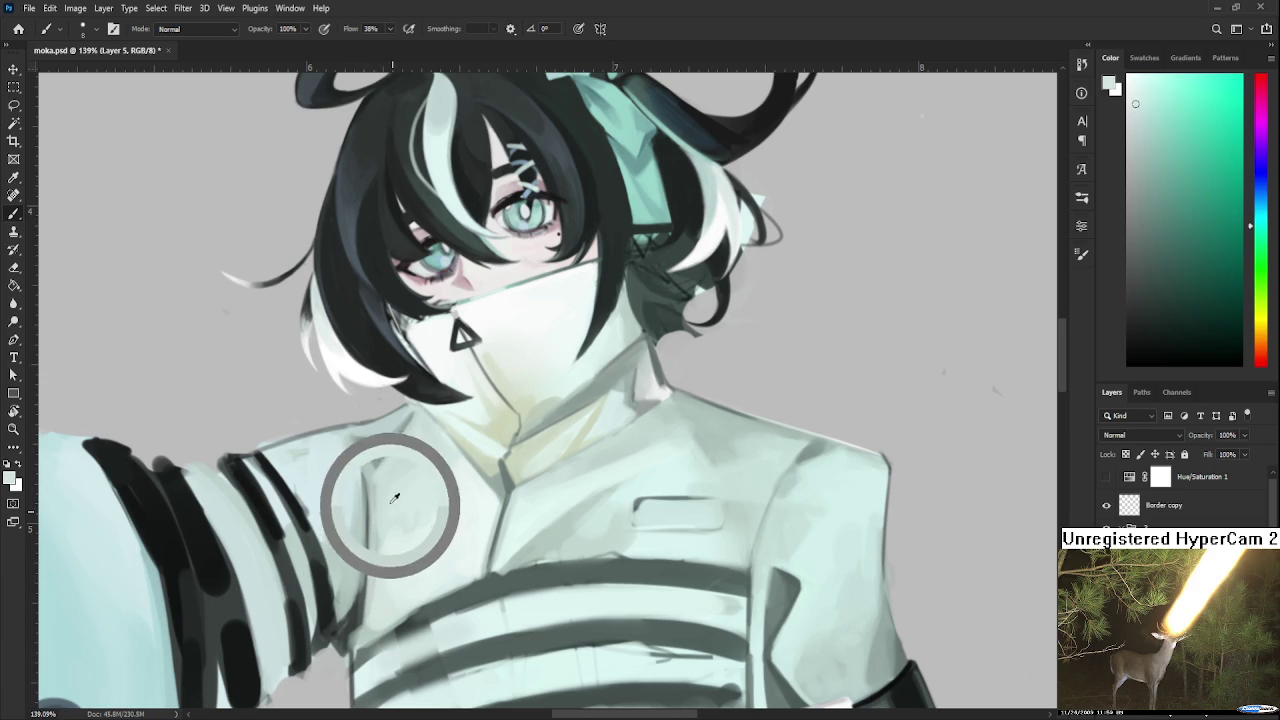
mouse_move(345, 545)
left_mouse_down()
mouse_move(363, 610)
mouse_move(372, 520)
left_mouse_up()
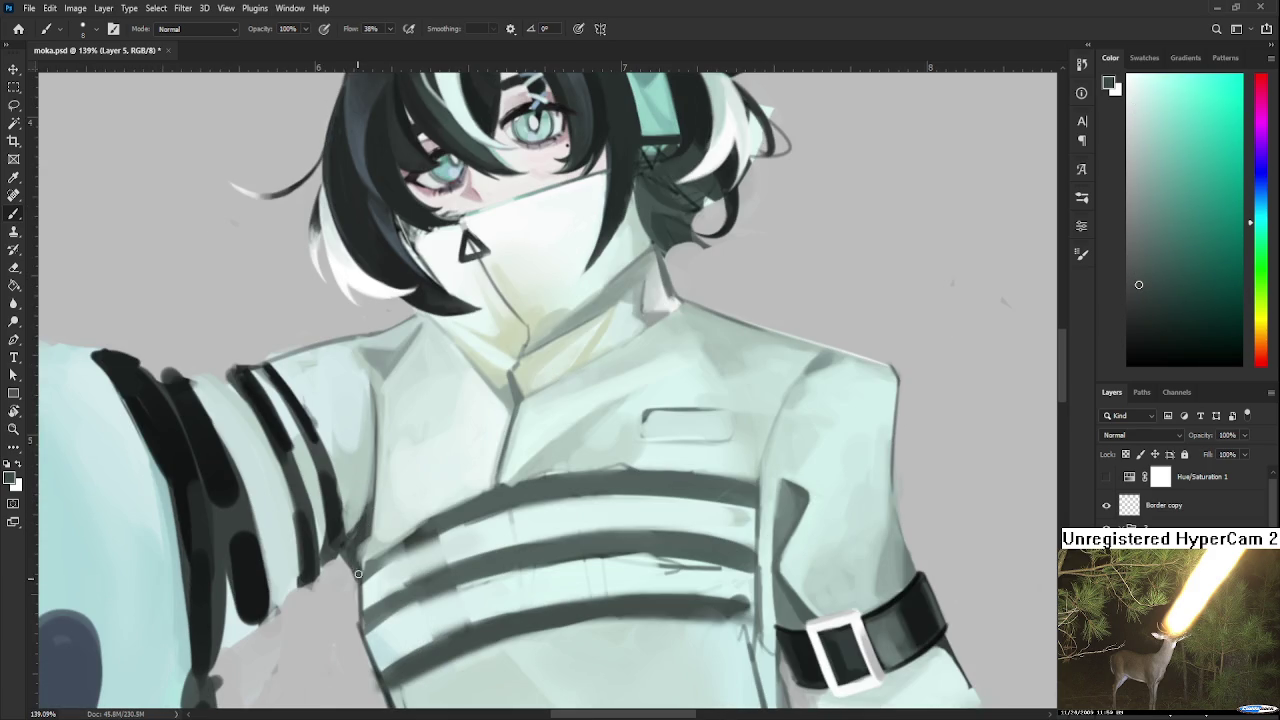
left_click_drag(366, 548, 357, 618)
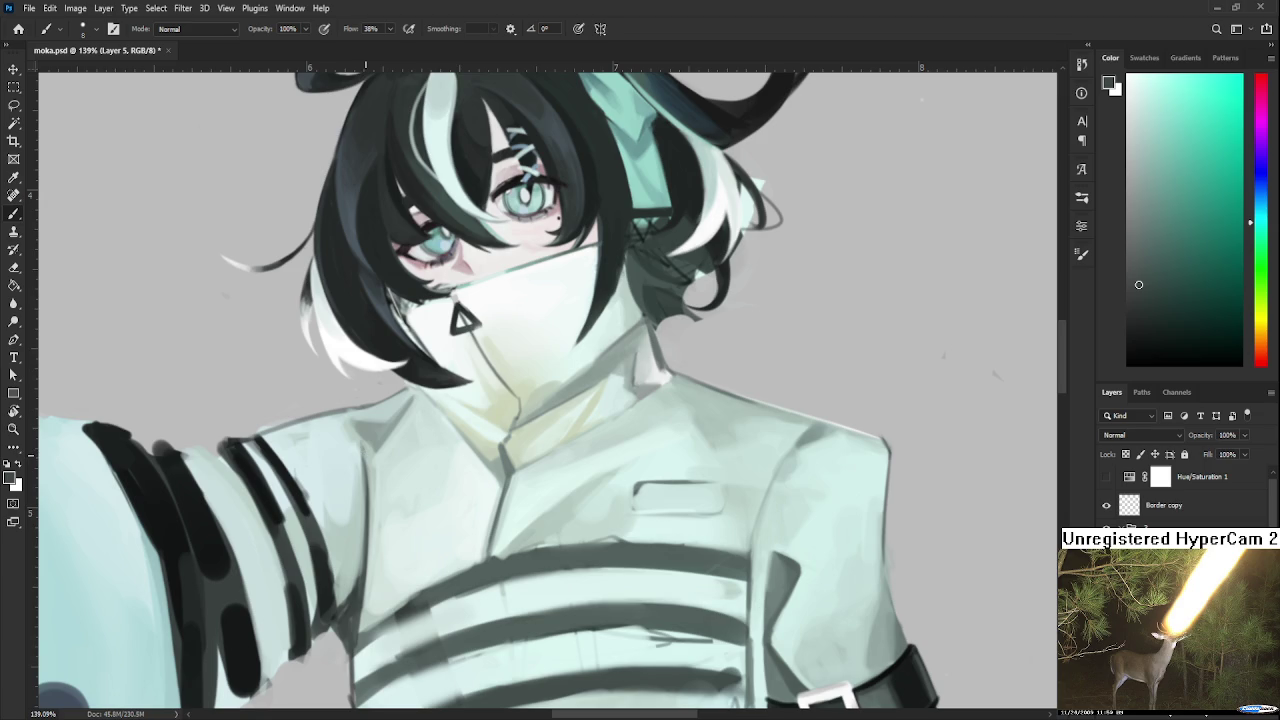
Sample a lighter sleeve tint and soften the shading along the arm's edge.
scroll(372, 418, "down", 3)
scroll(372, 418, "down", 2)
scroll(372, 418, "down", 2)
scroll(372, 418, "up", 2)
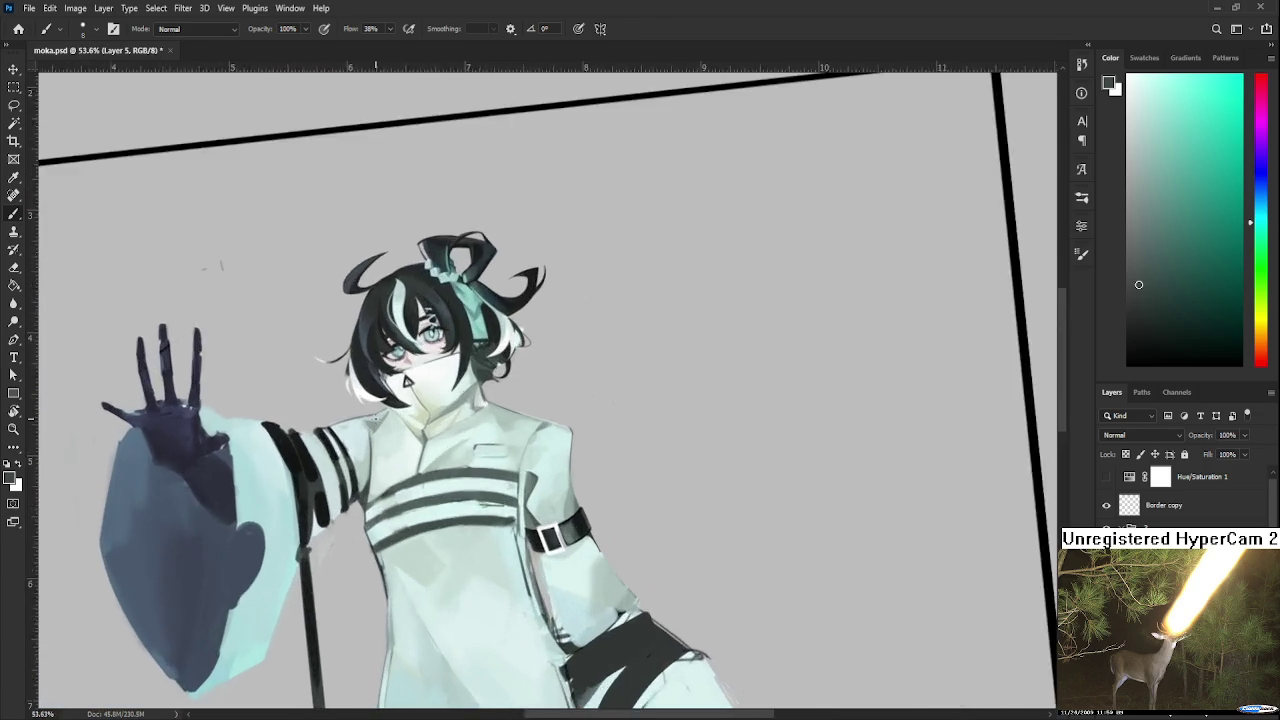
scroll(382, 433, "up", 2)
scroll(382, 433, "up", 2)
scroll(382, 433, "up", 2)
left_click(382, 472, "alt")
left_click(336, 583, "alt")
mouse_move(340, 440)
left_mouse_down()
mouse_move(340, 508)
mouse_move(342, 437)
left_mouse_up()
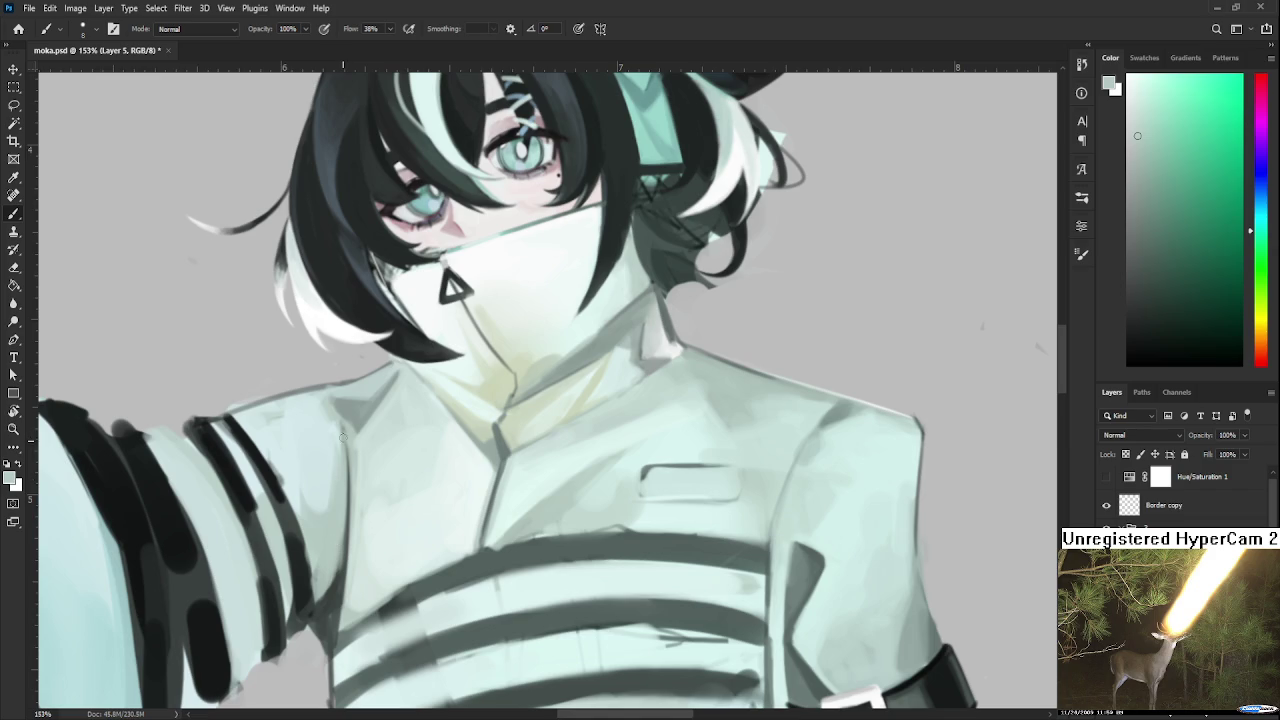
Sample pale sleeve and grey-green coat tints around the chest and shoulder.
left_click(332, 587, "alt")
scroll(338, 596, "up", 2)
left_click(352, 472, "alt")
left_click(355, 507, "alt")
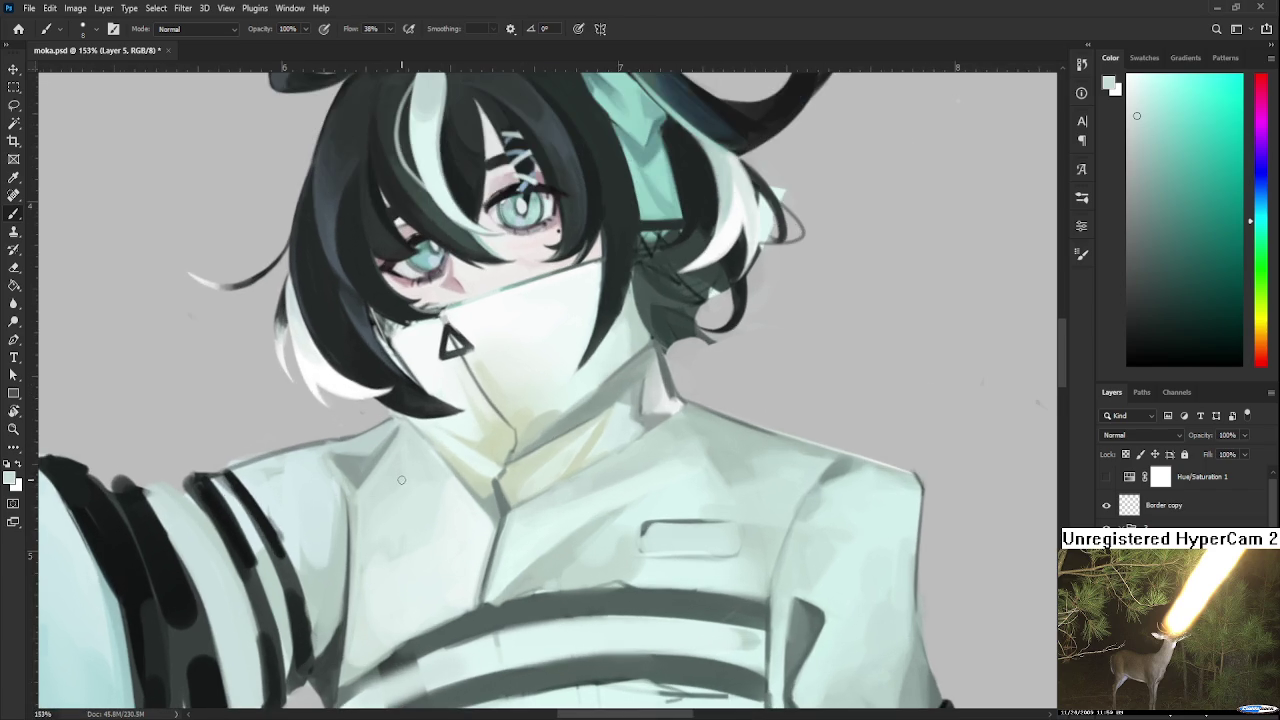
left_click_drag(331, 638, 398, 530)
left_click(375, 568, "alt")
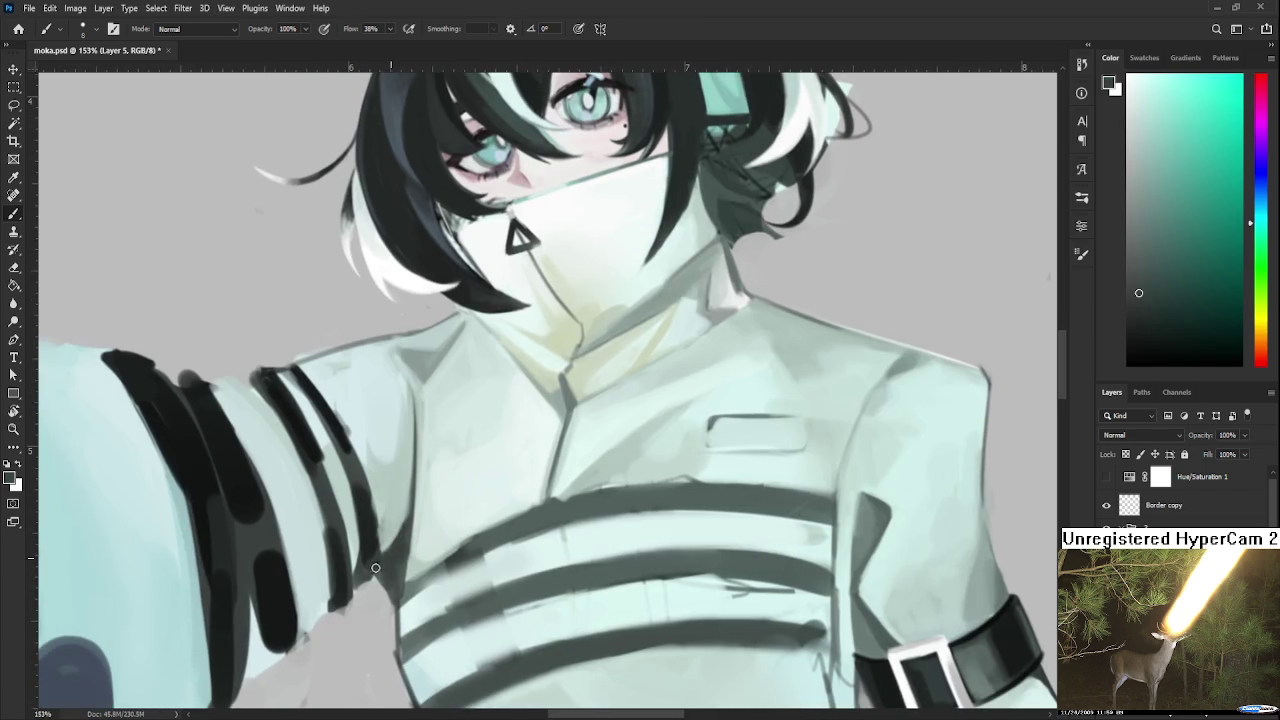
left_click(392, 586, "alt")
left_click(430, 562, "alt")
Resample the pale coat tint and tilt the canvas about 30 degrees.
scroll(410, 510, "up", 2)
scroll(412, 502, "up", 1)
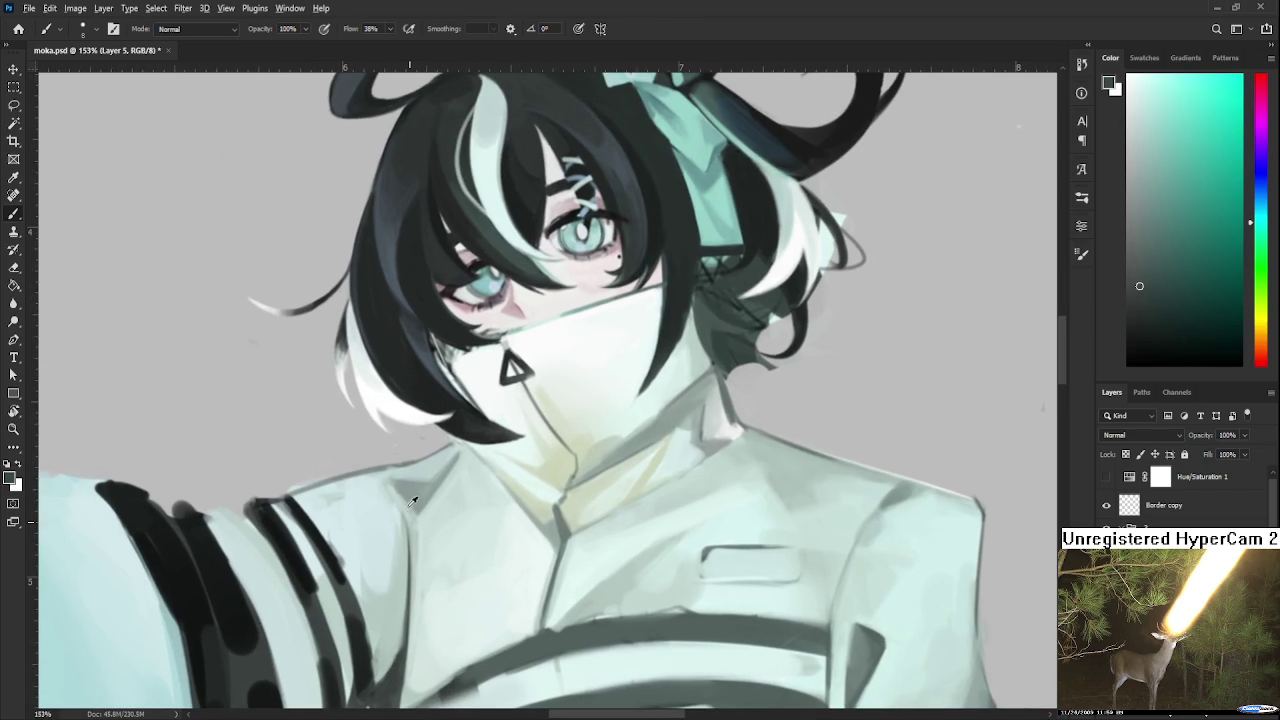
left_click(413, 504, "alt")
left_click(383, 480, "alt")
key("r")
left_click_drag(385, 484, 380, 530)
left_click(370, 553, "alt")
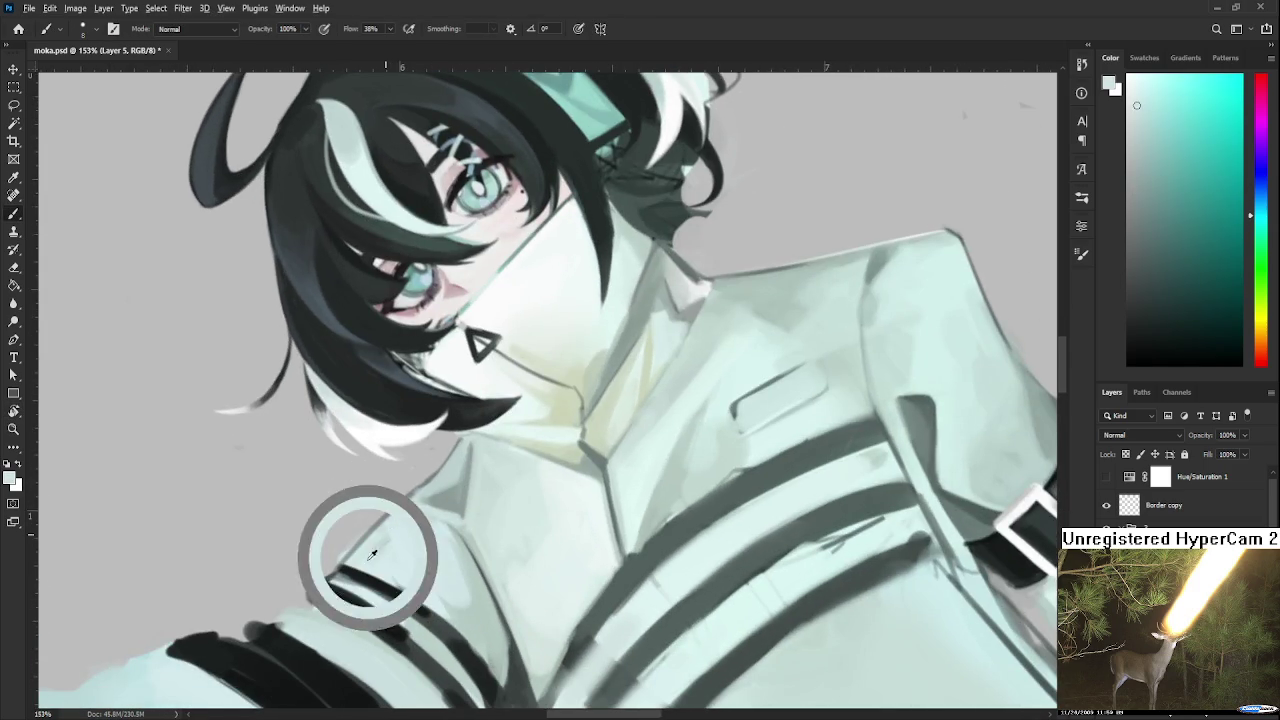
Toggle eraser and brush, sample another coat shade, and rotate the view nearly upright.
key("e")
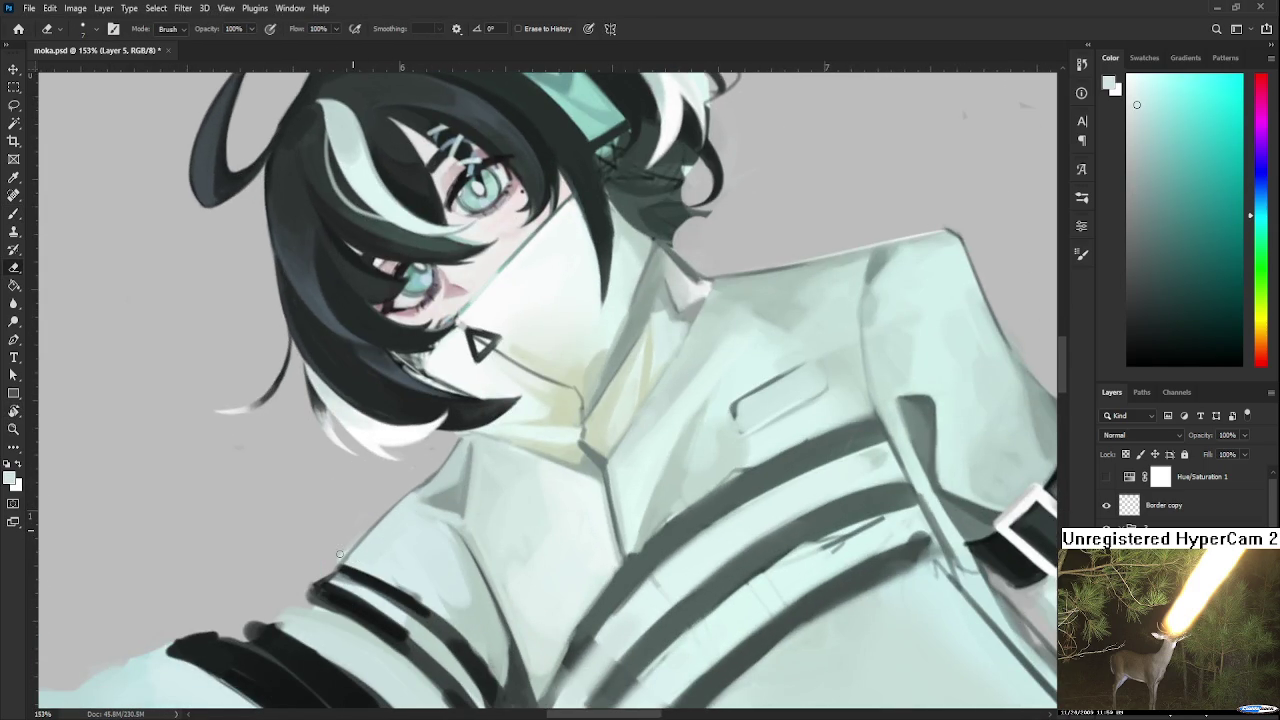
key("b")
left_click(450, 470, "alt")
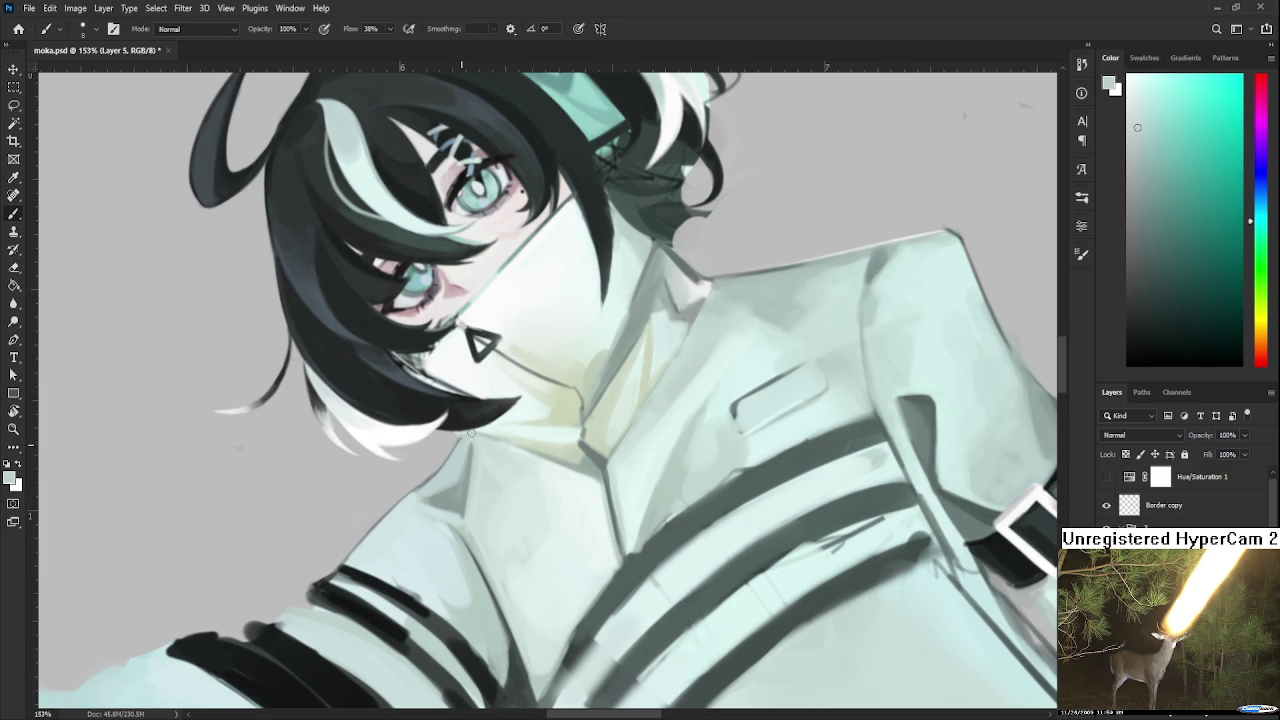
key("r")
left_click_drag(470, 432, 552, 344)
scroll(509, 550, "down", 3, "alt")
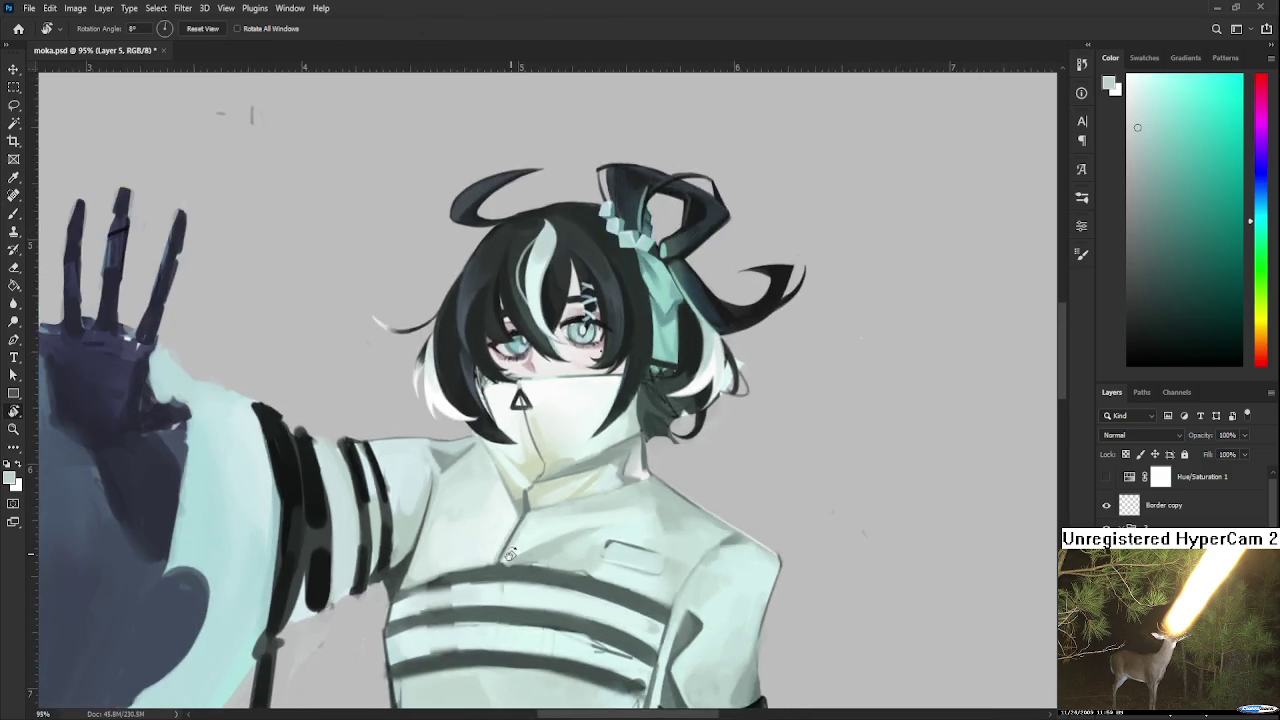
scroll(508, 530, "down", 2, "alt")
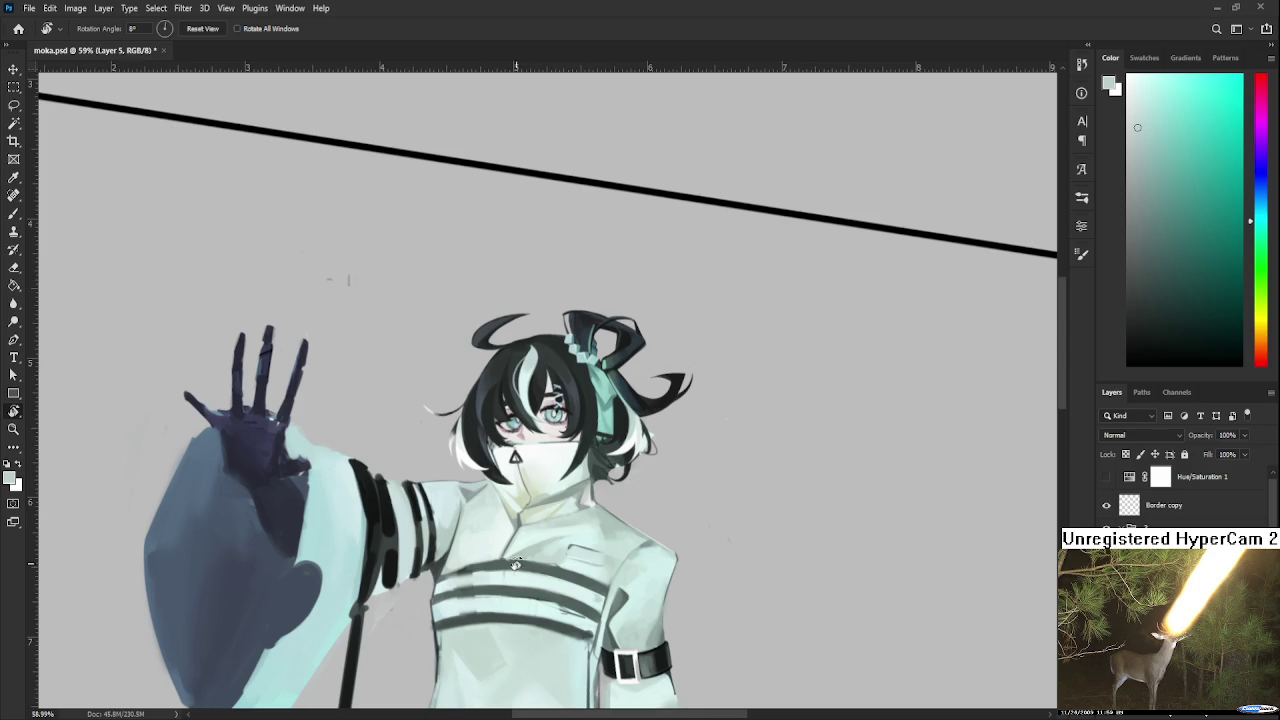
scroll(462, 522, "up", 2)
scroll(468, 530, "up", 3)
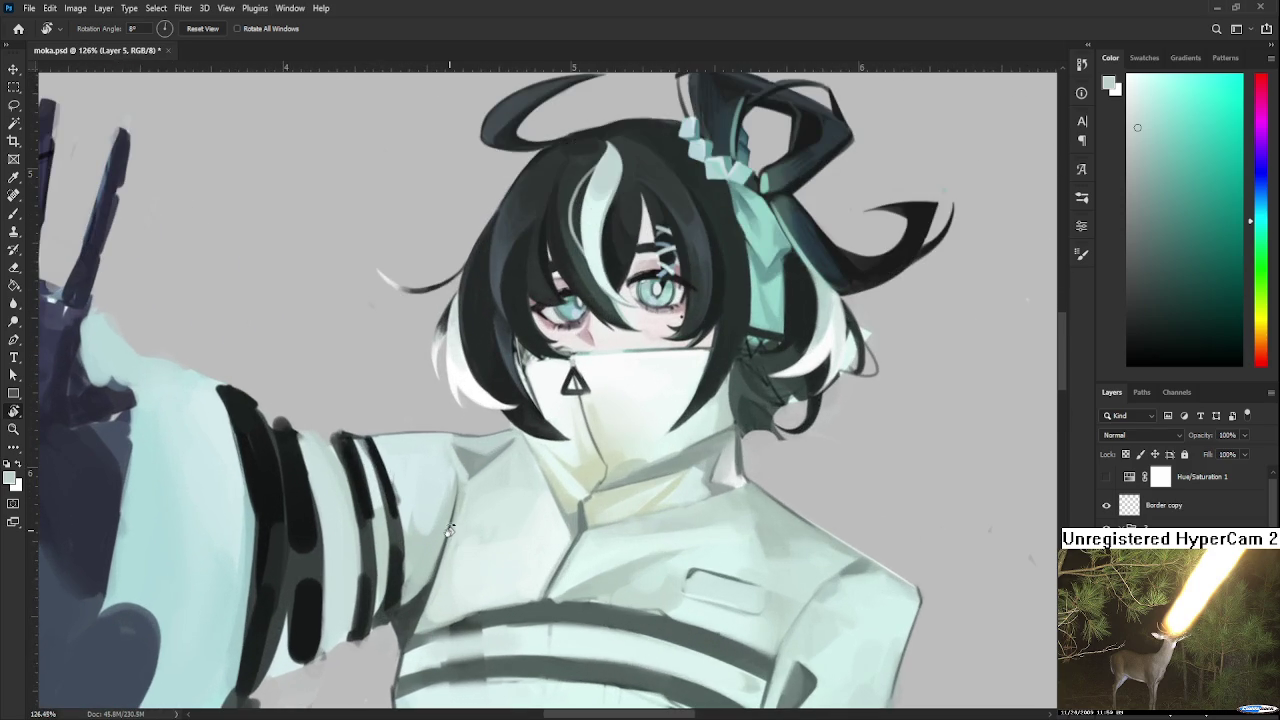
Lightly repaint the sleeve's inner edge with a smaller brush, then pick a lighter cyan.
key("b")
key("bracketleft")
key("bracketleft")
key("bracketleft")
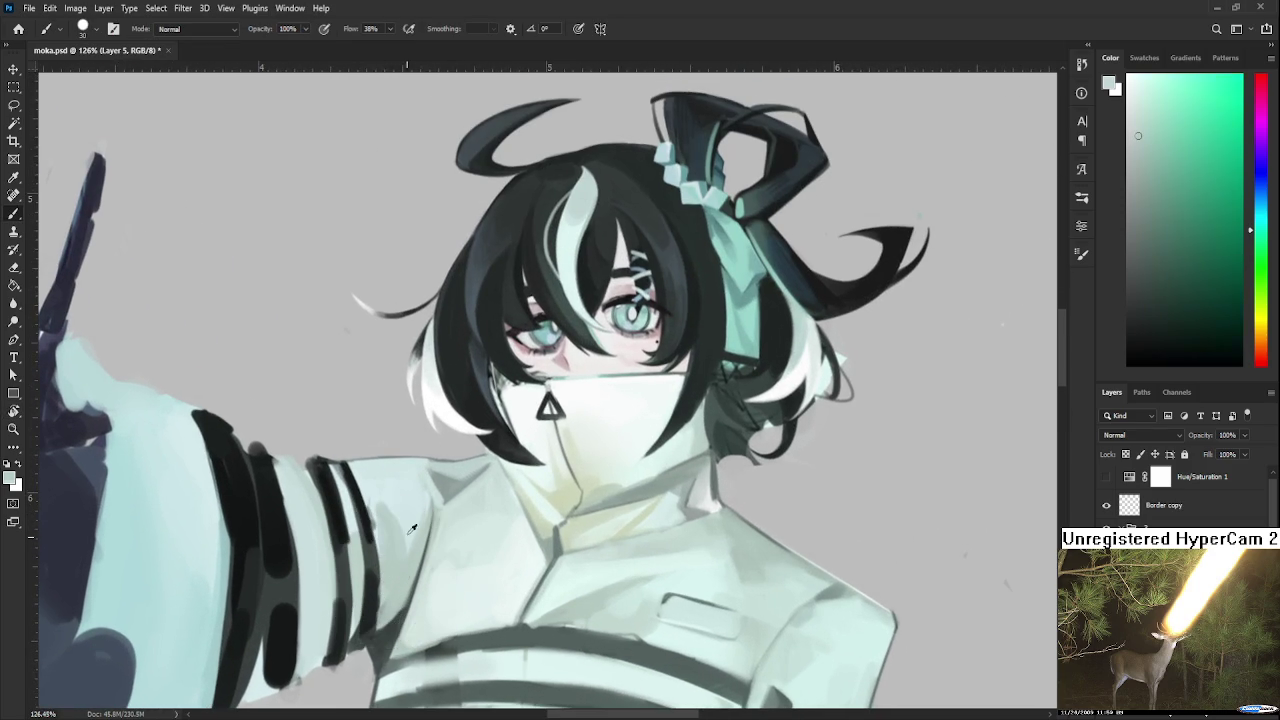
left_click(440, 483, "alt")
left_click_drag(438, 484, 455, 406)
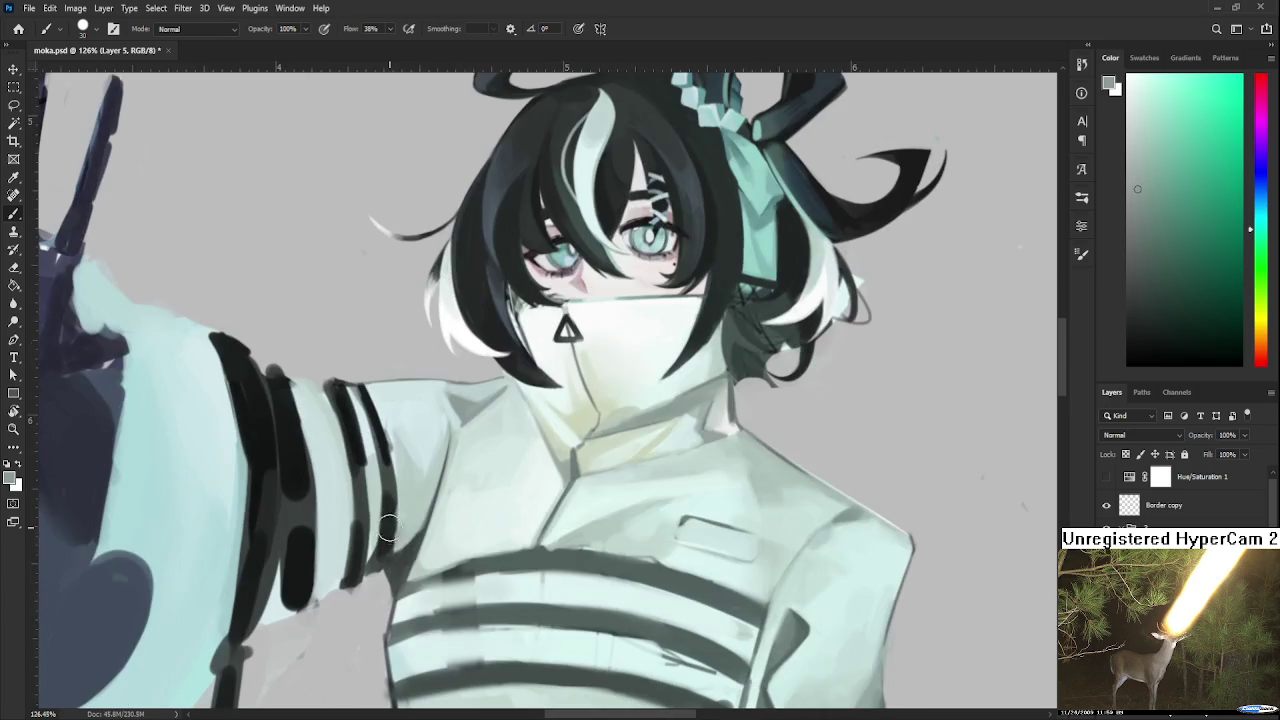
left_click_drag(401, 472, 412, 540)
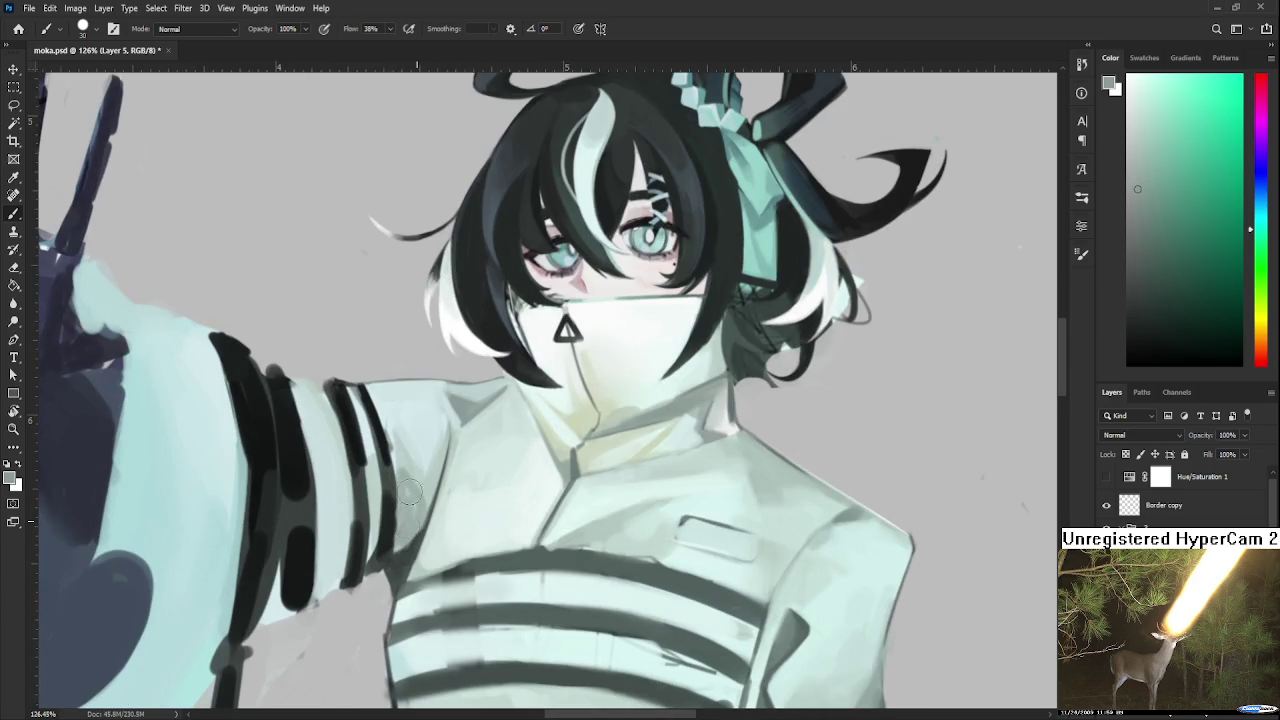
left_click(415, 476, "alt")
left_click(391, 410, "alt")
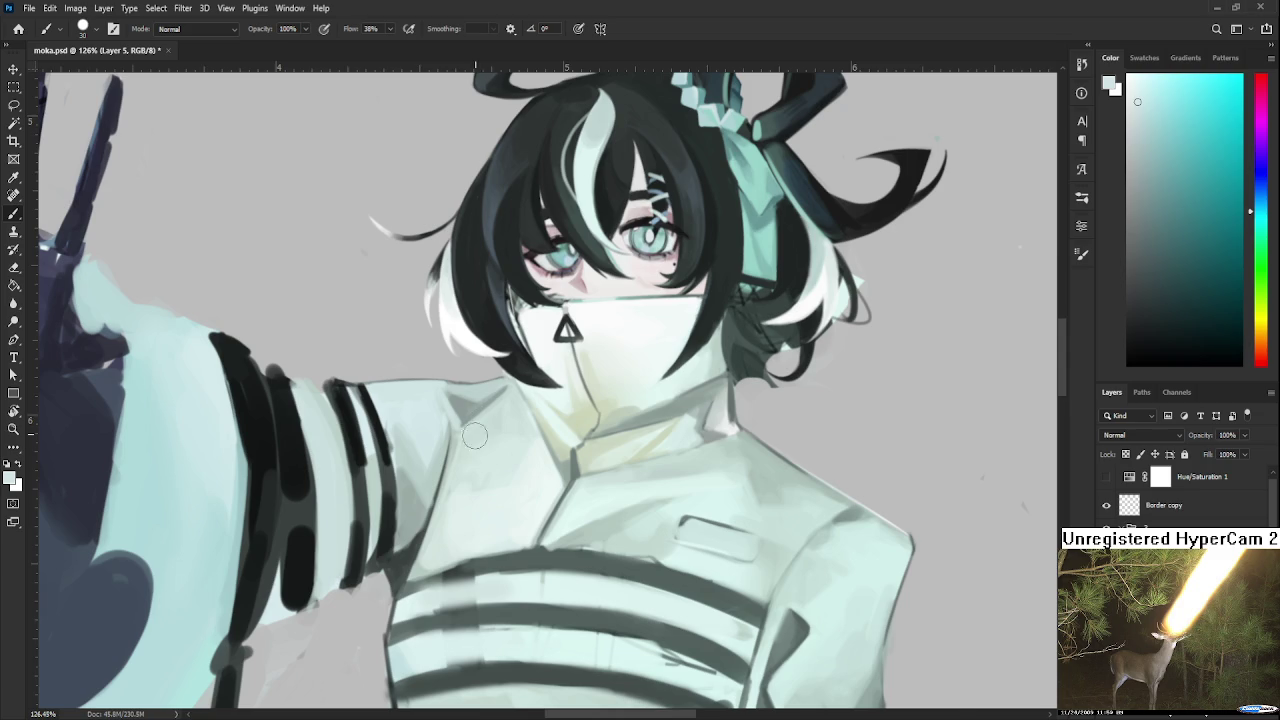
Sample green and light grey-blue shades from the coat and sleeve while framing the shoulder.
scroll(418, 458, "up", 2)
left_click(418, 458, "alt")
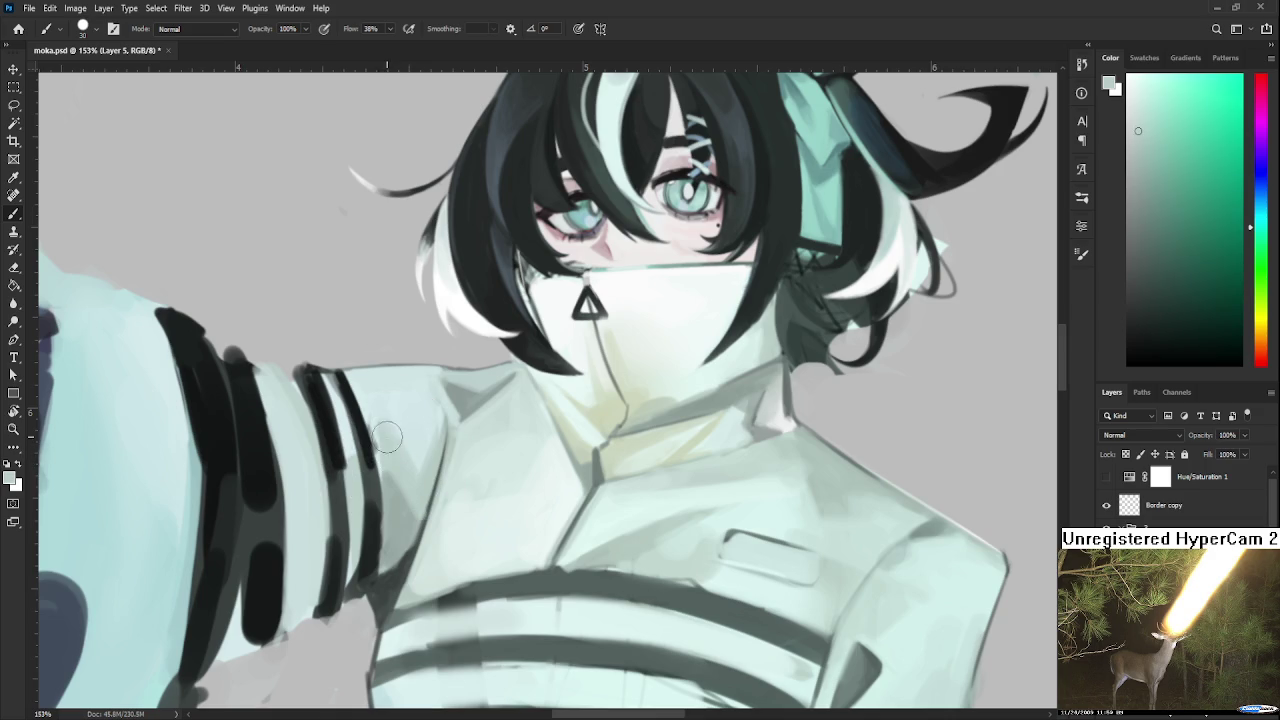
left_click(410, 446, "alt")
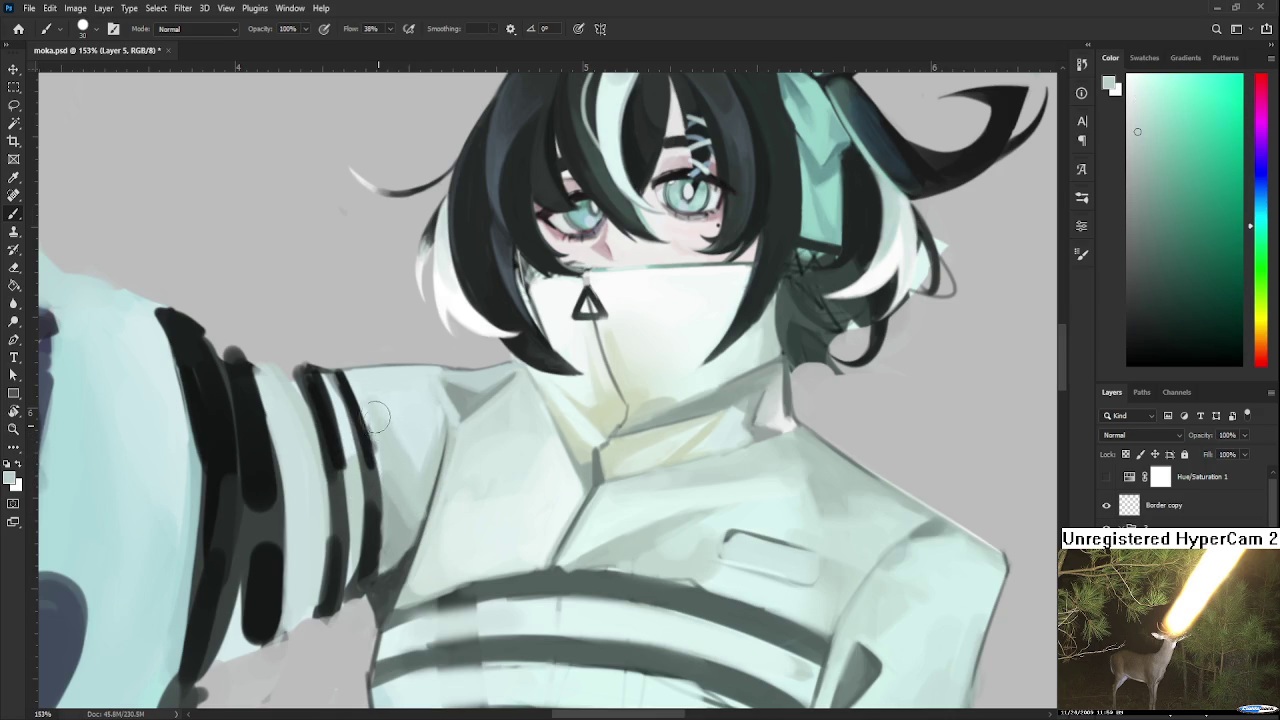
left_click(430, 442, "alt")
left_click_drag(438, 405, 462, 335)
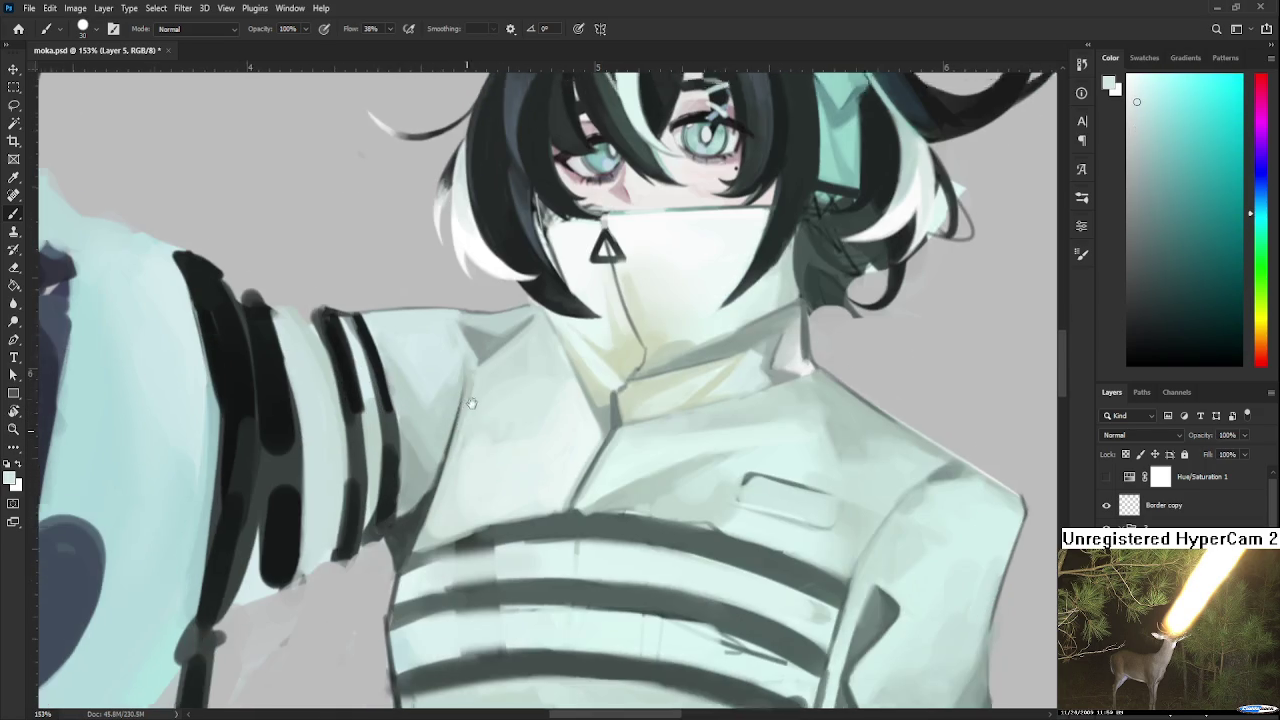
left_click(486, 423, "alt")
scroll(488, 417, "down", 3)
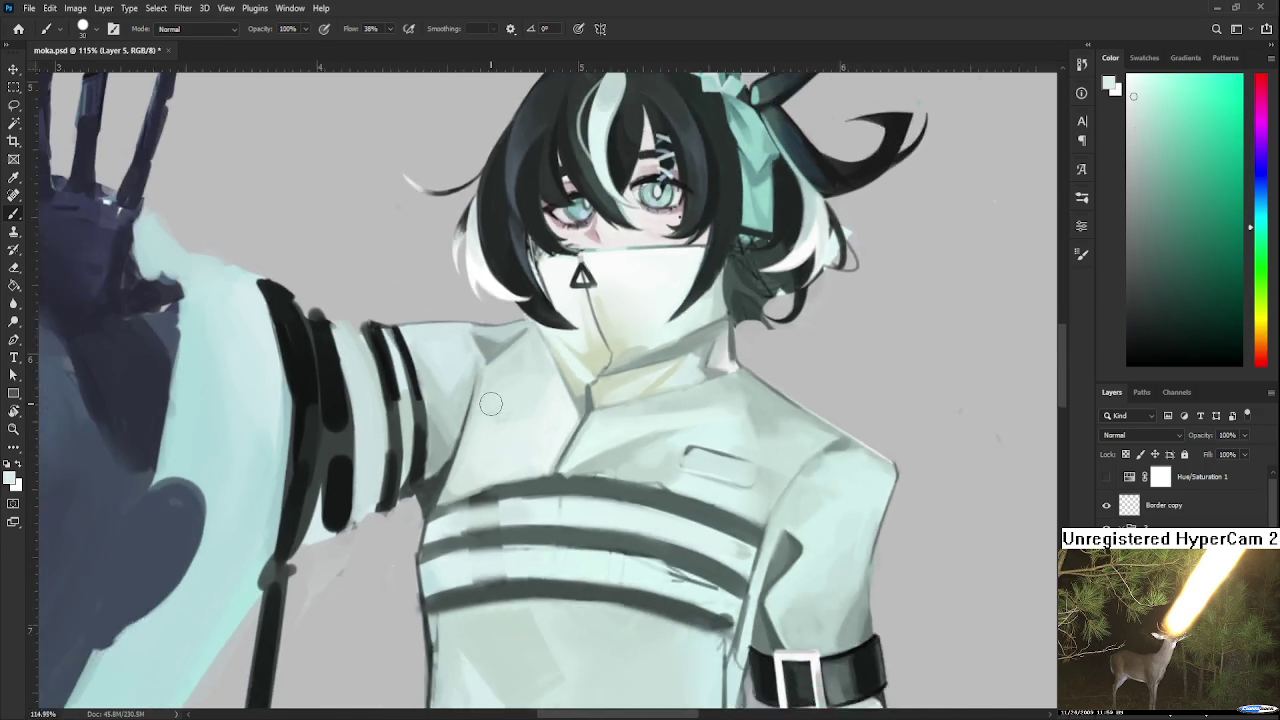
scroll(486, 440, "down", 3)
scroll(482, 470, "down", 3)
scroll(478, 494, "down", 3)
scroll(466, 458, "up", 3)
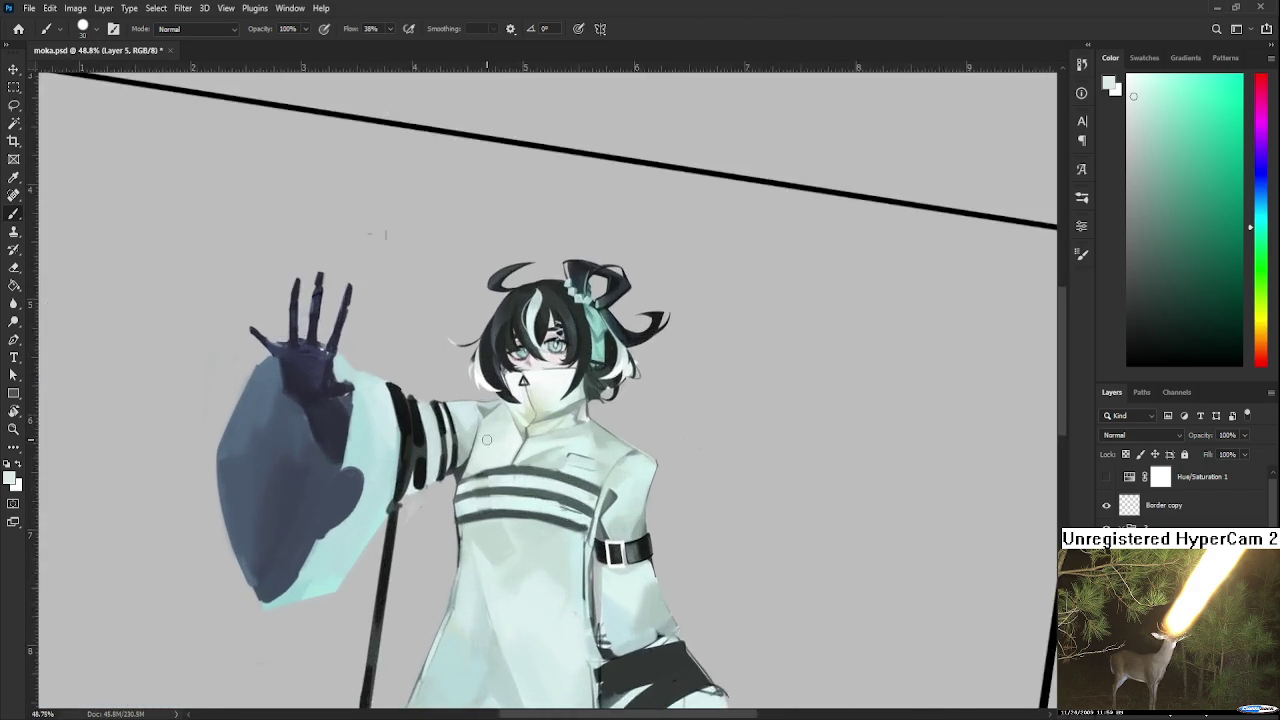
scroll(465, 462, "up", 2)
scroll(464, 465, "up", 2)
scroll(463, 467, "up", 2)
scroll(463, 467, "down", 2)
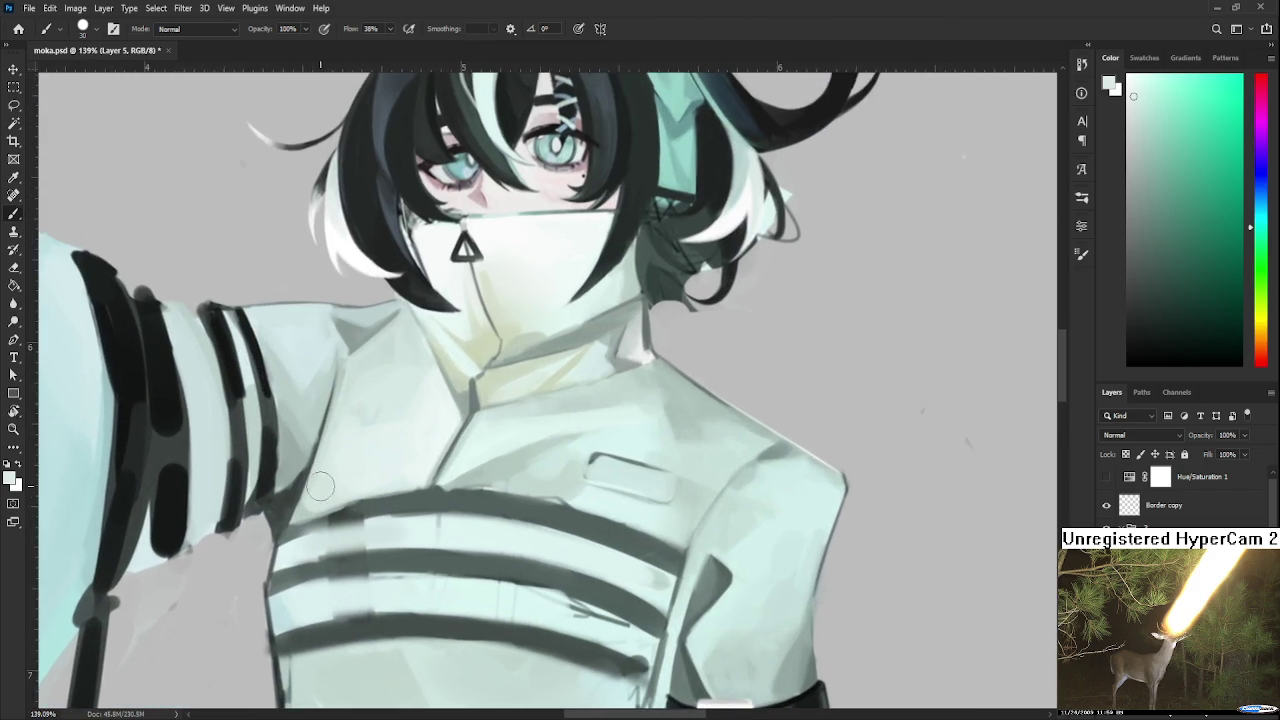
scroll(350, 495, "up", 2)
left_click(352, 484, "alt")
scroll(356, 481, "down", 2)
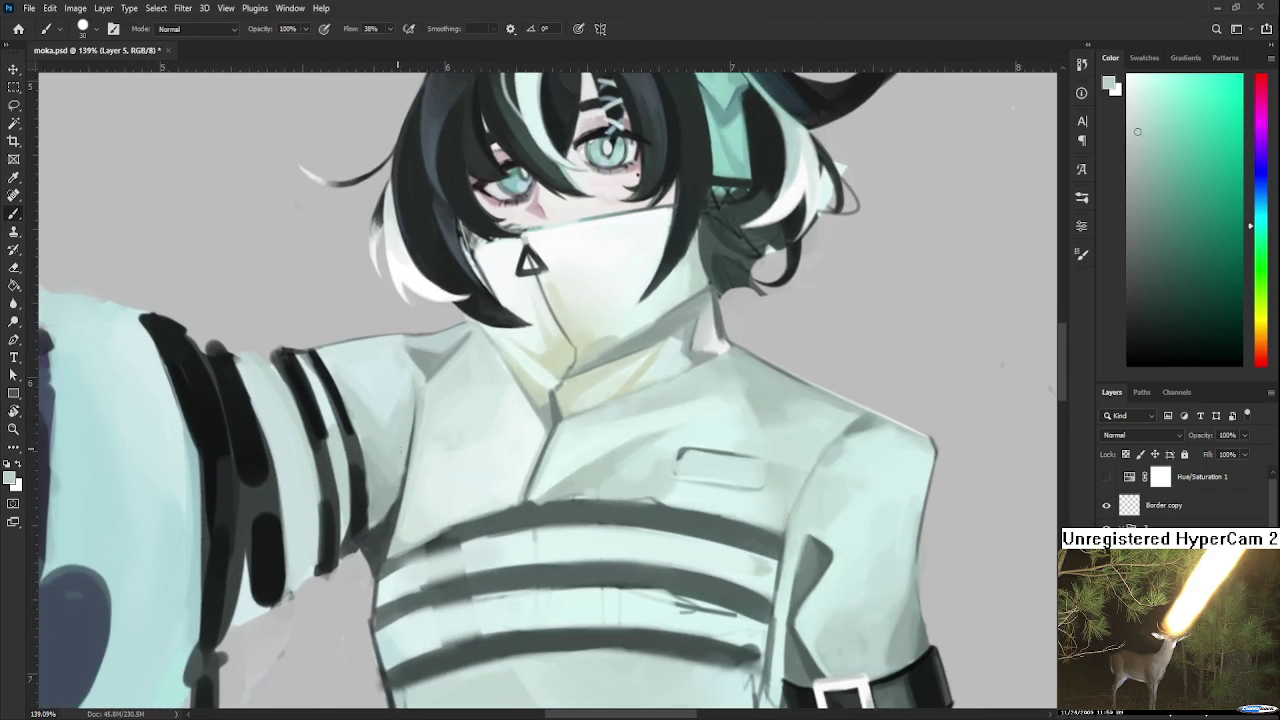
scroll(395, 447, "down", 2)
scroll(409, 457, "down", 2)
scroll(409, 457, "down", 1)
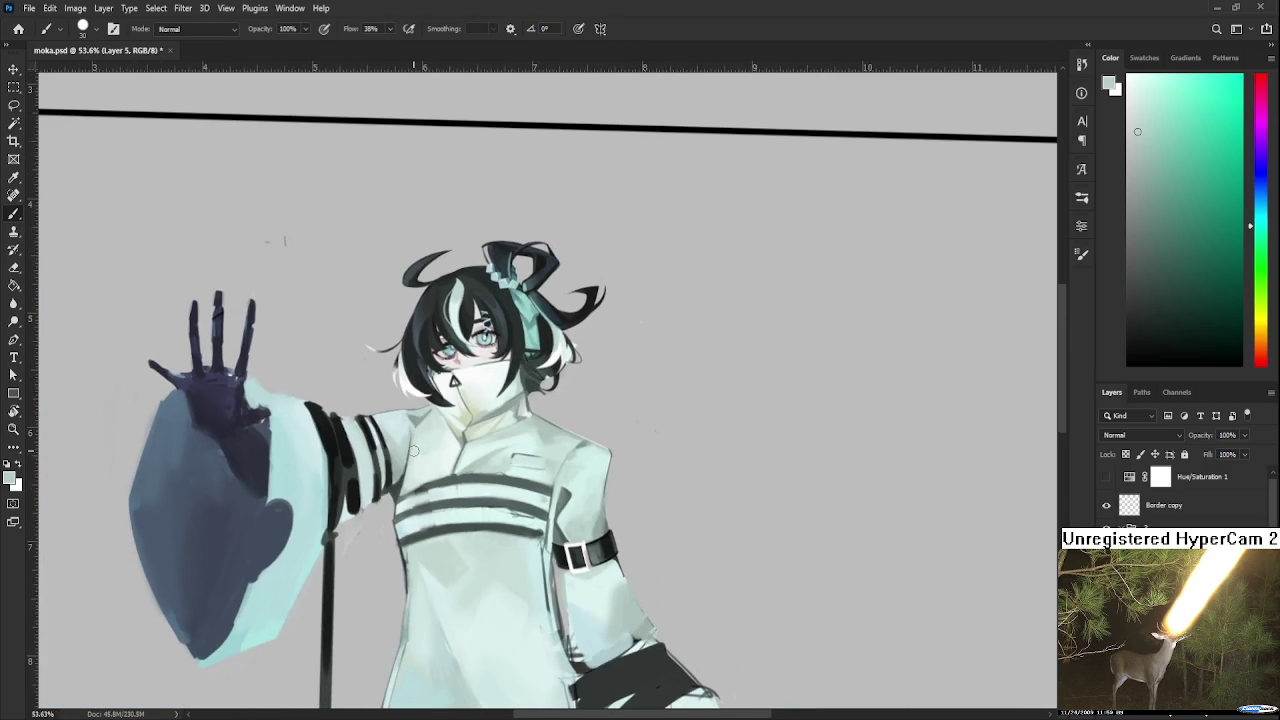
Sample the armband's near-black and paint the sleeve stripe darker and thicker.
left_click(609, 537, "alt")
scroll(390, 420, "up", 2)
scroll(380, 428, "up", 2)
scroll(370, 432, "up", 2)
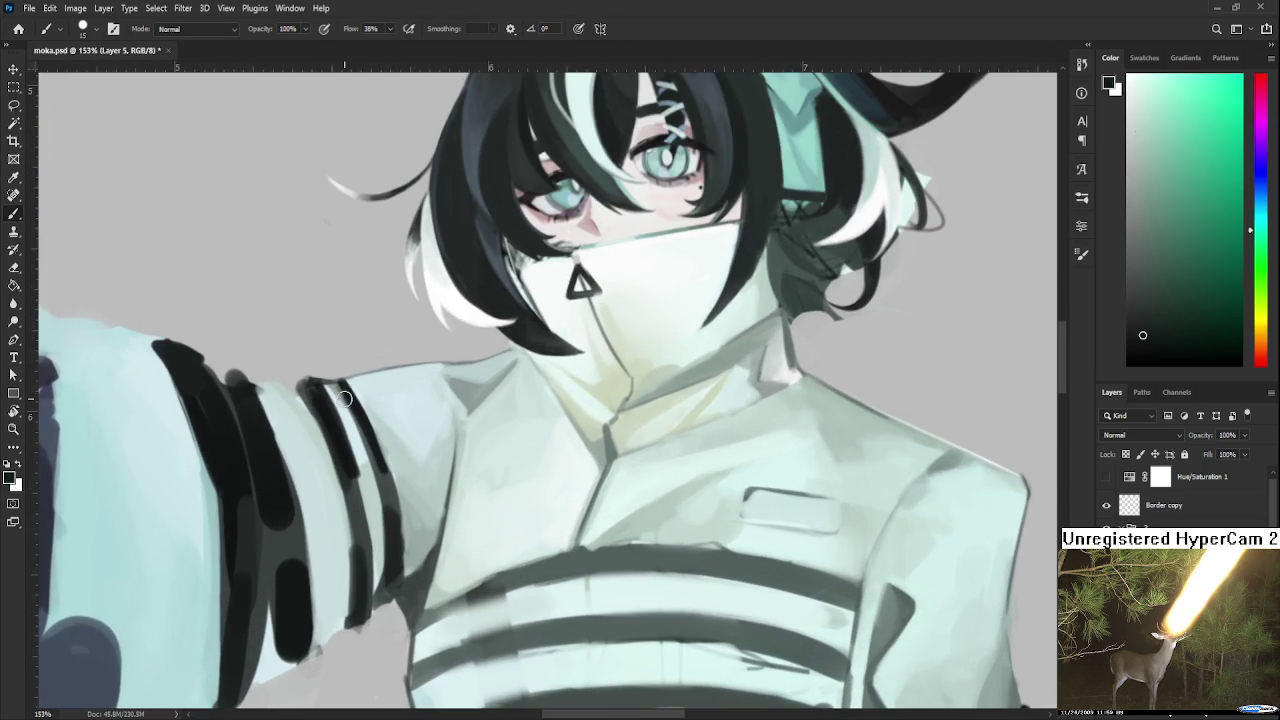
left_click_drag(348, 384, 378, 462)
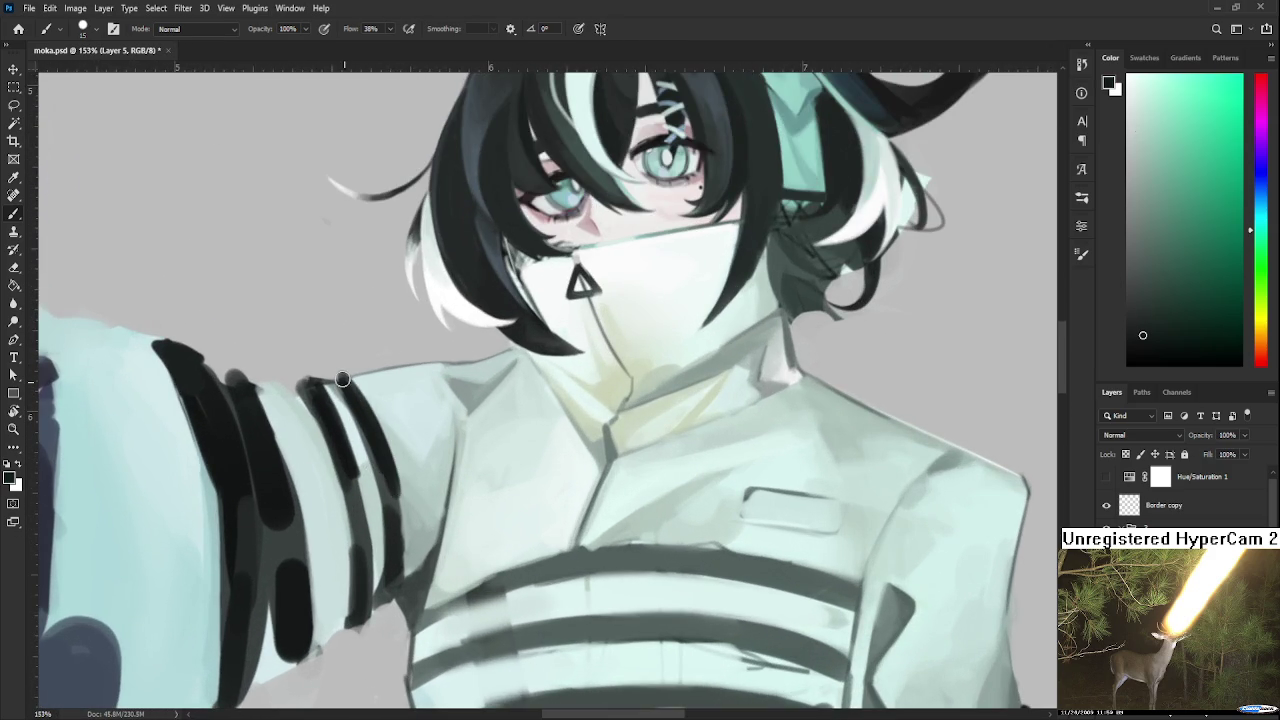
left_click_drag(344, 386, 390, 540)
mouse_move(344, 386)
left_mouse_down()
mouse_move(394, 572)
mouse_move(372, 460)
left_mouse_up()
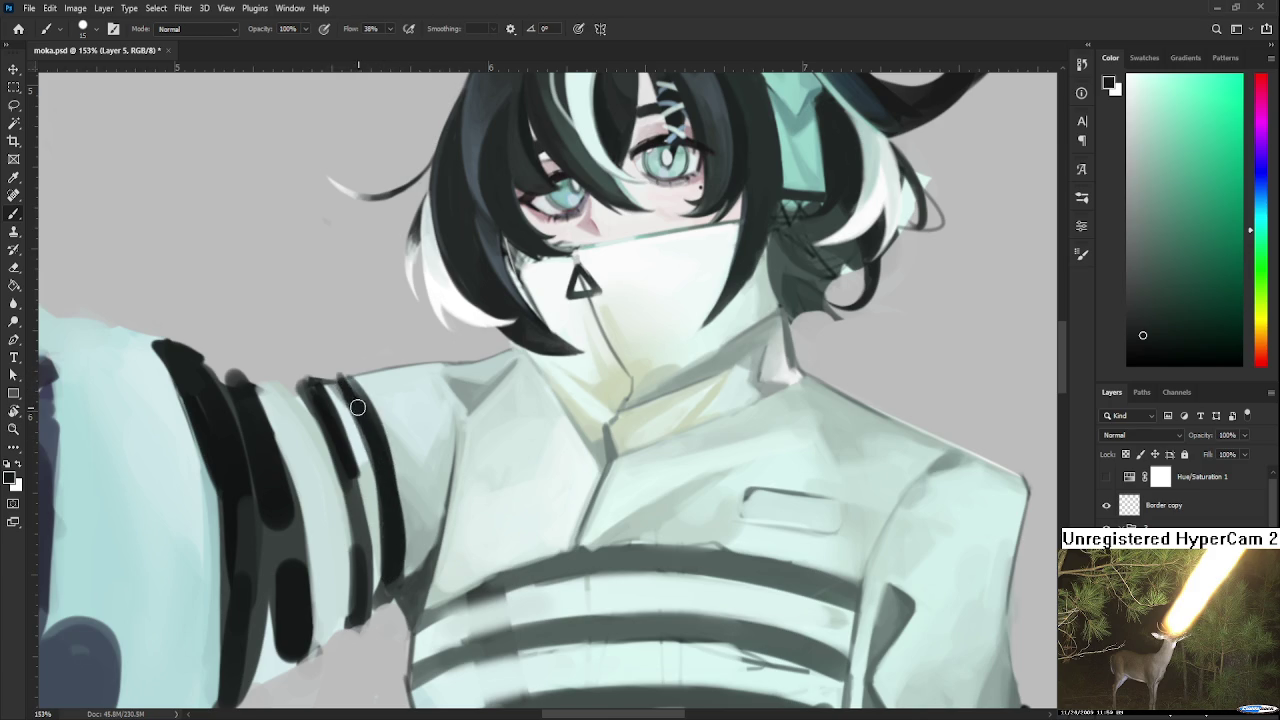
Rotate the canvas sideways to follow the stripe and add another dark stroke.
key("r")
mouse_move(391, 523)
left_mouse_down()
mouse_move(641, 479)
mouse_move(448, 429)
left_mouse_up()
key("b")
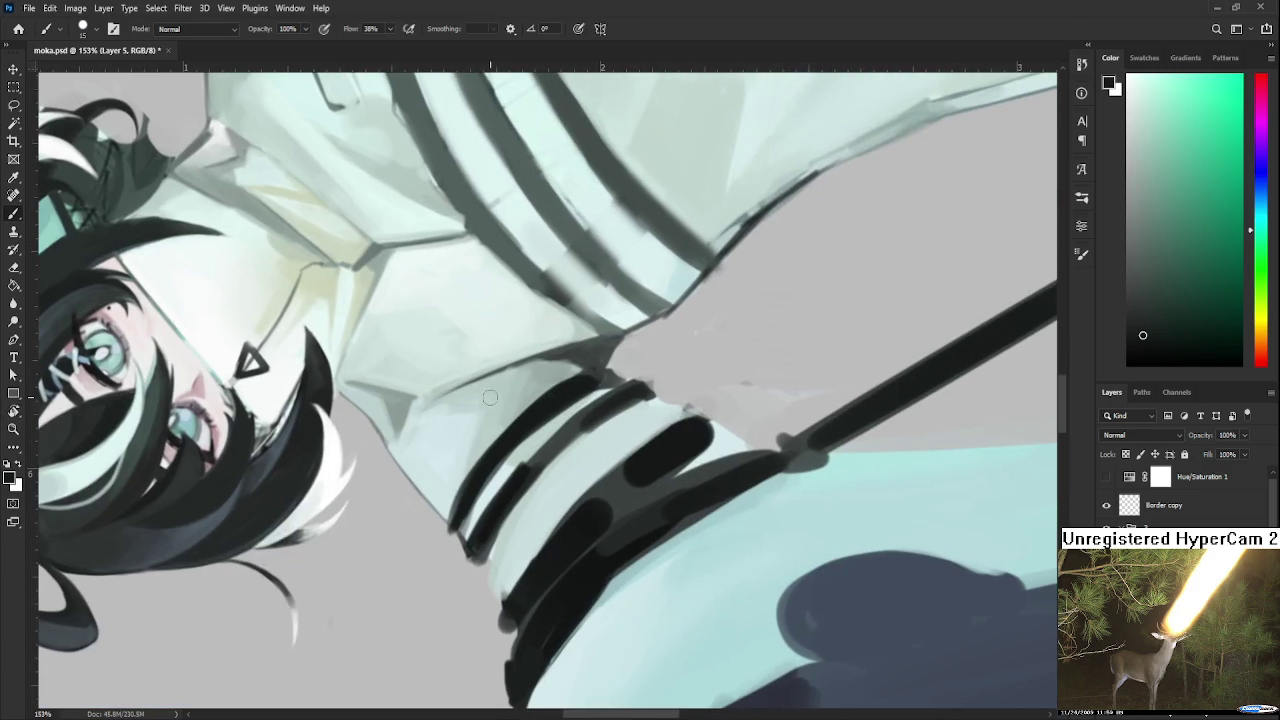
mouse_move(545, 398)
left_mouse_down()
mouse_move(458, 522)
mouse_move(497, 446)
mouse_move(458, 540)
left_mouse_up()
Tidy the light band beside the stripe with sampled light cyan, then undo and resample near-black.
left_click(481, 500, "alt")
mouse_move(490, 470)
left_mouse_down()
mouse_move(470, 530)
mouse_move(548, 428)
mouse_move(535, 440)
left_mouse_up()
mouse_move(606, 385)
left_mouse_down()
mouse_move(490, 505)
mouse_move(509, 478)
left_mouse_up()
key("ctrl+z")
left_click(483, 464, "alt")
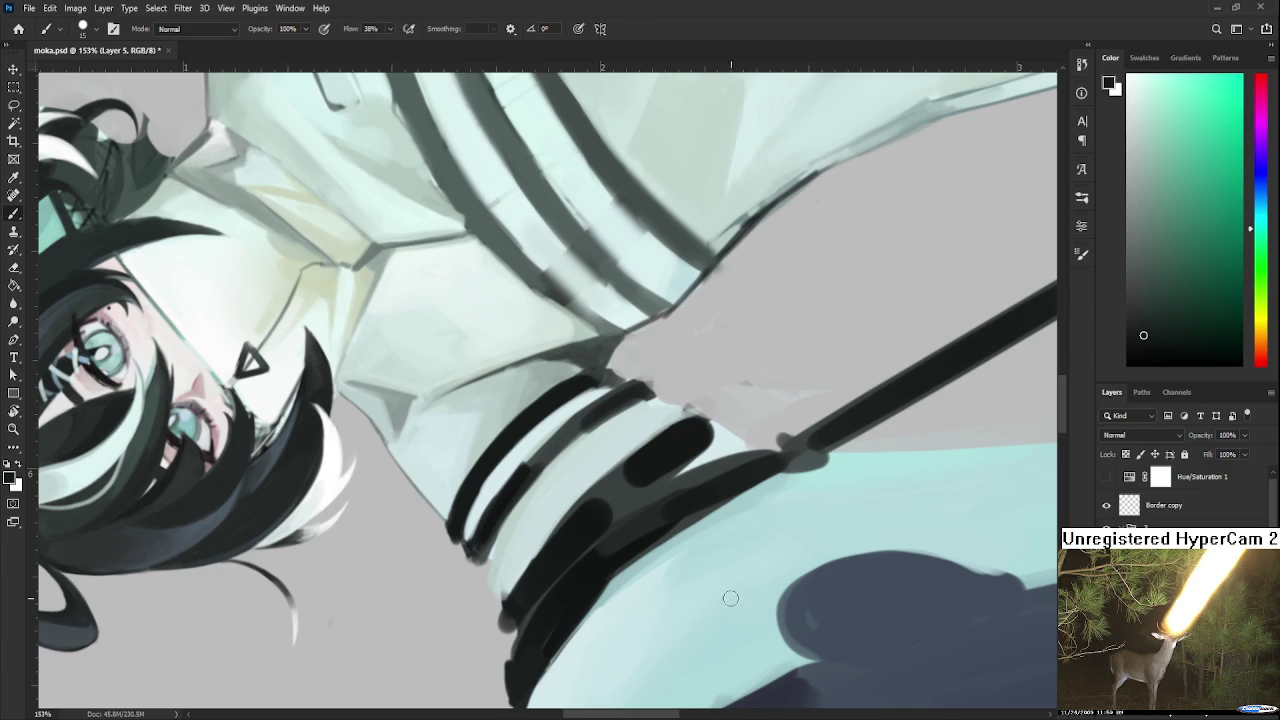
Zoom out to review the dark striped cuff on the mint sleeve.
scroll(437, 451, "down", 3)
Sample the sleeve colour and darken the cuff band and its right stripe.
left_click(399, 470, "alt")
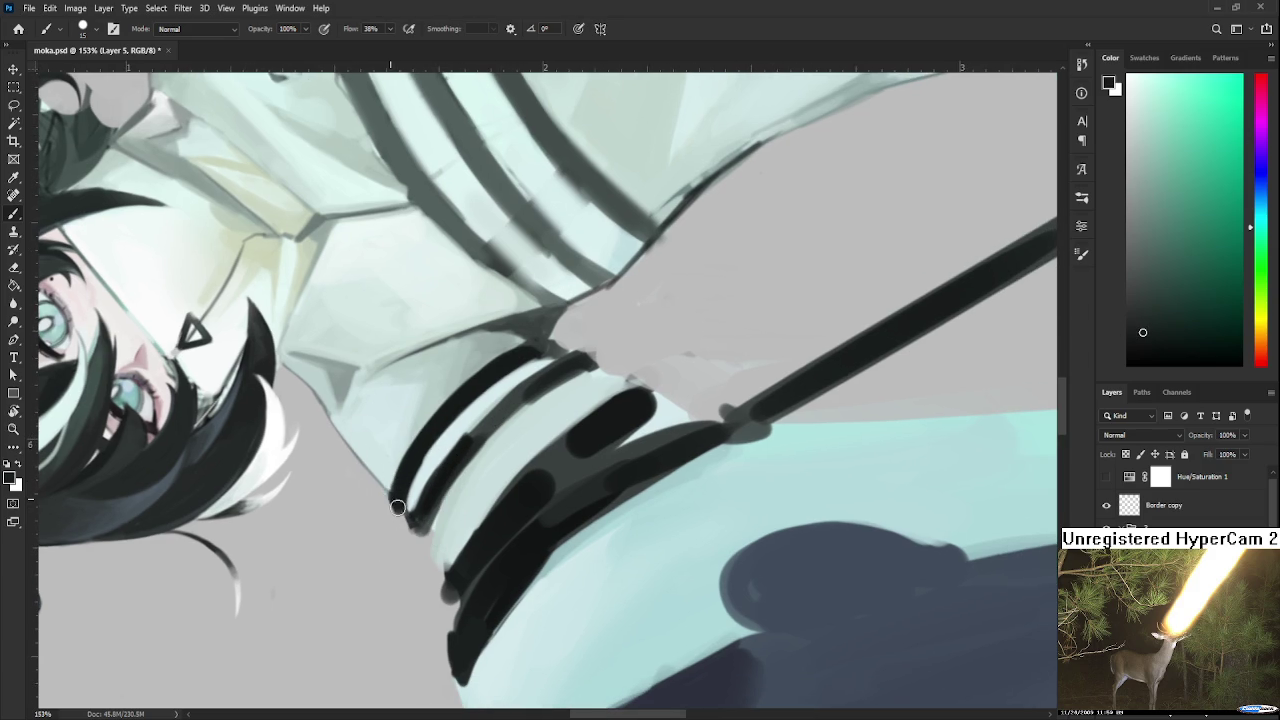
key("e")
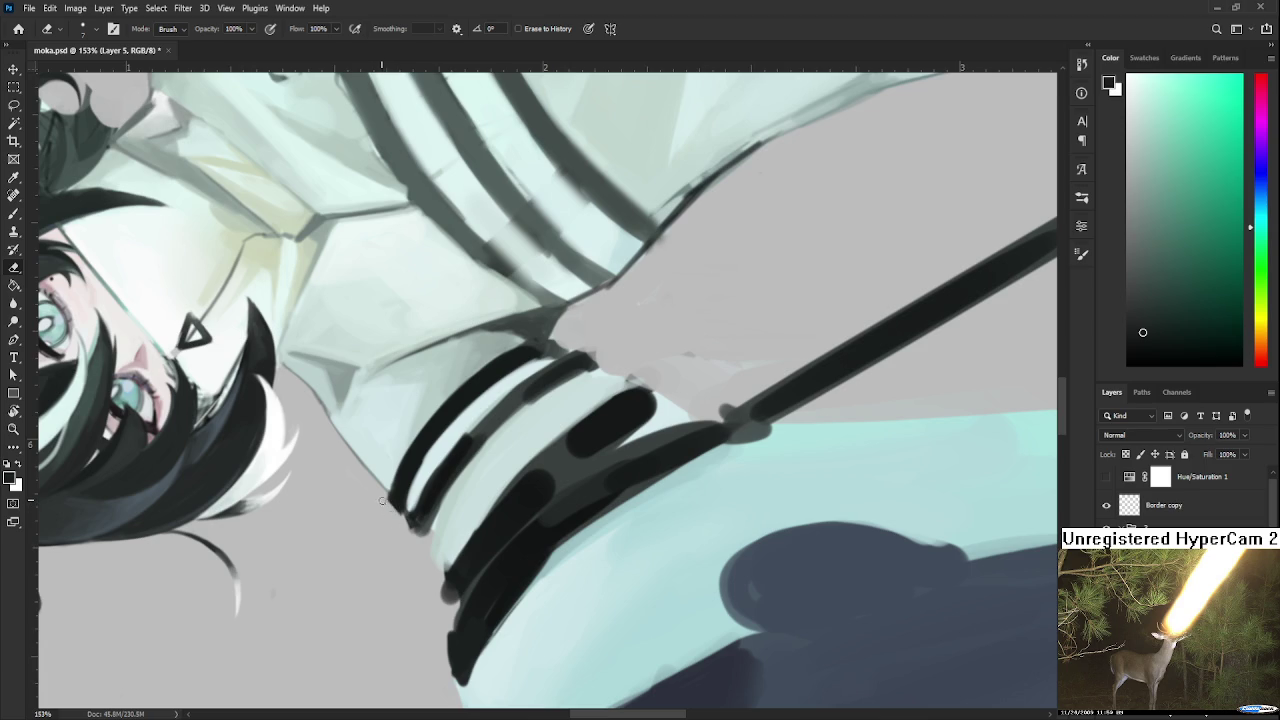
scroll(384, 490, "down", 2)
key("b")
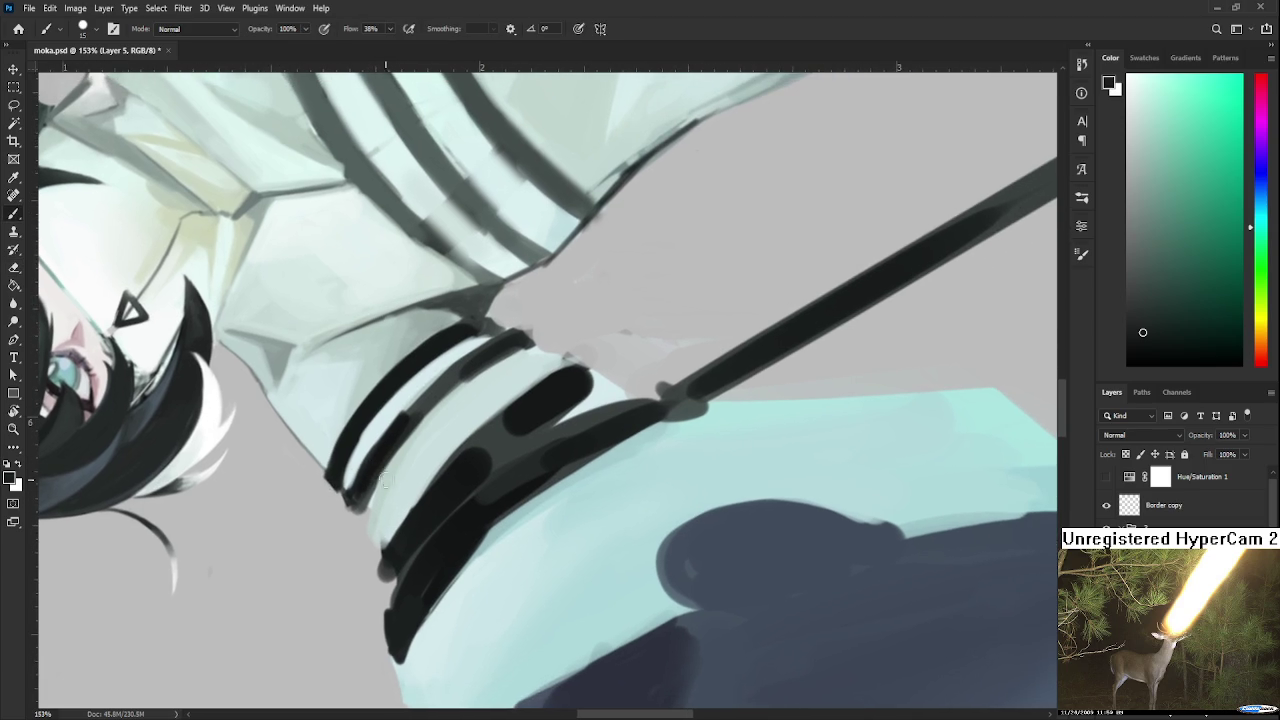
mouse_move(406, 420)
left_mouse_down()
mouse_move(486, 355)
mouse_move(386, 443)
mouse_move(415, 408)
left_mouse_up()
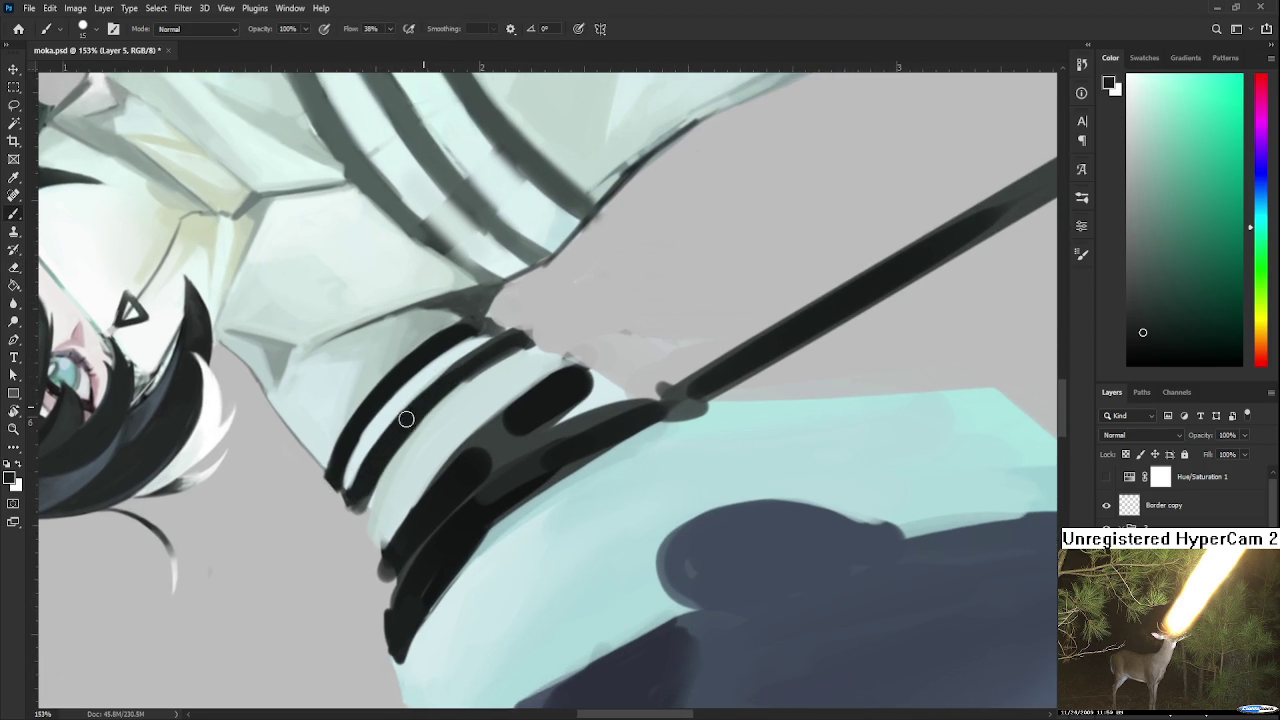
left_click_drag(451, 369, 348, 505)
Bring more of the sleeve into view and repaint the black stripe darker and smoother.
key("e")
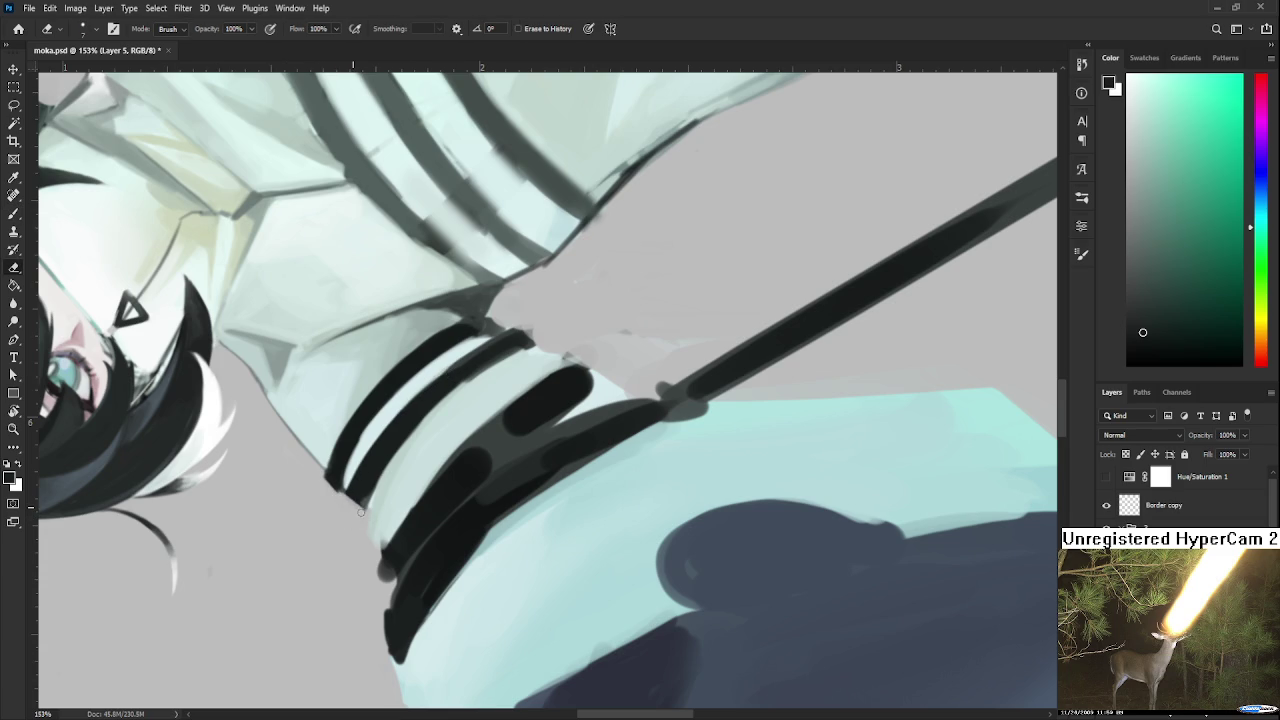
key("b")
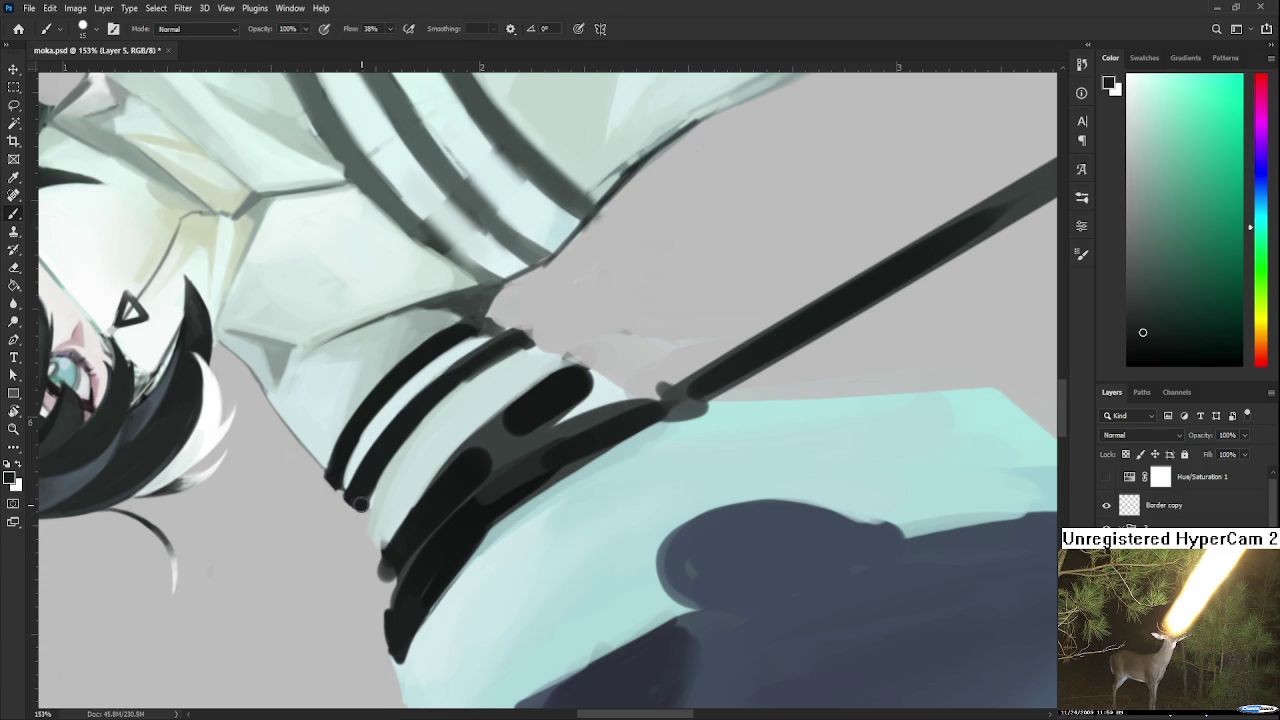
key("e")
left_click_drag(441, 401, 376, 516)
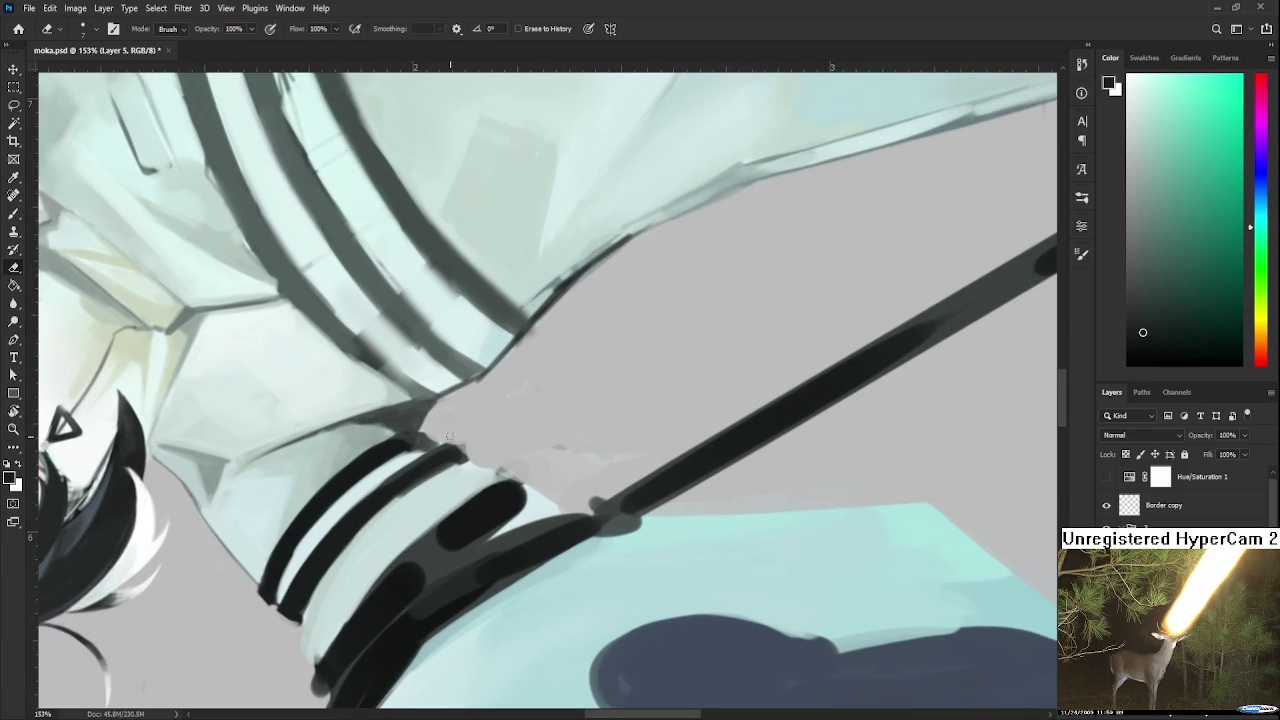
key("b")
mouse_move(366, 508)
left_mouse_down()
mouse_move(455, 455)
mouse_move(400, 465)
left_mouse_up()
Clean up the stripe tip with light colour and the eraser, then zoom out.
left_click(415, 452, "alt")
left_click(434, 453, "alt")
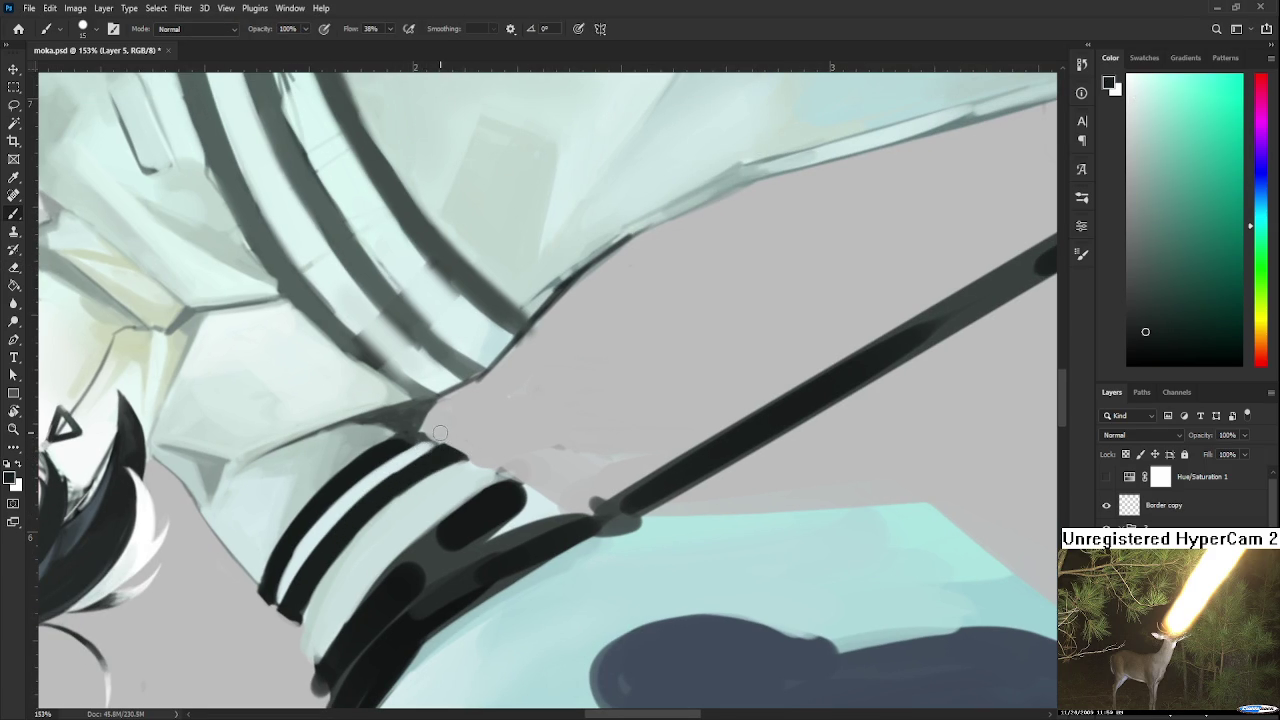
key("e")
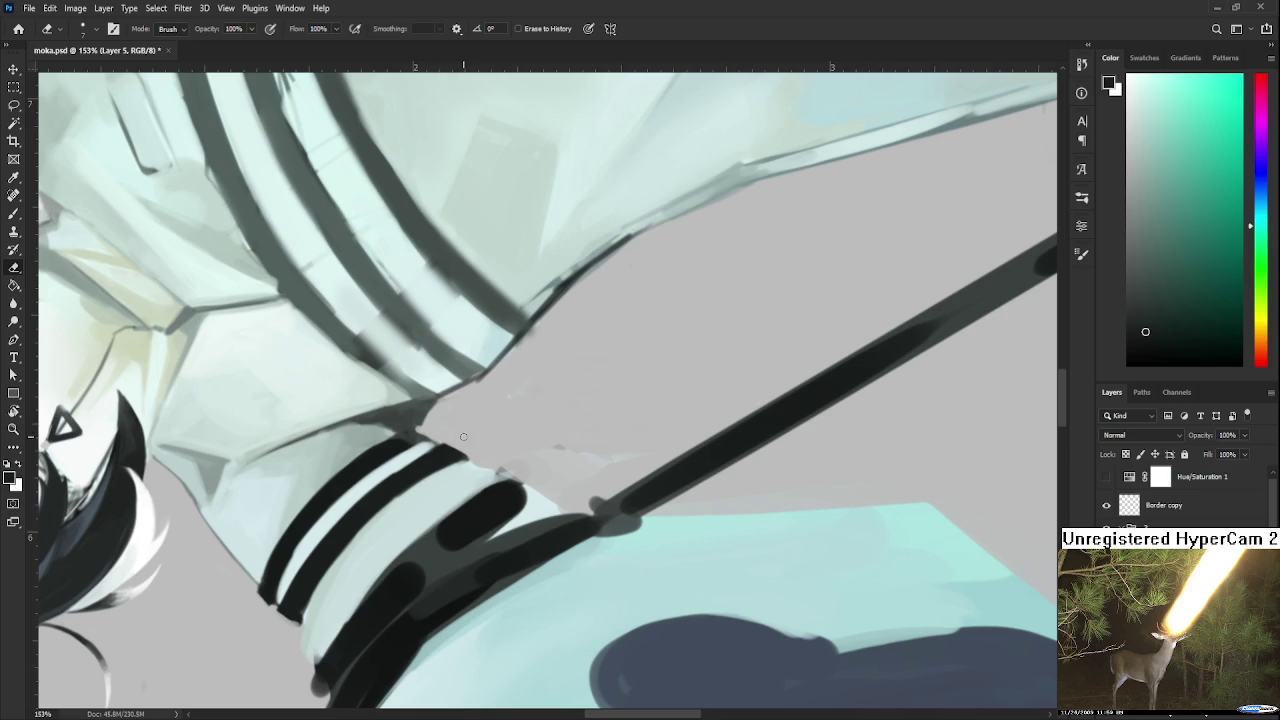
scroll(462, 443, "down", 2)
scroll(462, 443, "down", 2)
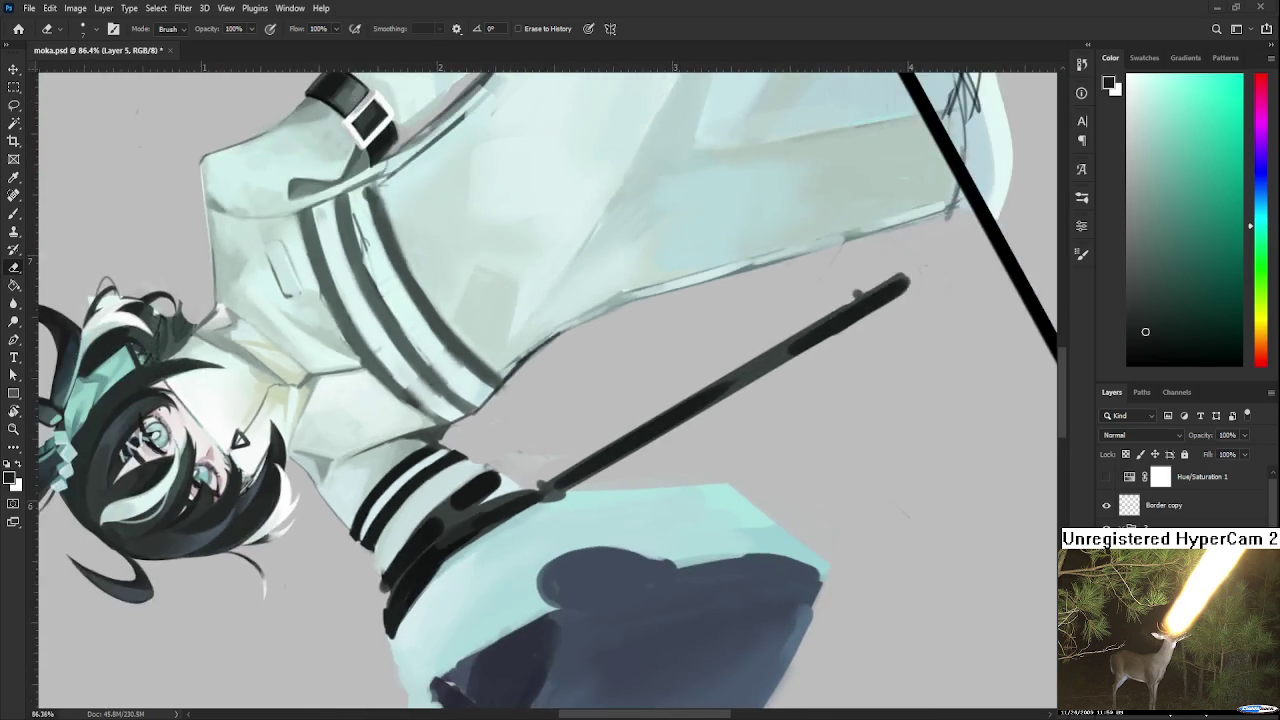
scroll(462, 443, "down", 2)
scroll(462, 443, "down", 2)
Rotate the view back to 0° so the figure stands upright, review it, then go Home.
key("r")
mouse_move(705, 462)
left_mouse_down()
mouse_move(566, 485)
mouse_move(445, 605)
left_mouse_up()
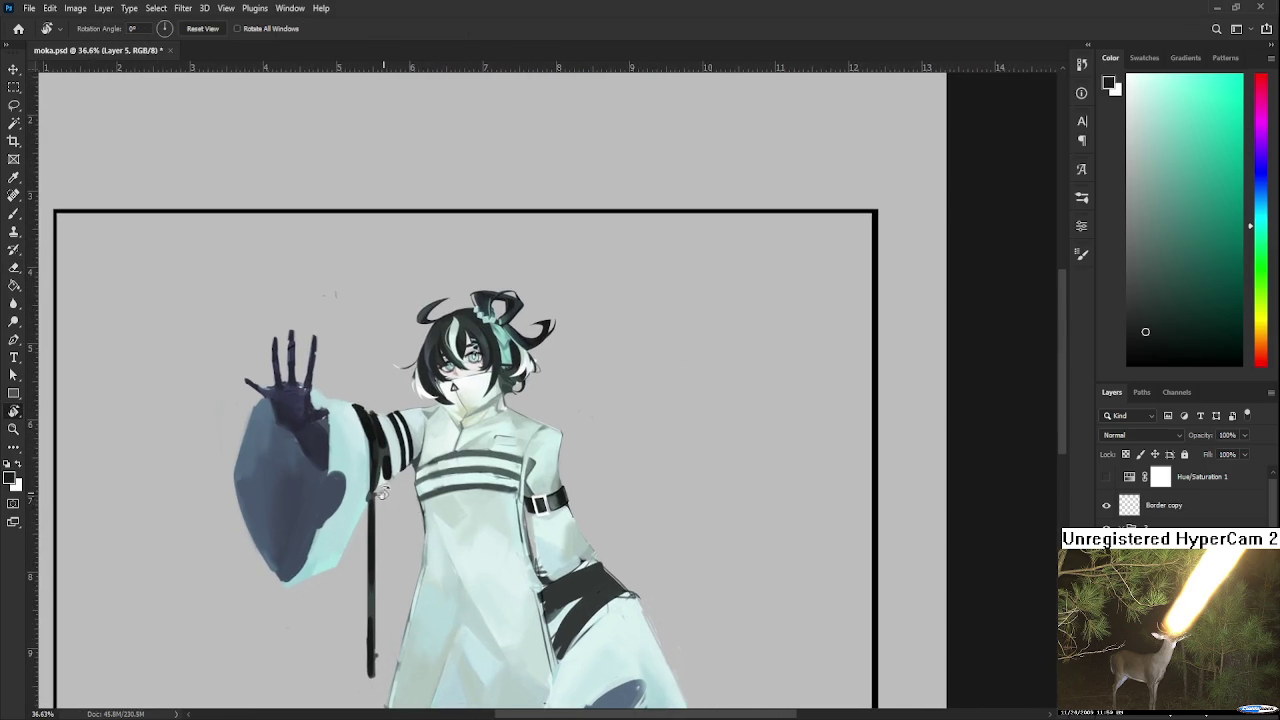
scroll(386, 492, "up", 1)
scroll(408, 476, "up", 1)
scroll(378, 468, "up", 1)
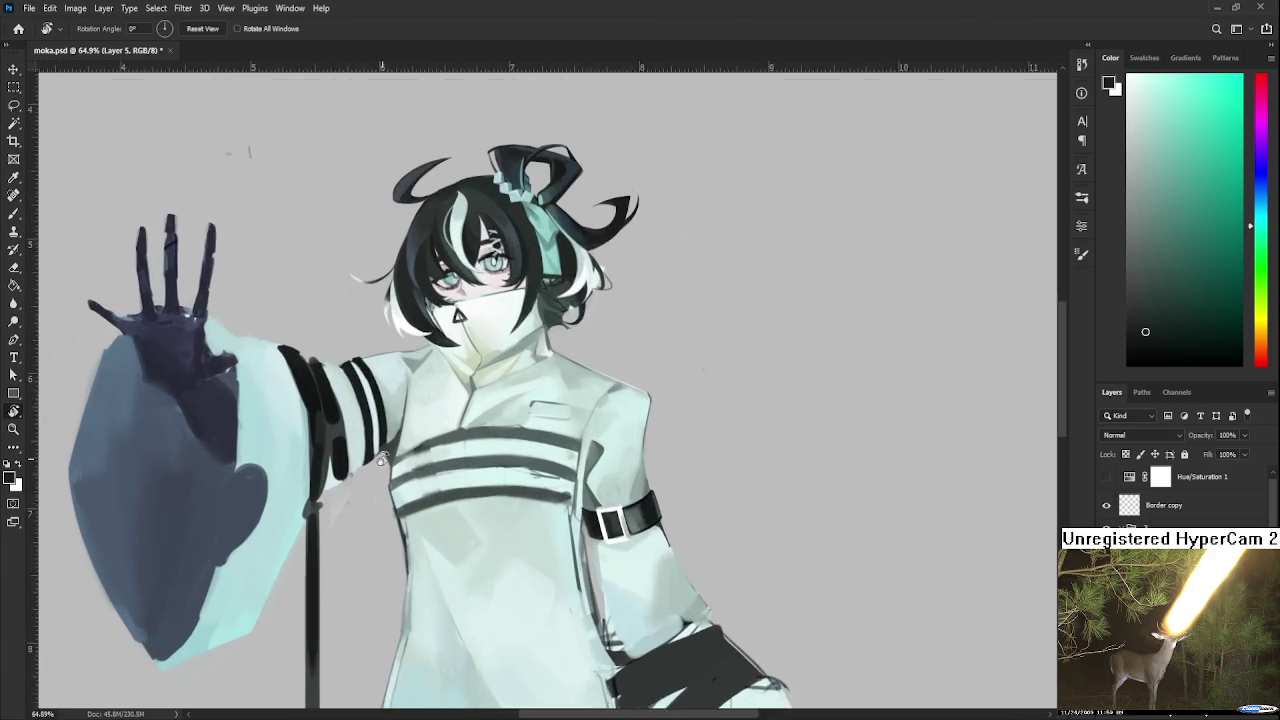
scroll(381, 462, "down", 1)
scroll(385, 495, "down", 1)
scroll(390, 500, "down", 1)
scroll(396, 505, "down", 1)
scroll(396, 505, "up", 1)
scroll(400, 520, "up", 1)
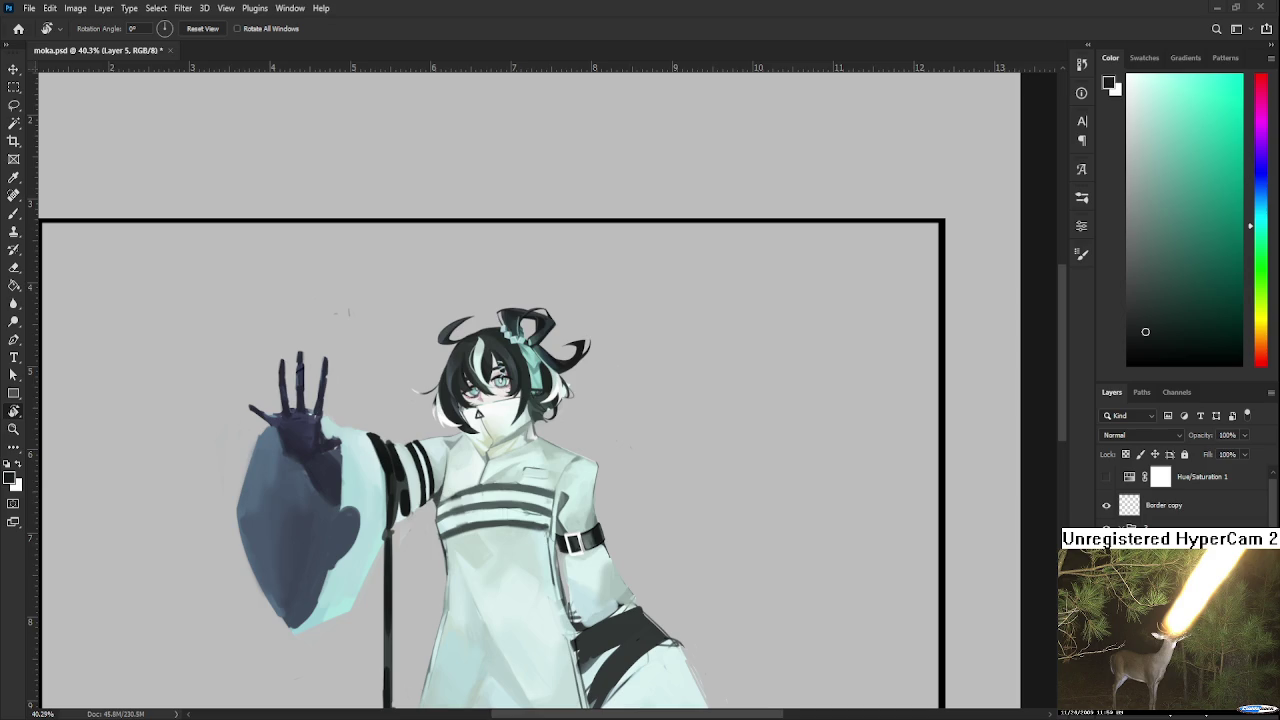
left_click(18, 28)
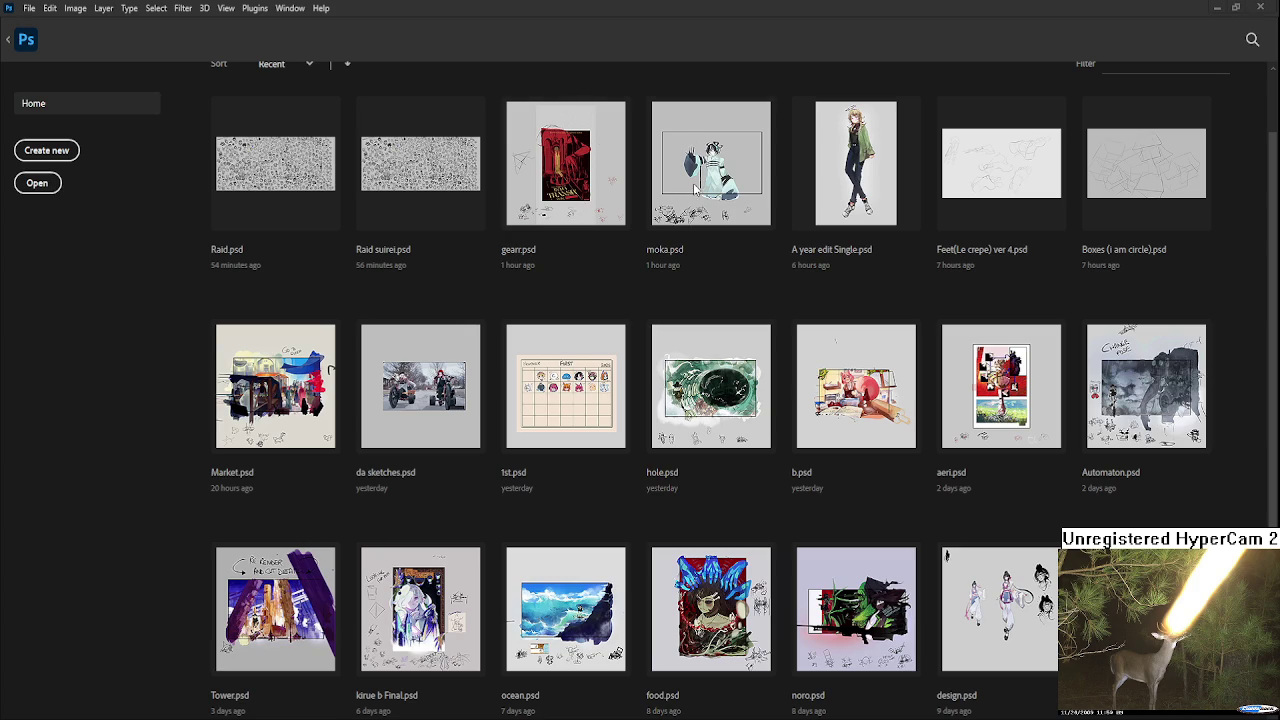
Open Raid.psd from recent files and zoom into a cluster of small head sketches.
left_click(269, 173)
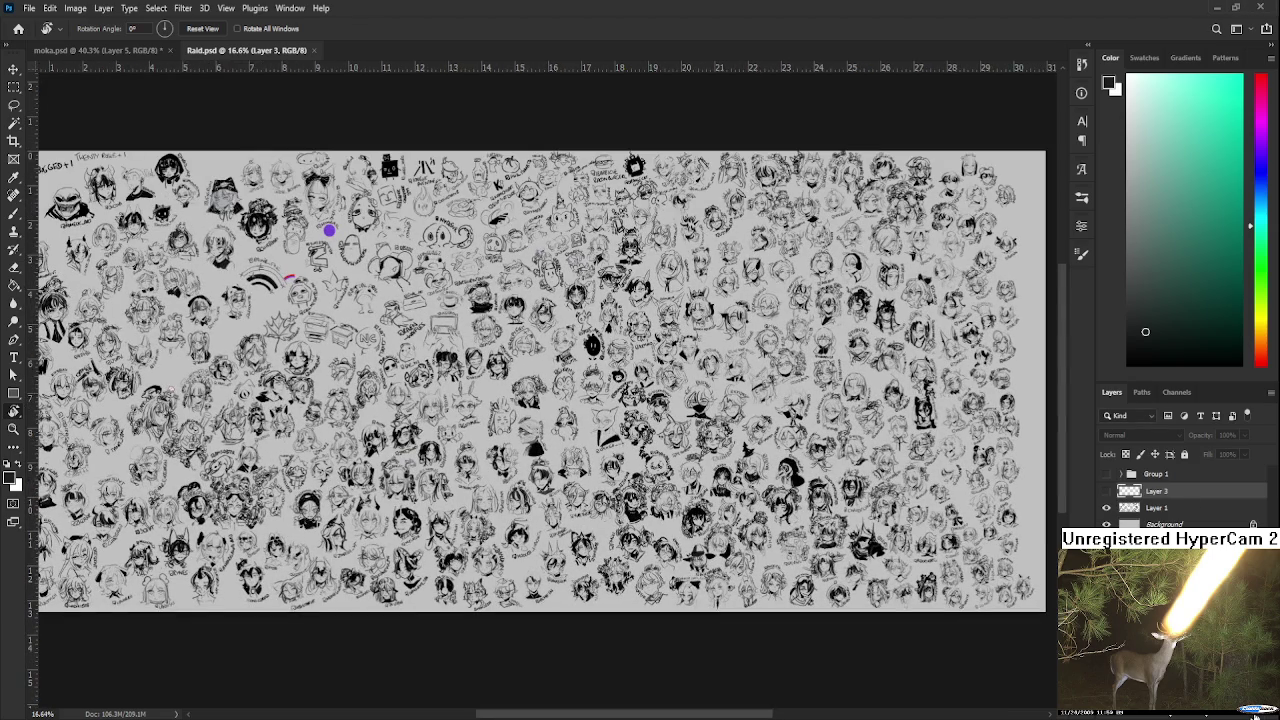
scroll(1000, 538, "up", 1)
scroll(960, 530, "up", 1)
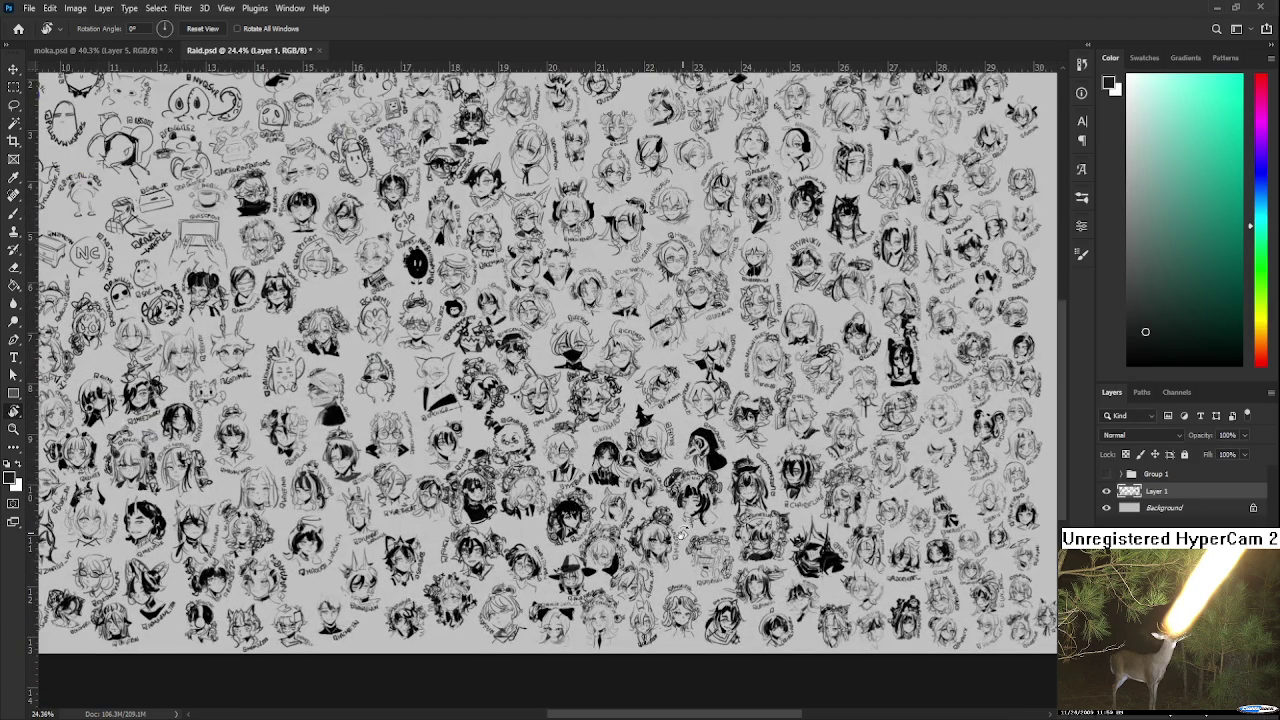
scroll(680, 535, "up", 1)
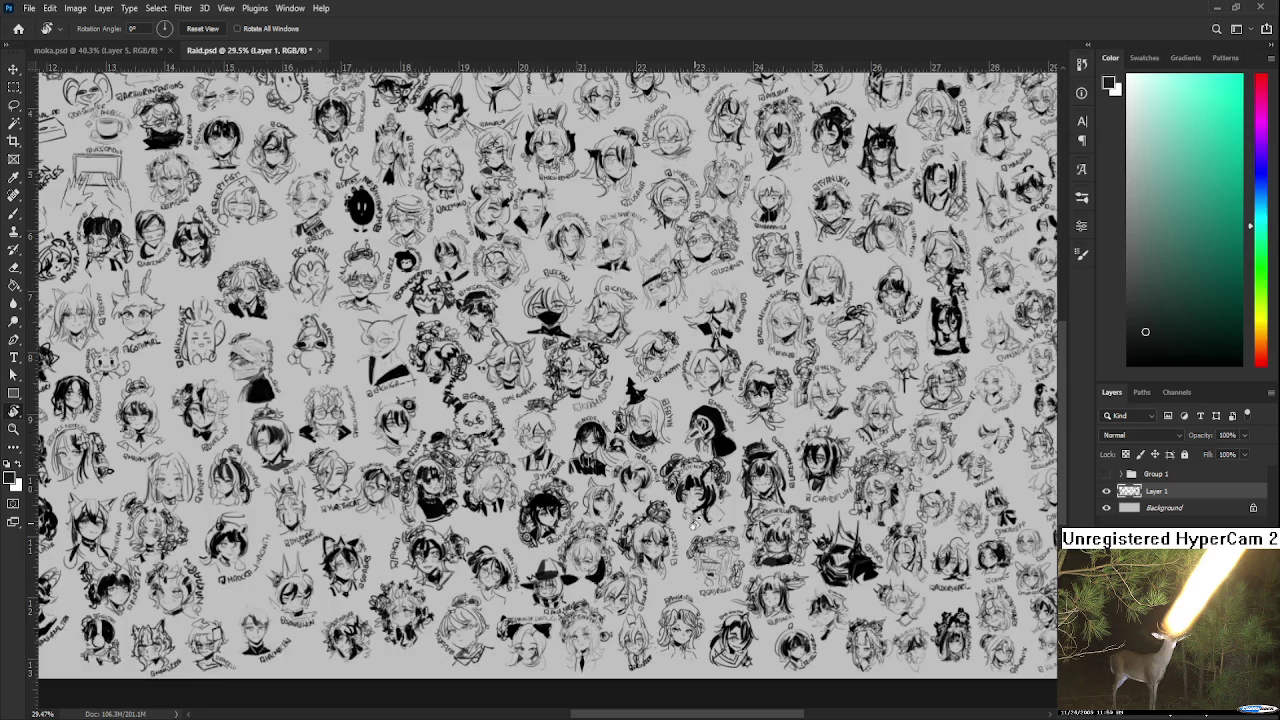
scroll(692, 522, "down", 1)
scroll(697, 522, "down", 1)
scroll(697, 525, "down", 2)
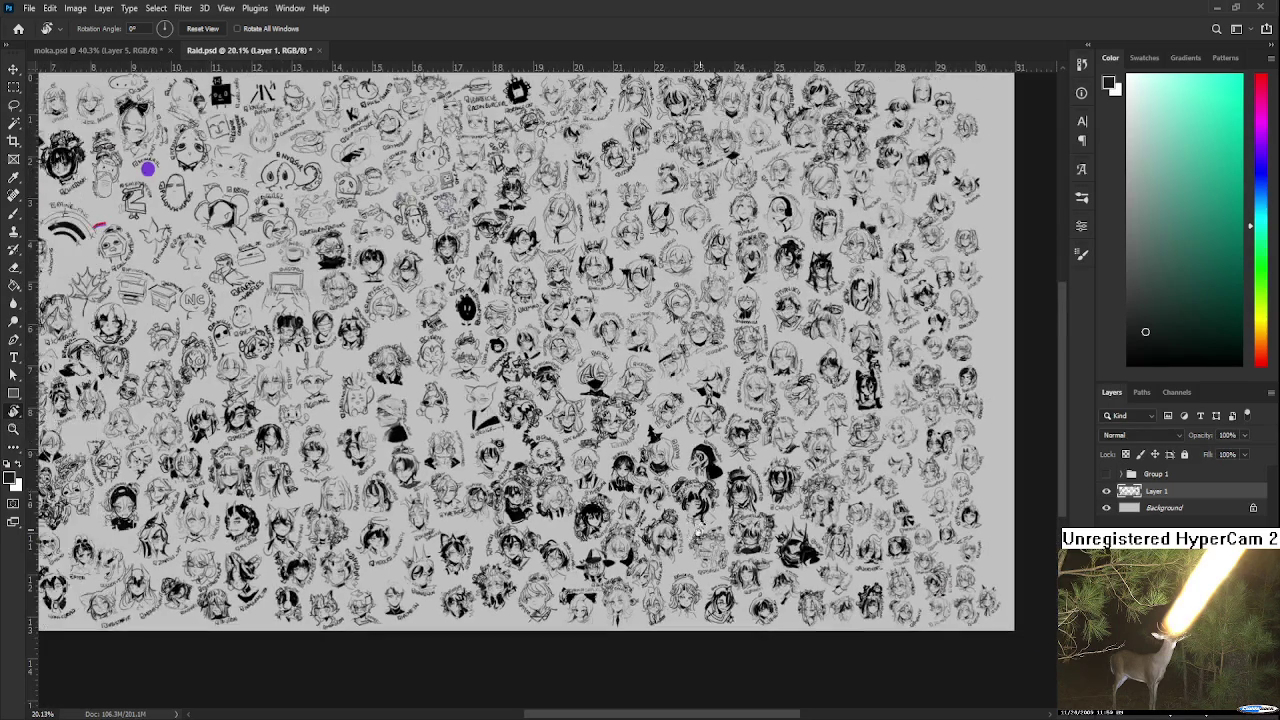
scroll(932, 500, "up", 2)
scroll(925, 507, "up", 1)
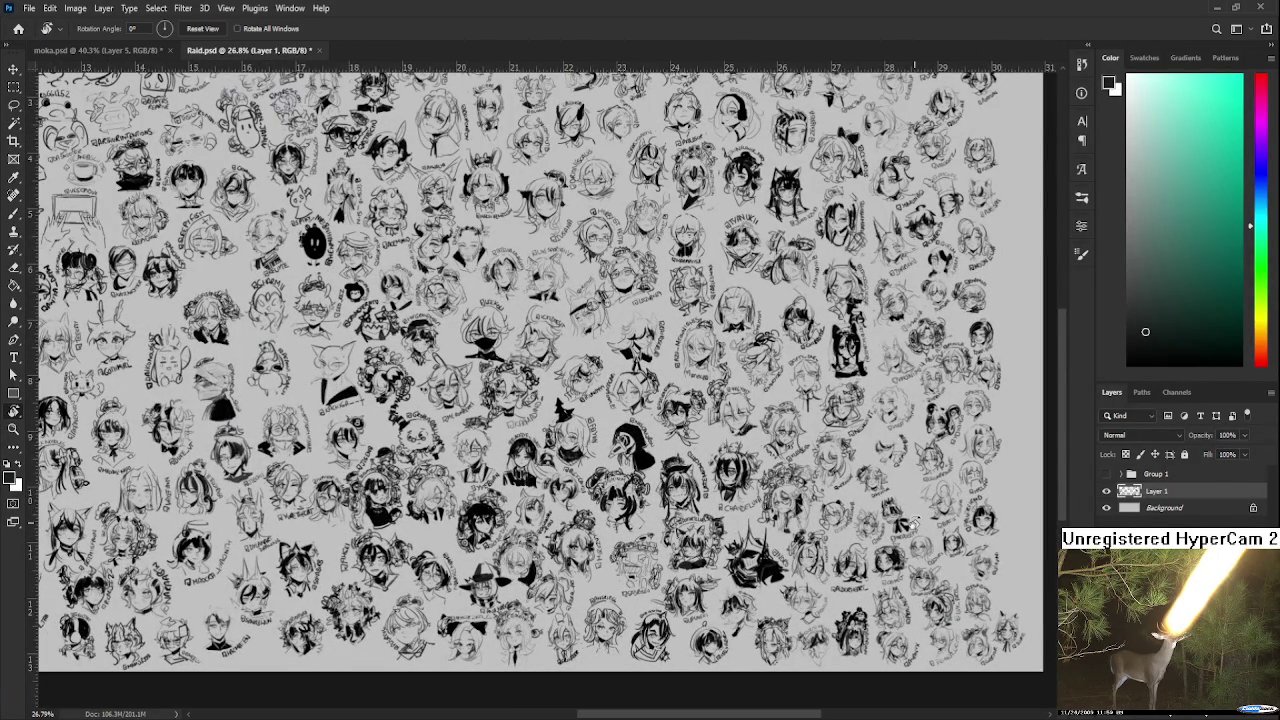
scroll(538, 573, "up", 1)
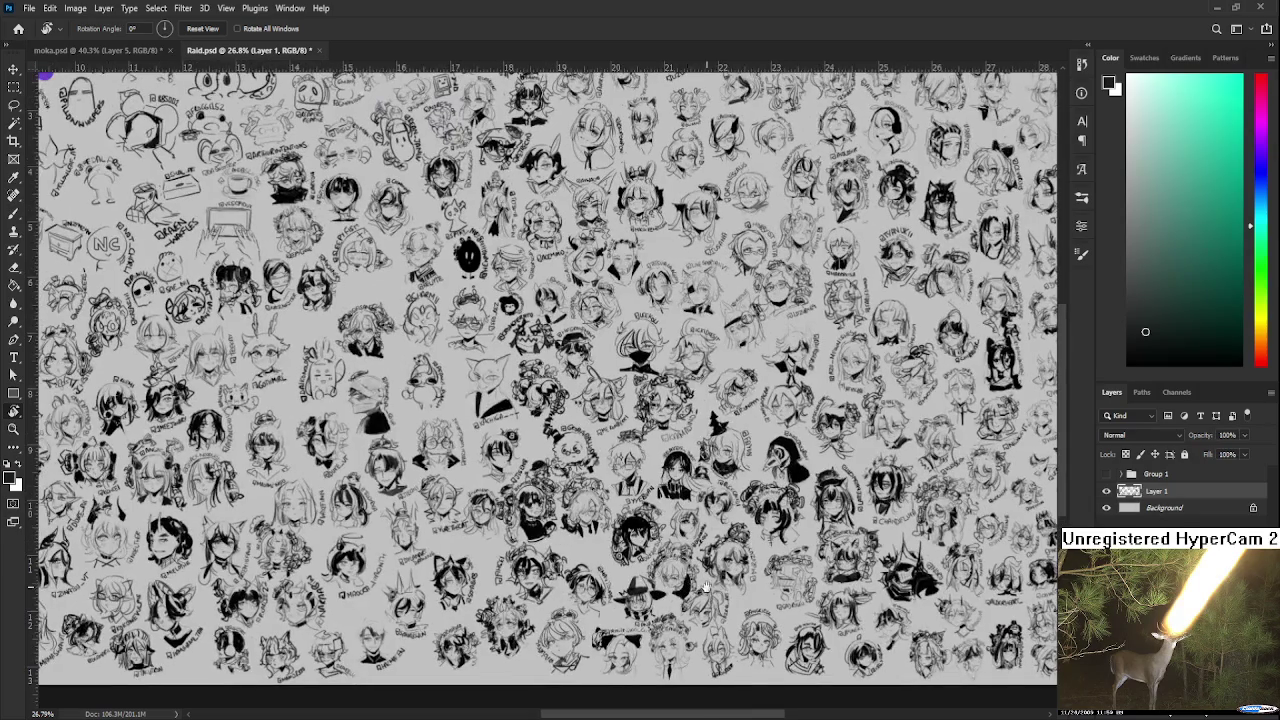
scroll(745, 612, "up", 1)
scroll(745, 614, "right", 1)
scroll(745, 614, "up", 2)
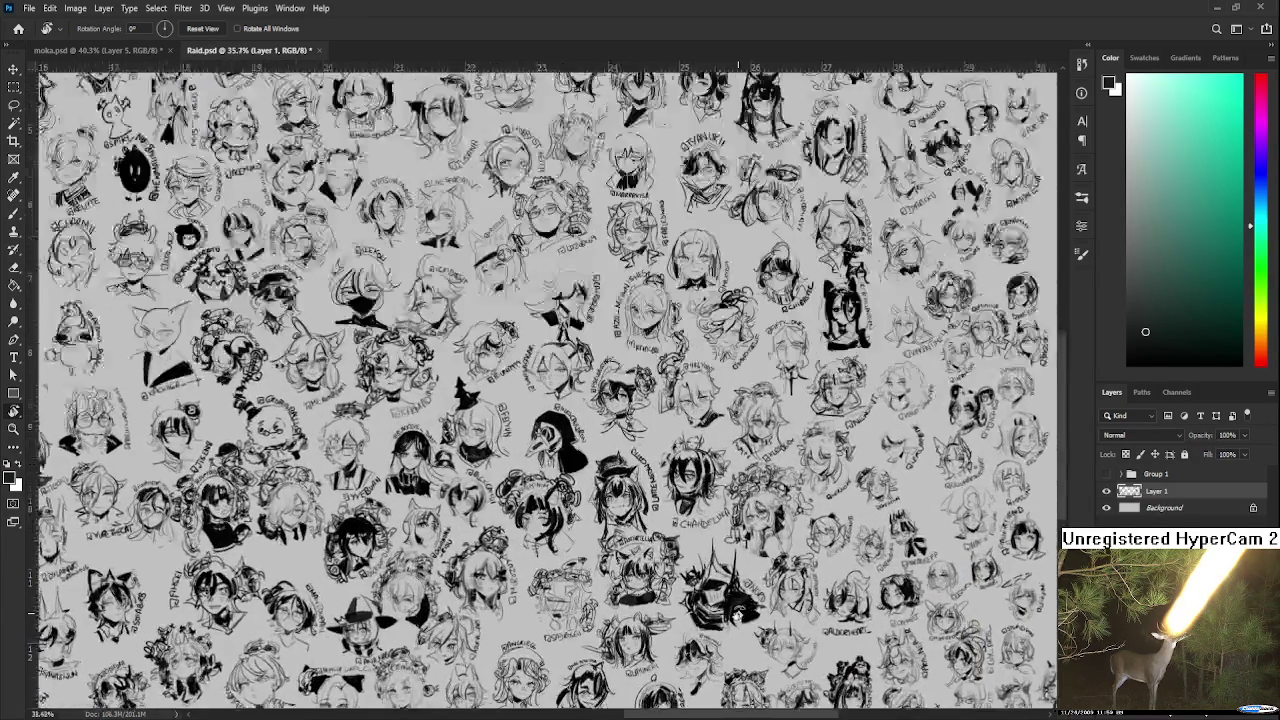
scroll(745, 614, "up", 2)
scroll(872, 540, "up", 2)
scroll(872, 540, "right", 3)
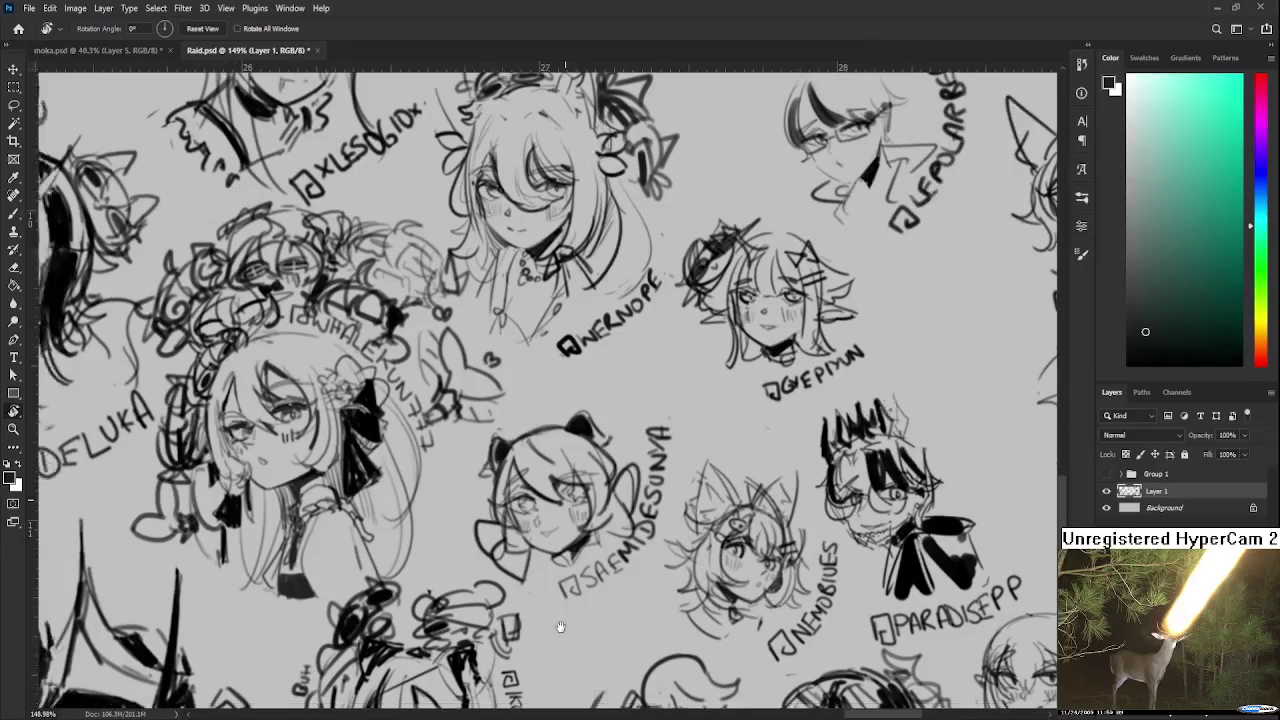
scroll(600, 555, "up", 1)
Draw a halo arc above the cat-eared head, redoing the first stroke.
left_click_drag(526, 508, 572, 528)
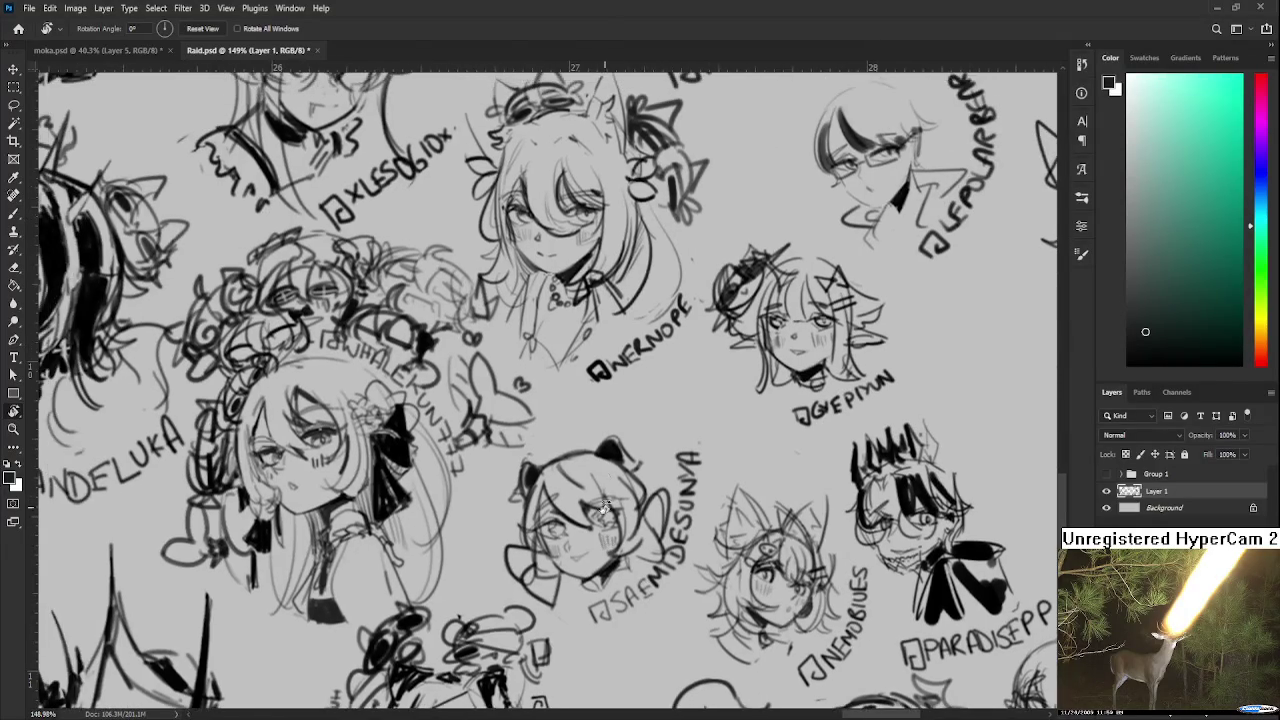
key("b")
left_click_drag(548, 455, 613, 429)
key("ctrl+z")
left_click_drag(548, 455, 613, 442)
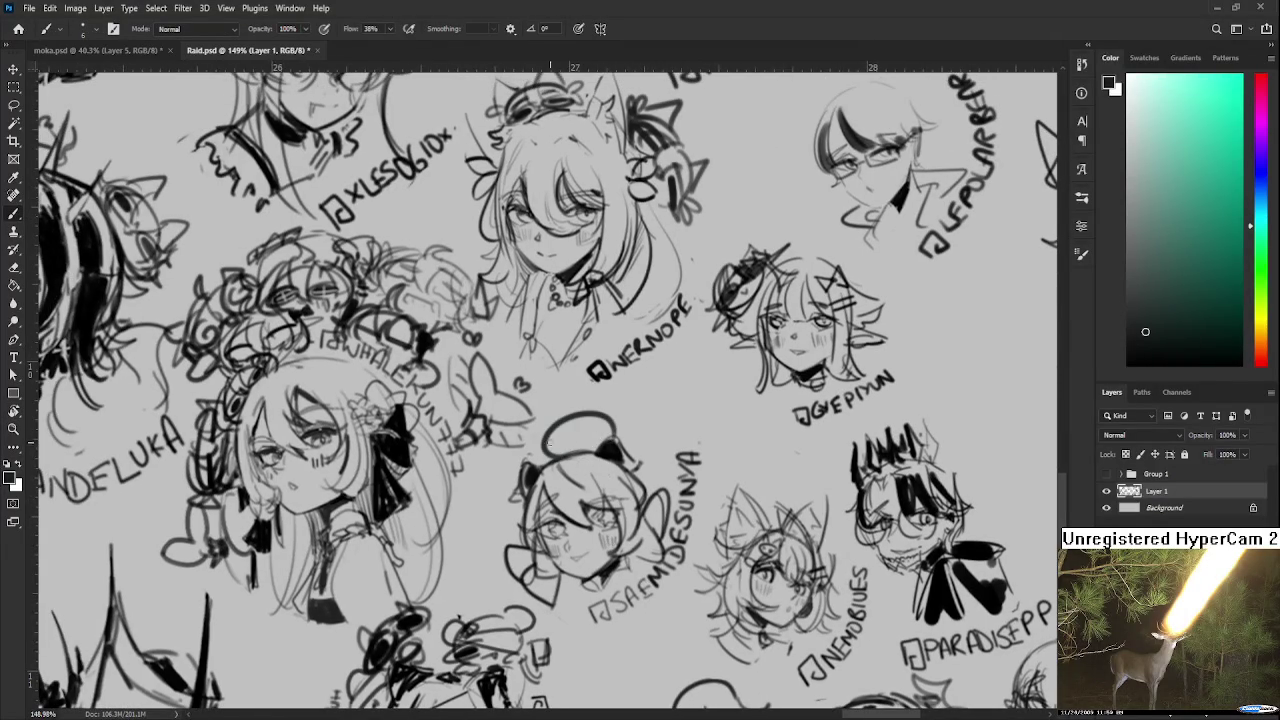
mouse_move(538, 456)
left_mouse_down()
mouse_move(612, 428)
mouse_move(562, 425)
mouse_move(600, 400)
mouse_move(634, 440)
left_mouse_up()
Sketch a pointed ear and hair curls, lighten the goggle strokes, and zoom out.
mouse_move(556, 422)
left_mouse_down()
mouse_move(524, 462)
mouse_move(540, 420)
mouse_move(586, 384)
mouse_move(604, 396)
left_mouse_up()
mouse_move(528, 447)
left_mouse_down()
mouse_move(514, 432)
mouse_move(516, 462)
left_mouse_up()
left_click_drag(632, 402, 630, 412)
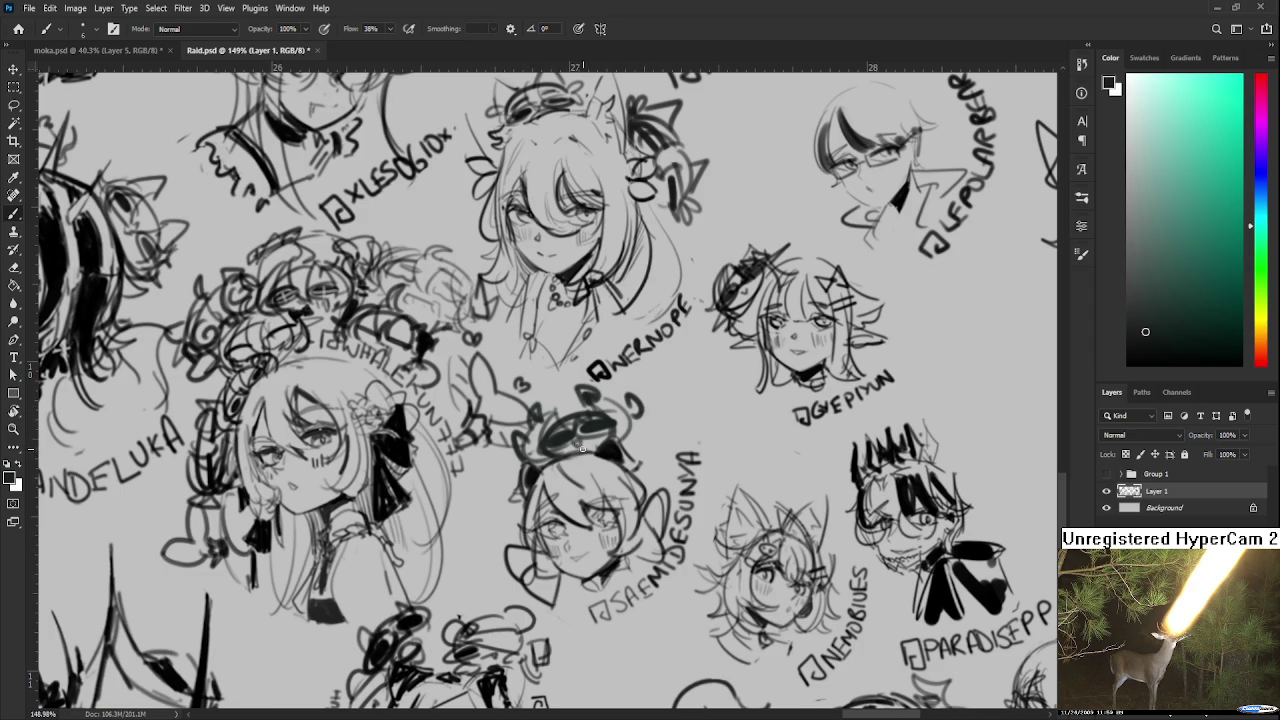
key("e")
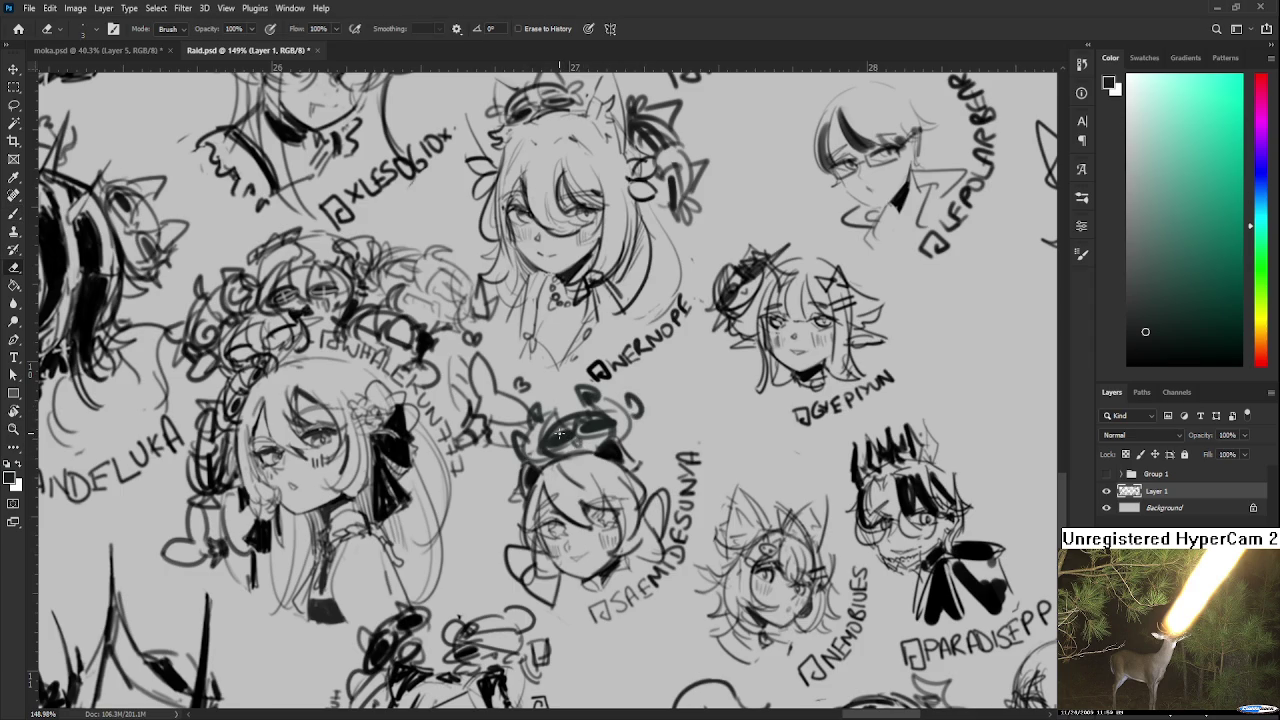
left_click_drag(560, 432, 561, 439)
scroll(618, 294, "down", 2)
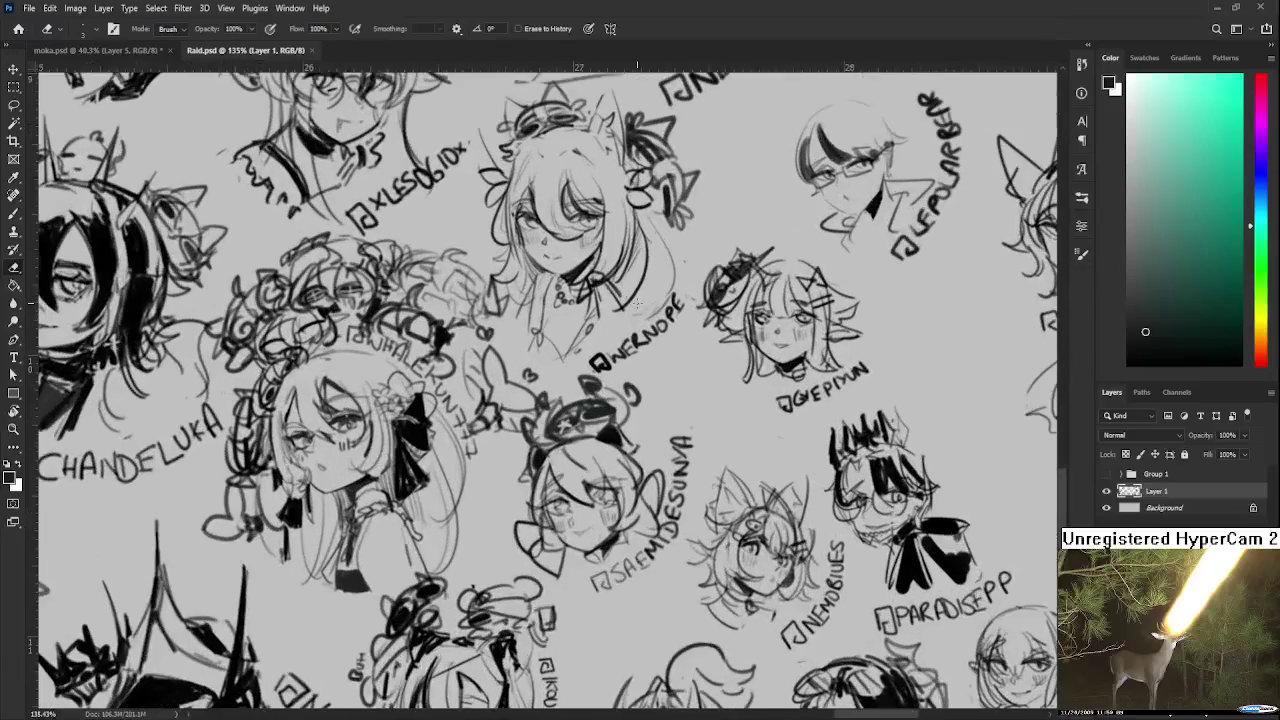
scroll(636, 305, "down", 2)
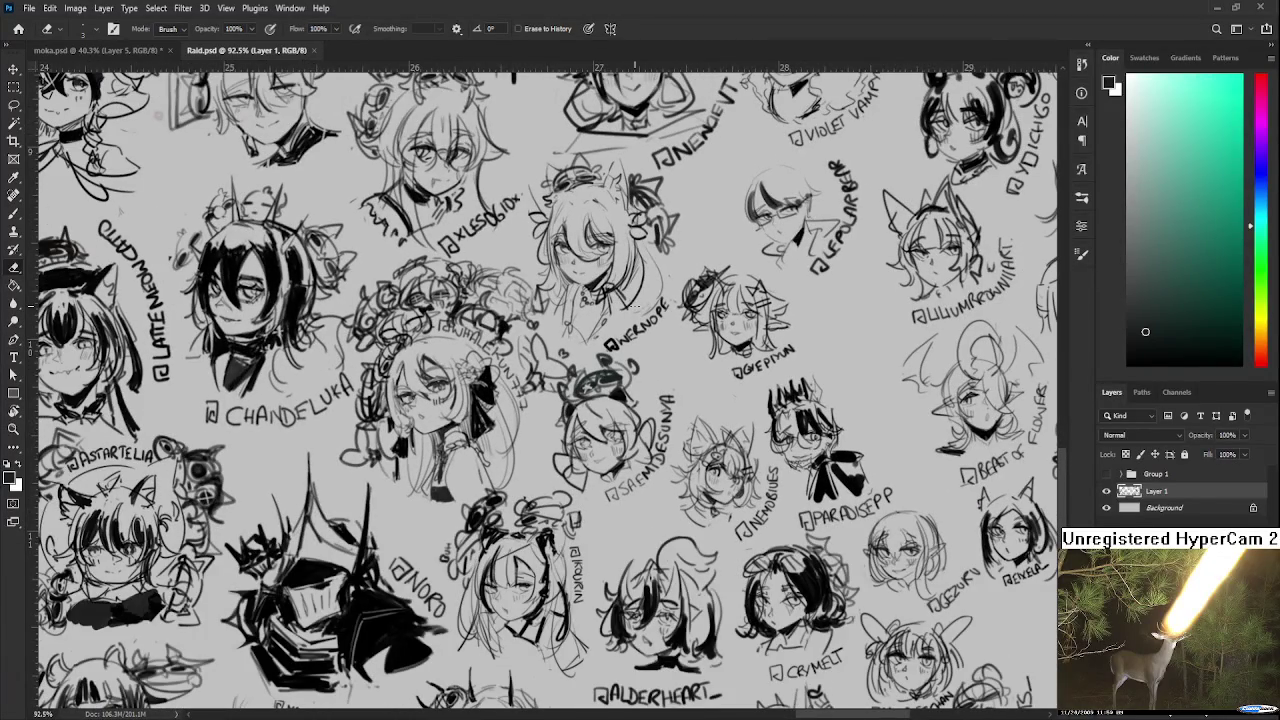